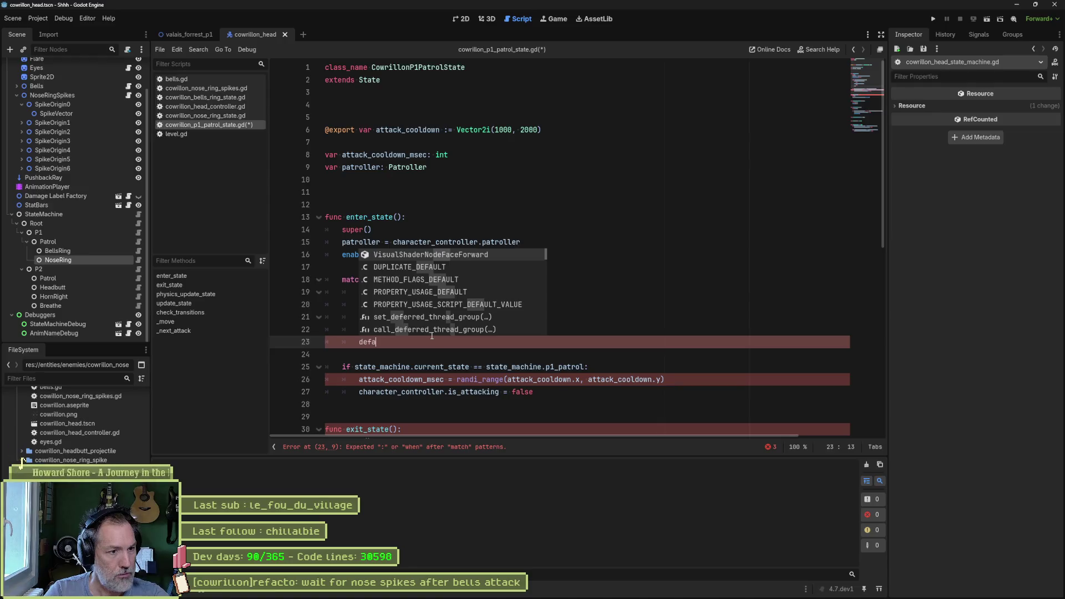
# Turn line 23 into a '_:' catch-all match case with a pass body.
pyautogui.press('BackSpace')
pyautogui.press('BackSpace')
pyautogui.press('BackSpace')
pyautogui.write(':')
pyautogui.press('Return')
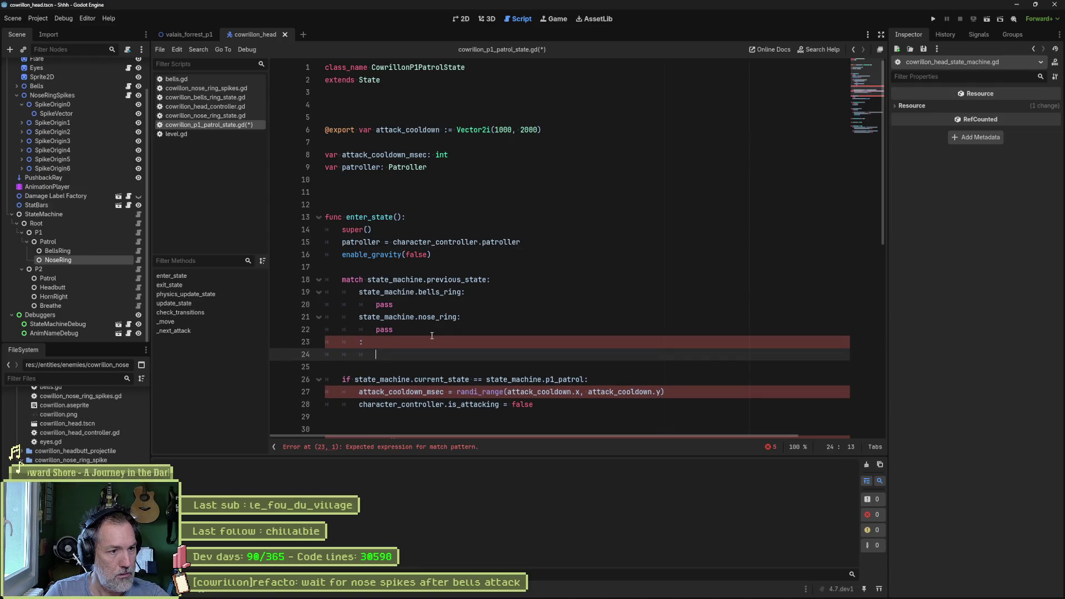
pyautogui.write('pass')
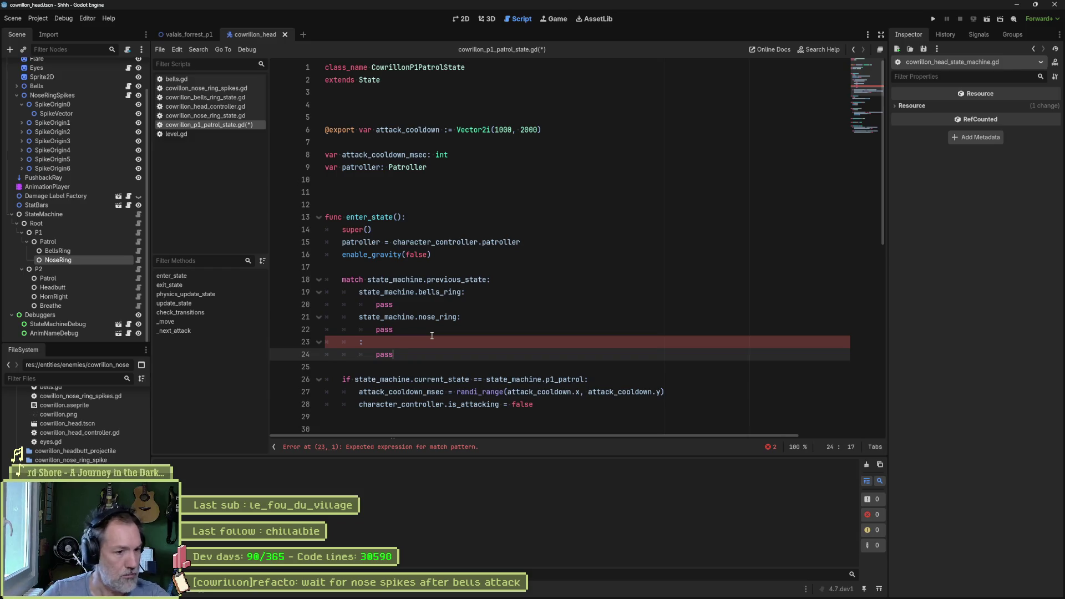
pyautogui.click(361, 342)
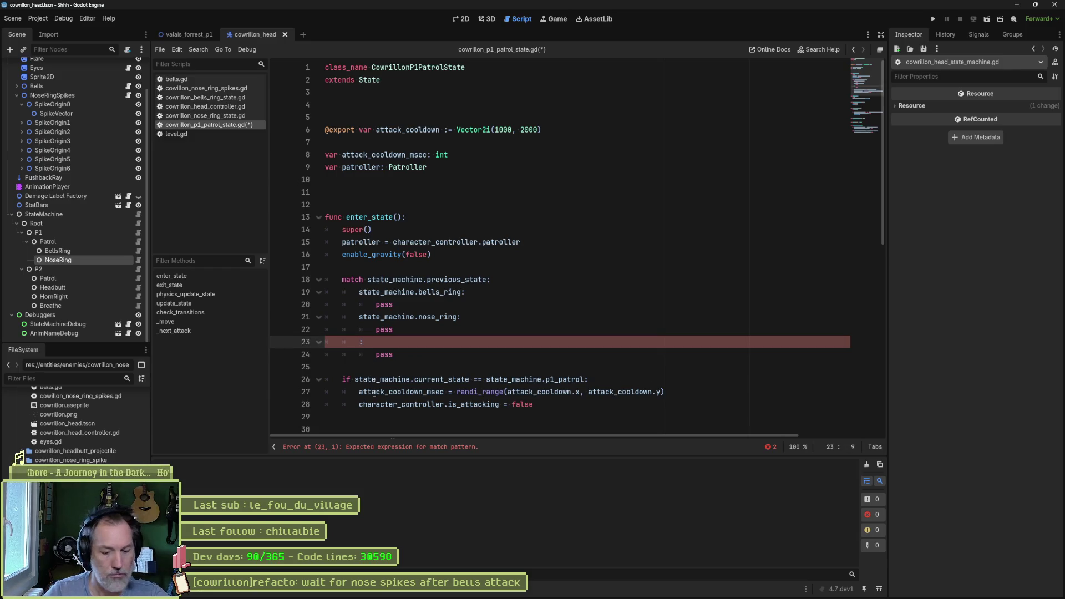
pyautogui.write('default')
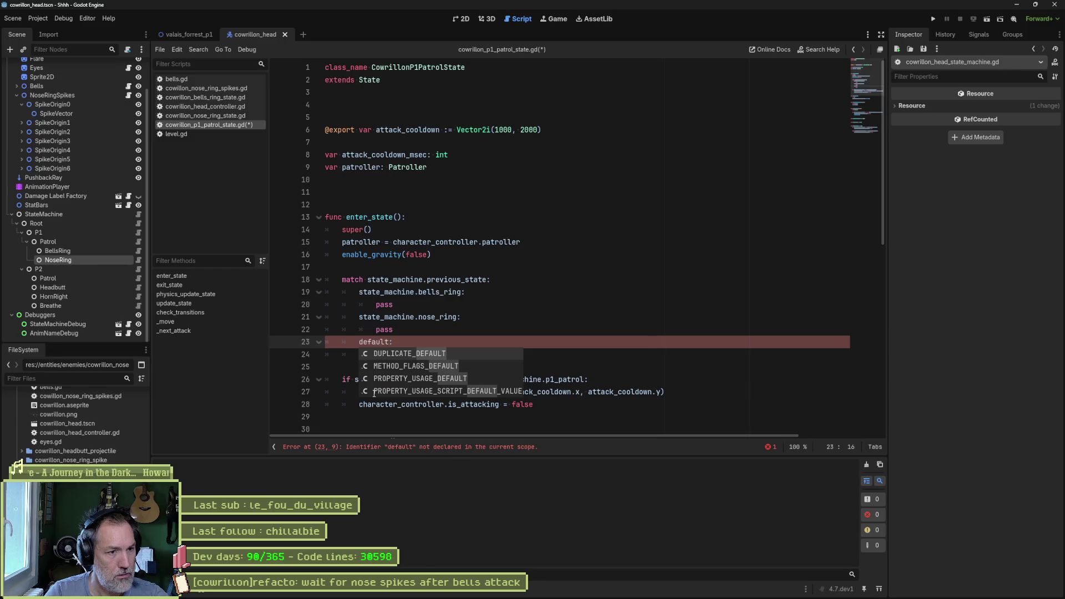
pyautogui.press('BackSpace')
pyautogui.press('BackSpace')
pyautogui.press('BackSpace')
pyautogui.write('_:')
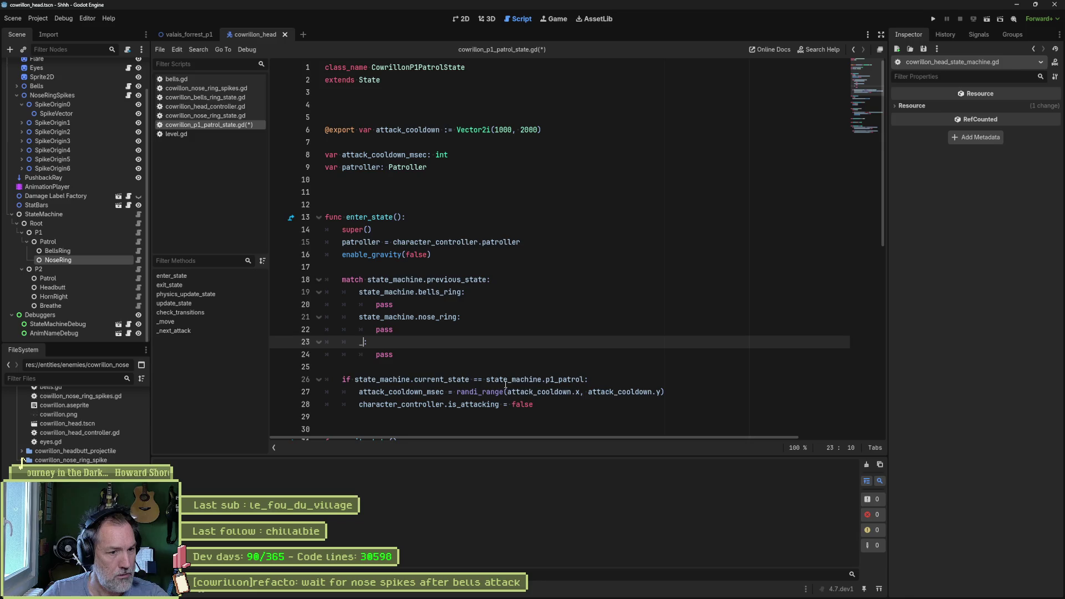
# Copy the is_attacking = false line into the new _ branch.
pyautogui.moveTo(542, 405); pyautogui.dragTo(670, 395)
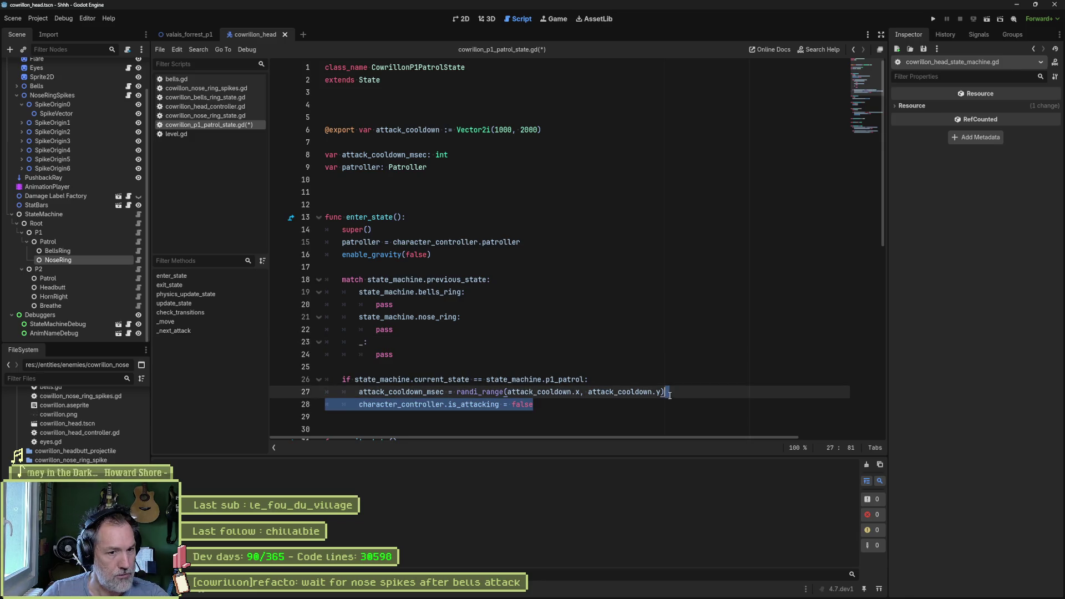
pyautogui.hotkey('ctrl', 'c')
pyautogui.click(458, 342)
pyautogui.hotkey('ctrl', 'v')
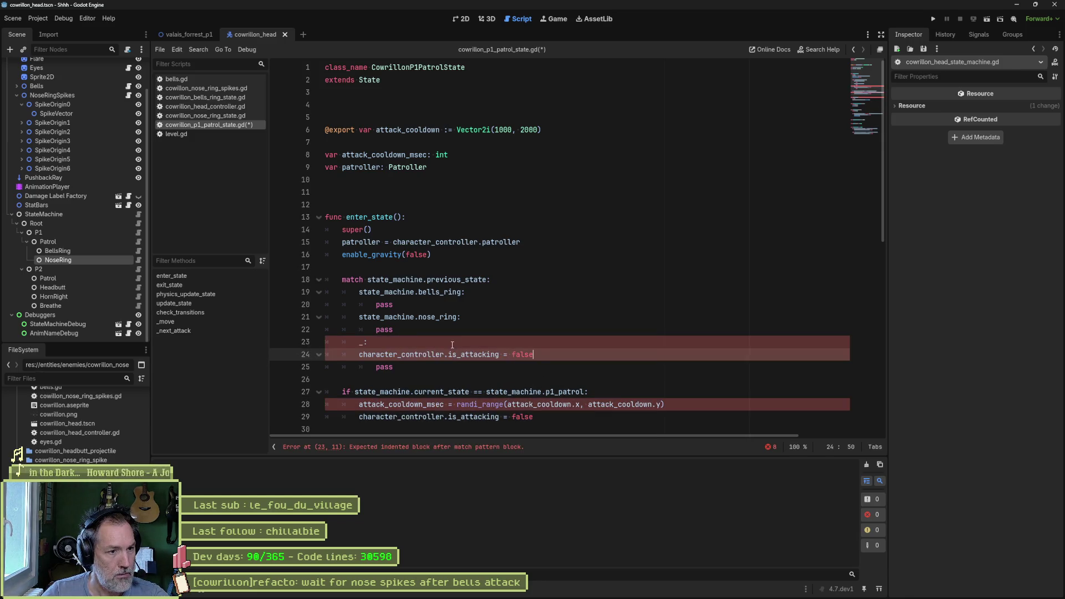
pyautogui.press('Home')
pyautogui.press('Tab')
pyautogui.click(480, 333)
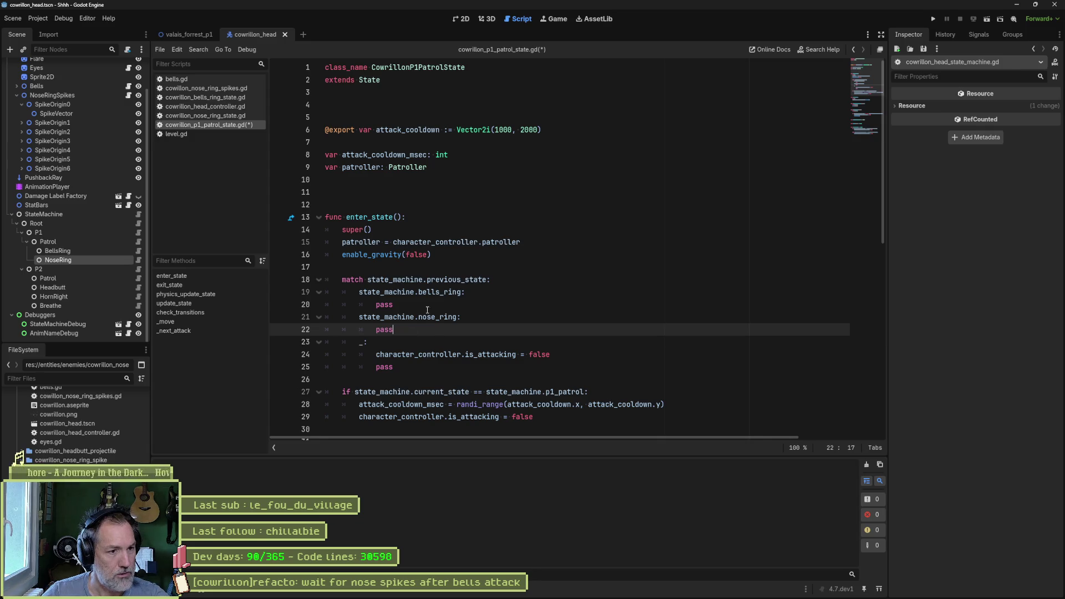
# Write print_debug(self, " previous state: ", state_machine.previous_state) on a new line.
pyautogui.click(469, 297)
pyautogui.press('Return')
pyautogui.write('pr')
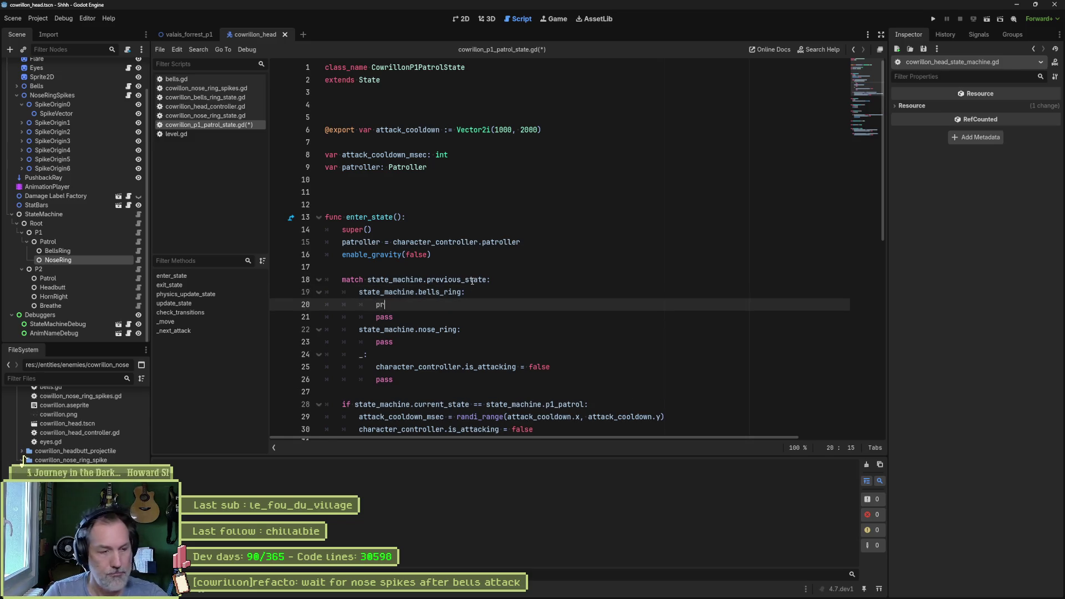
pyautogui.write('int_')
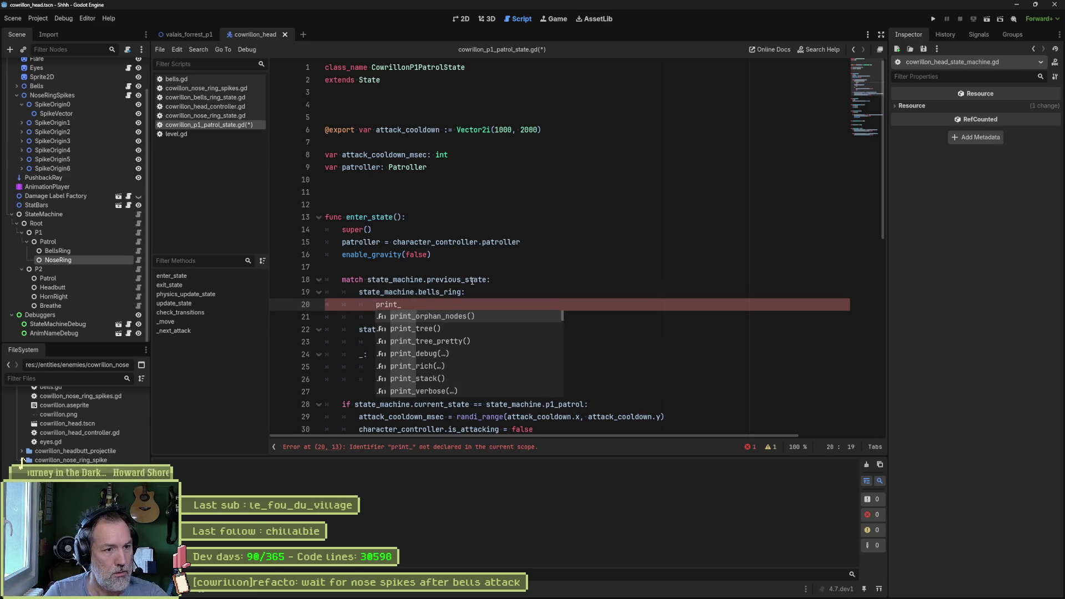
pyautogui.write('de')
pyautogui.press('Return')
pyautogui.write(')')
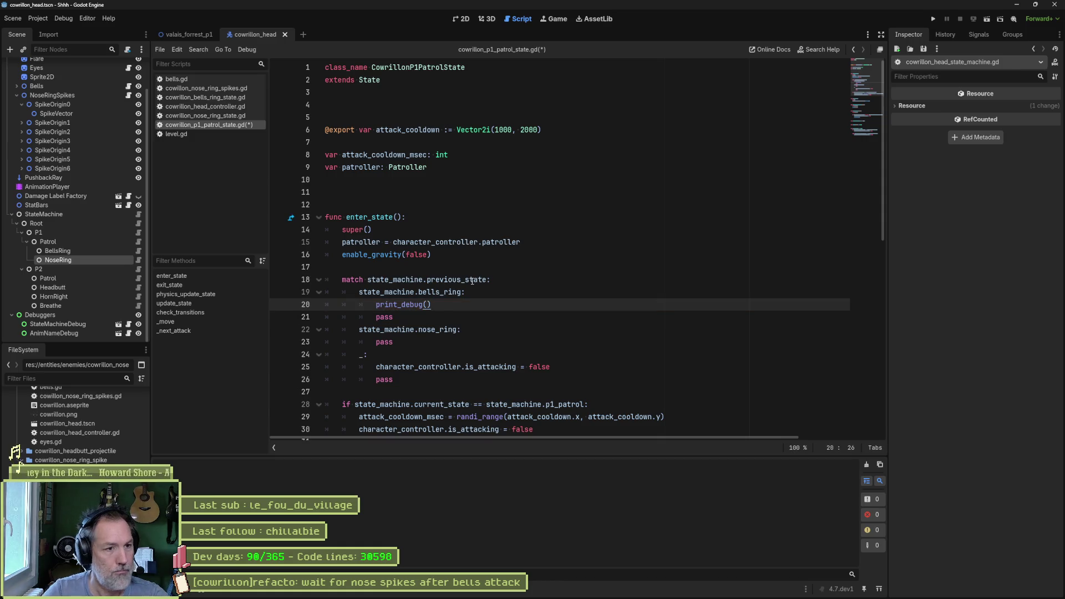
pyautogui.press('Left')
pyautogui.write('self, " op')
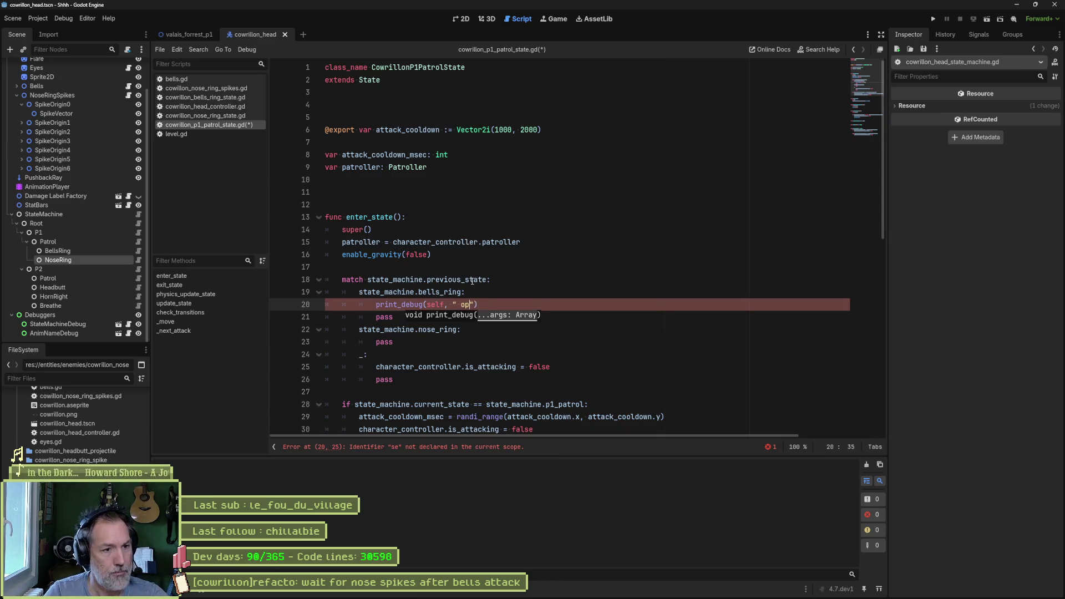
pyautogui.press('BackSpace')
pyautogui.press('BackSpace')
pyautogui.write('previous state: "')
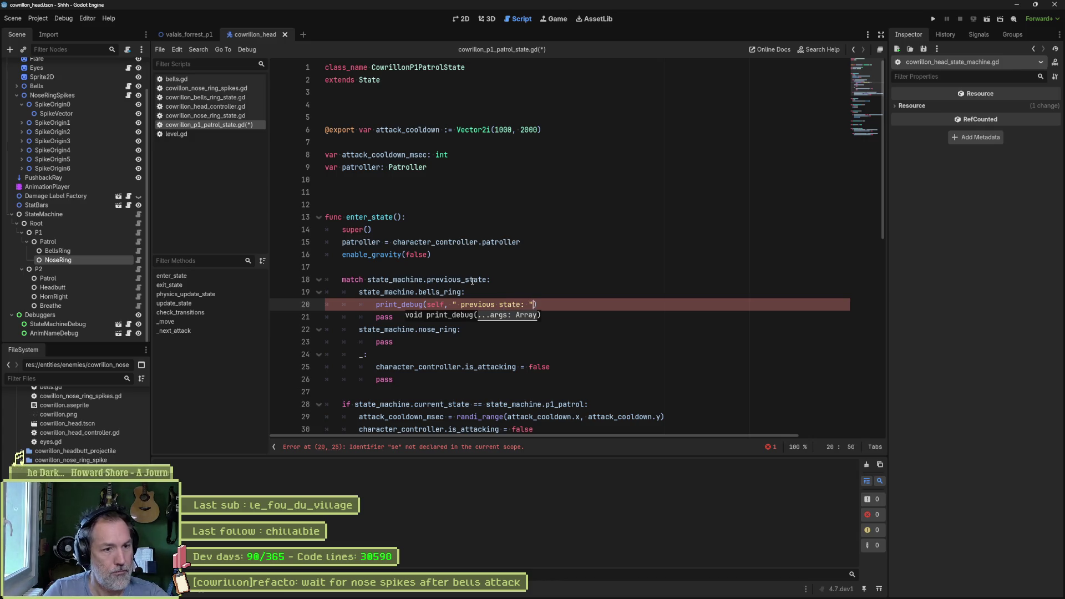
pyautogui.write(', ')
pyautogui.write('state_machine.previous_state')
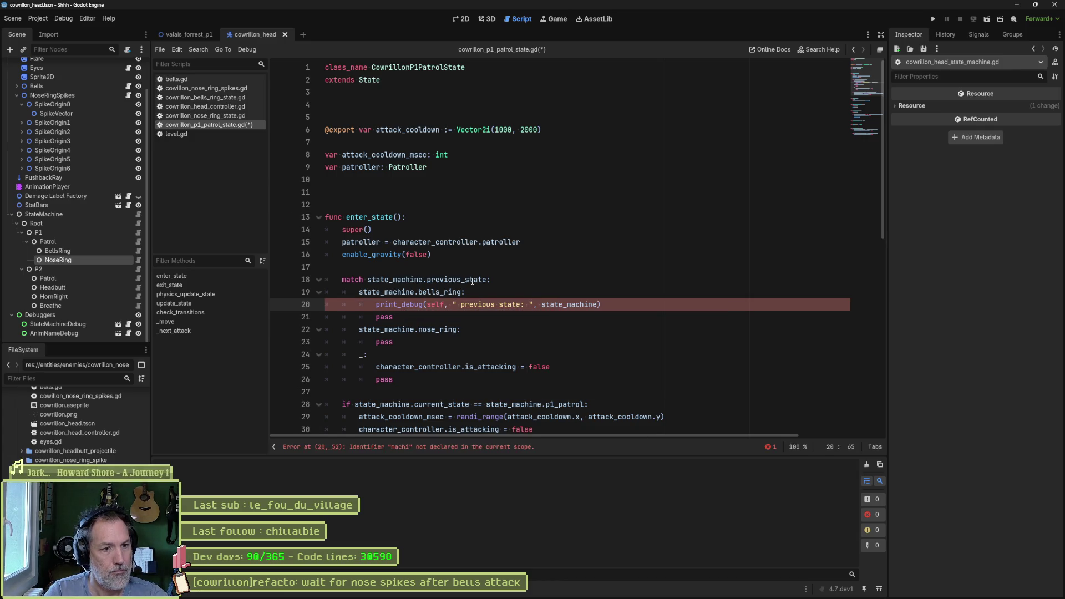
# Move the print_debug line above the match at function-body level and run the project.
pyautogui.hotkey('shift', 'Tab')
pyautogui.hotkey('alt', 'Up')
pyautogui.hotkey('alt', 'Up')
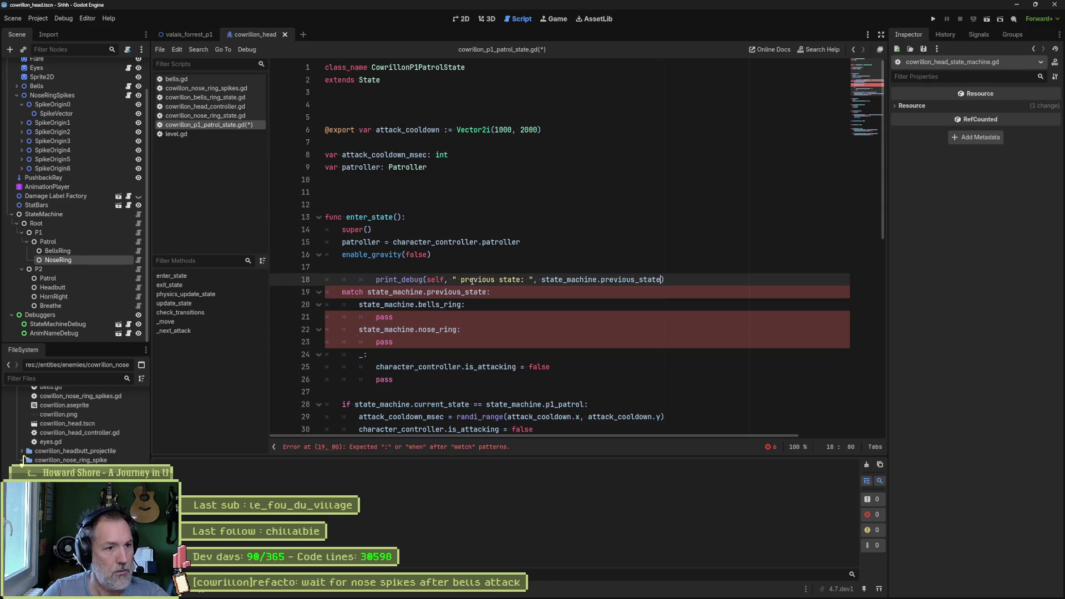
pyautogui.hotkey('shift', 'Tab')
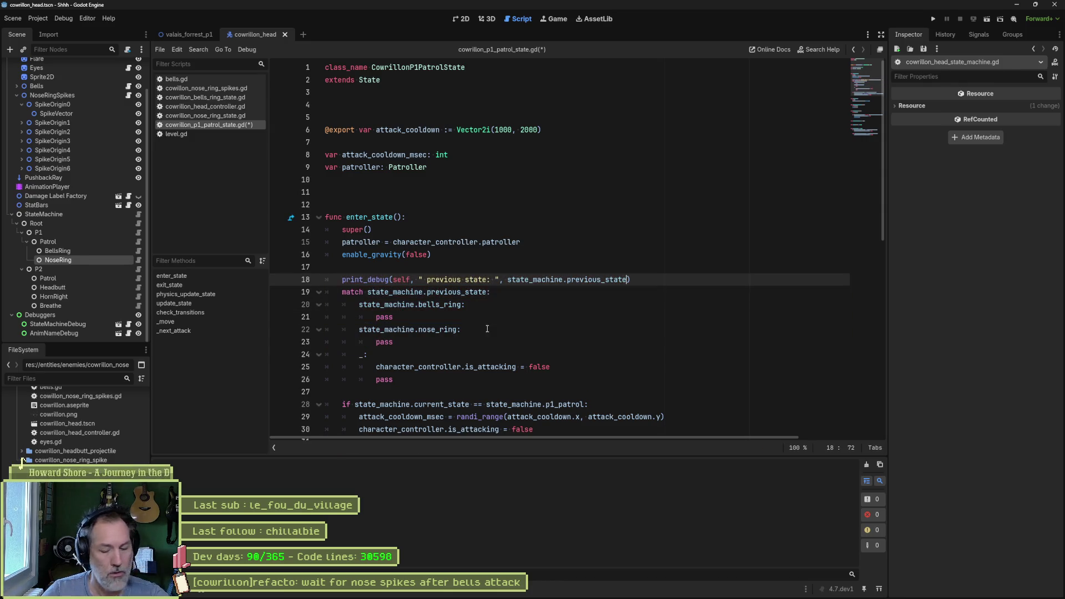
pyautogui.press('F5')
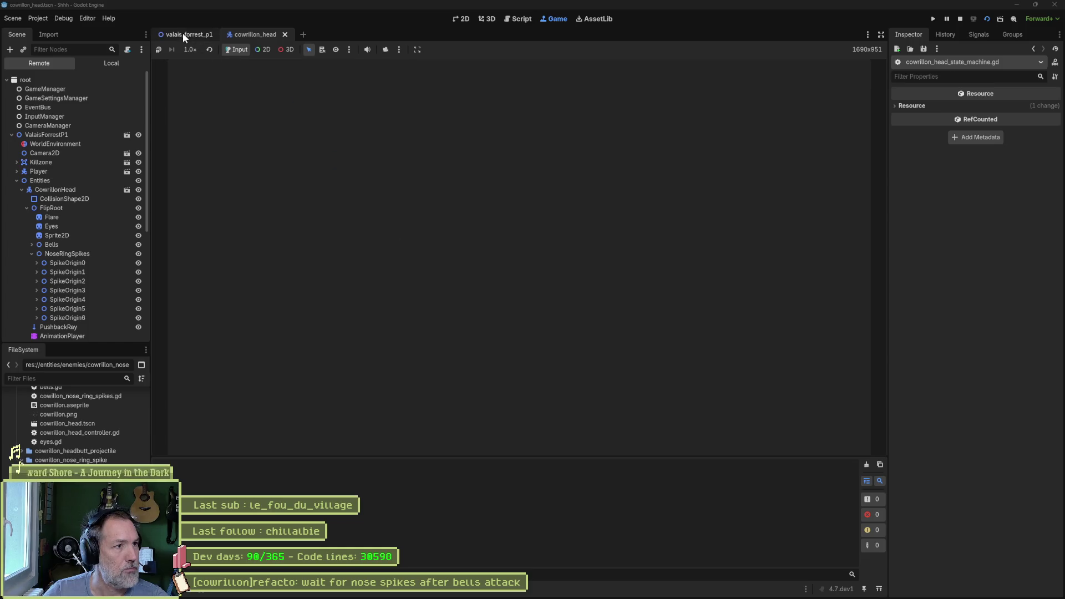
# Run the valais_forrest_p1 scene, pause and stop it, then return to the script editor.
pyautogui.click(183, 35)
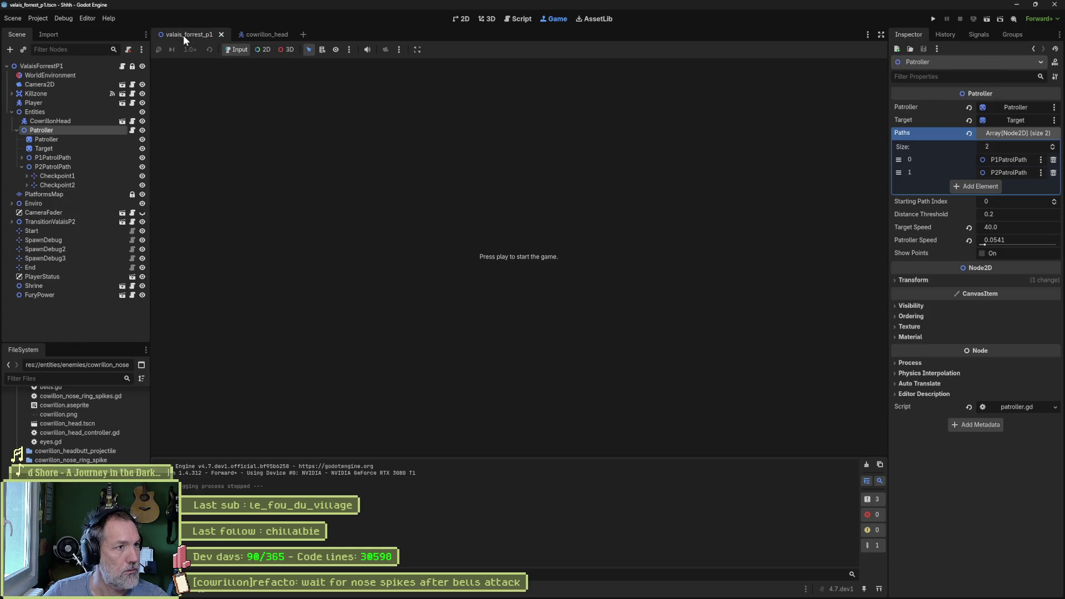
pyautogui.press('F6')
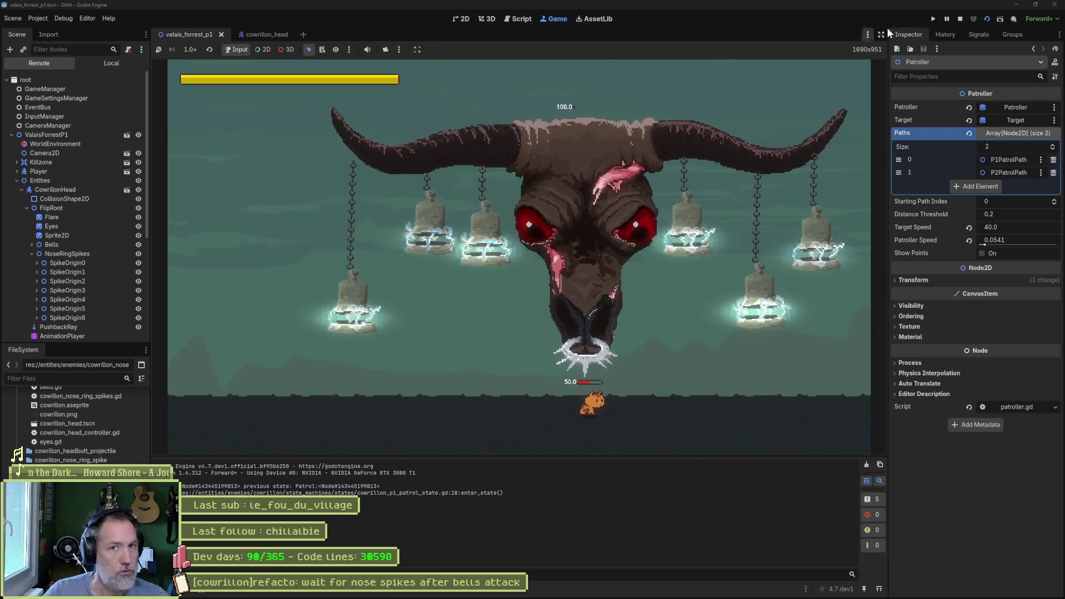
pyautogui.click(947, 19)
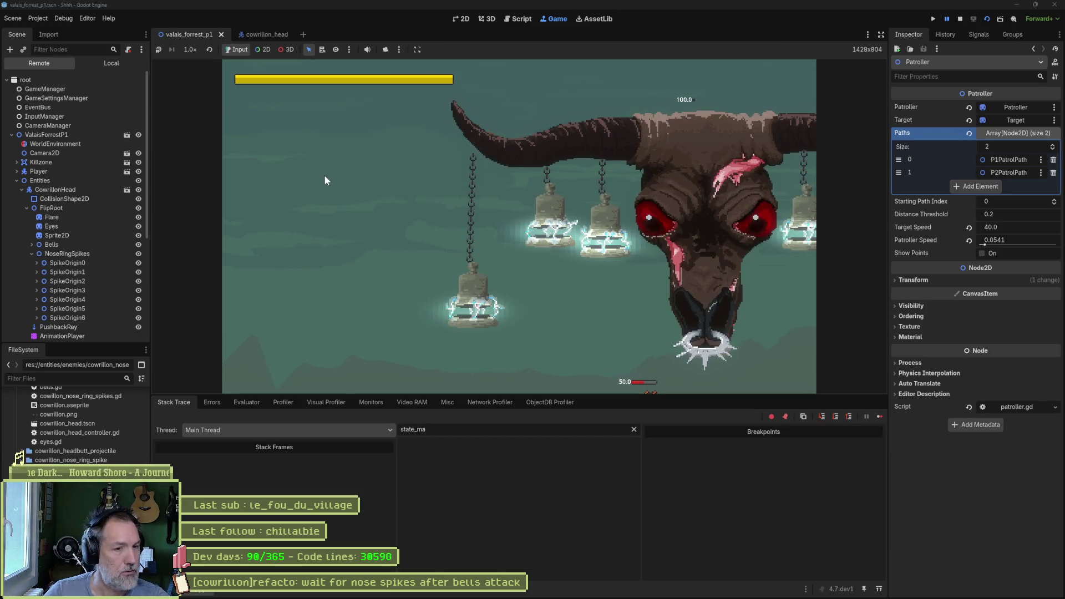
pyautogui.click(960, 18)
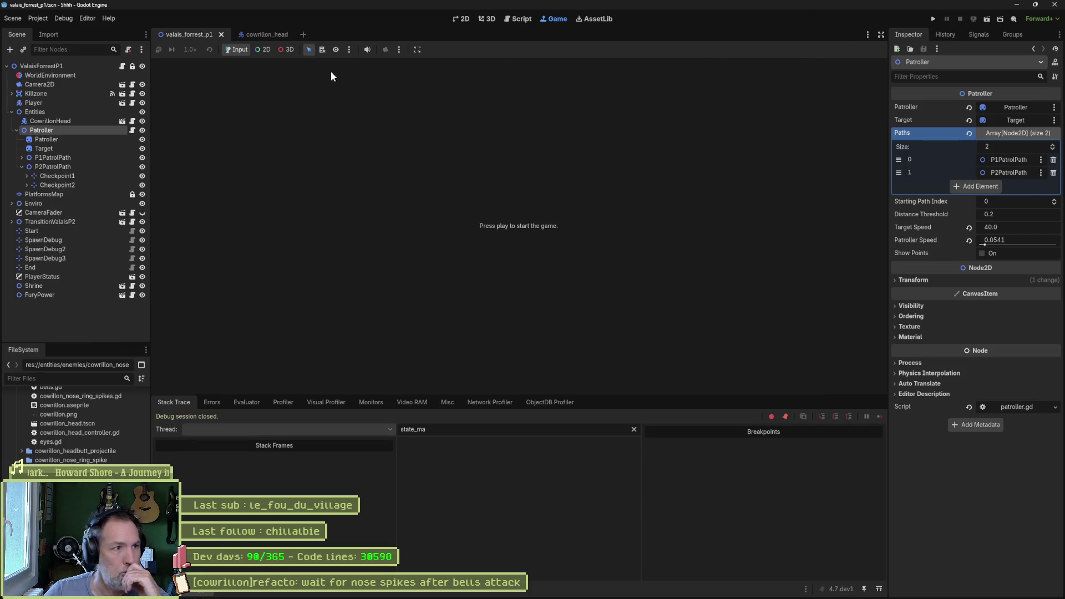
pyautogui.click(519, 19)
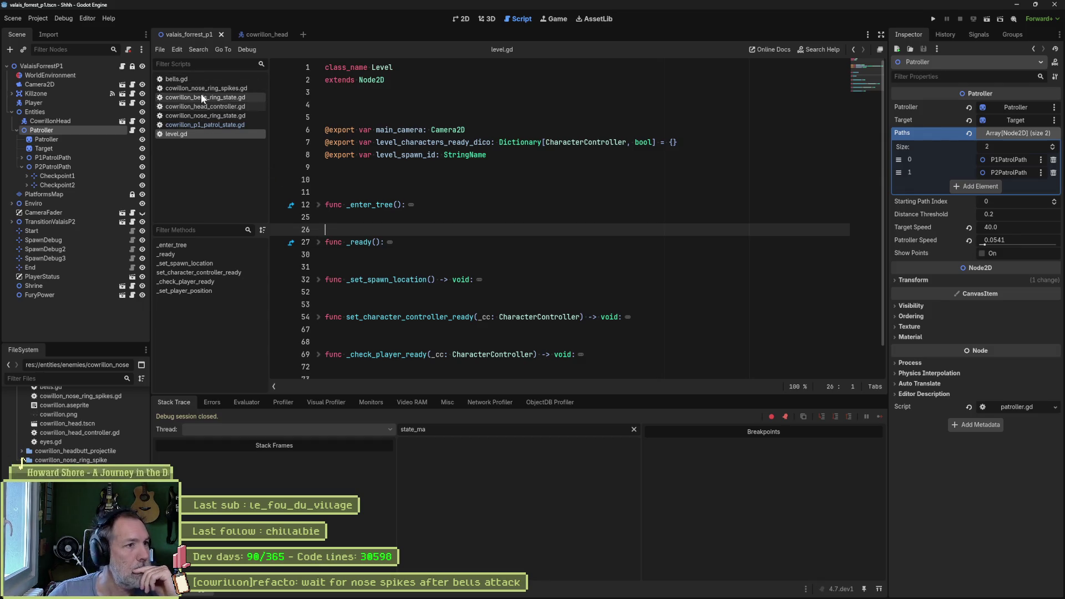
# Open cowrillon_p1_patrol_state.gd and copy the attack_cooldown_msec assignment into the _ branch.
pyautogui.click(212, 123)
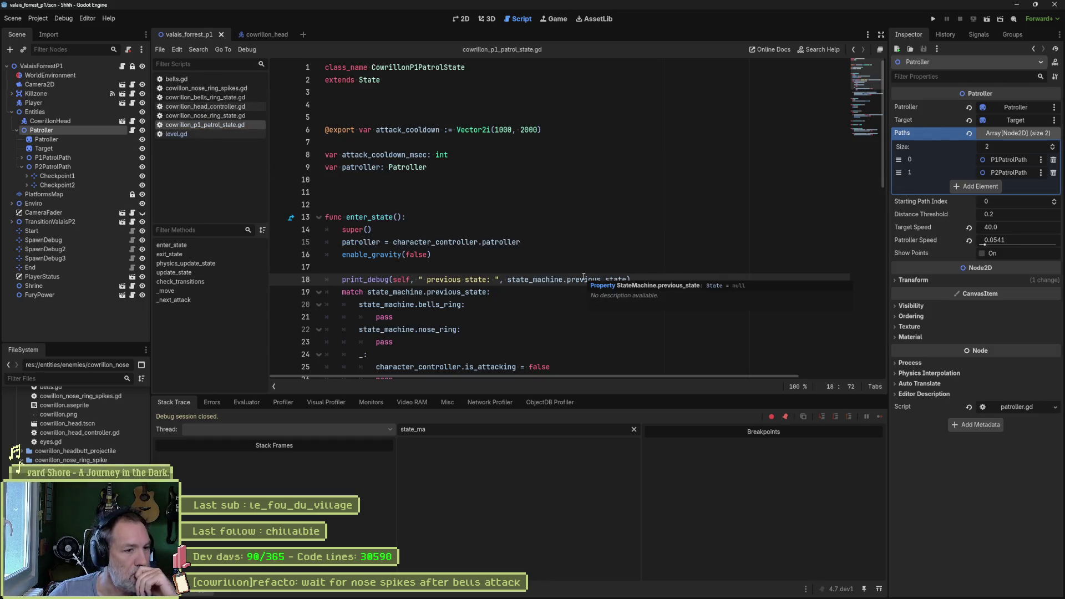
pyautogui.scroll(-3, 555, 277)
pyautogui.doubleClick(457, 179)
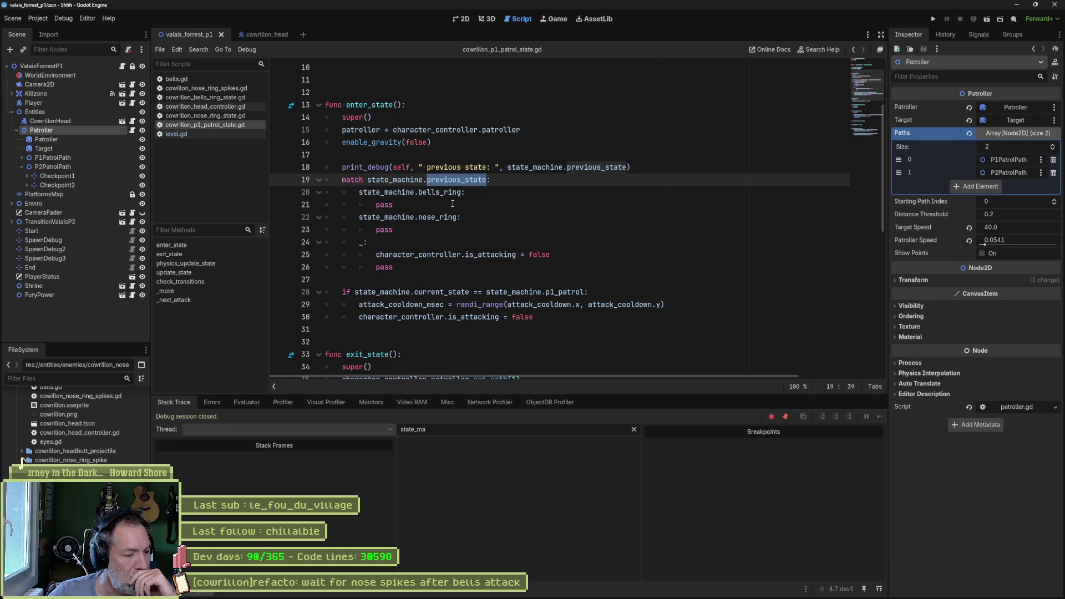
pyautogui.doubleClick(507, 254)
pyautogui.doubleClick(540, 255)
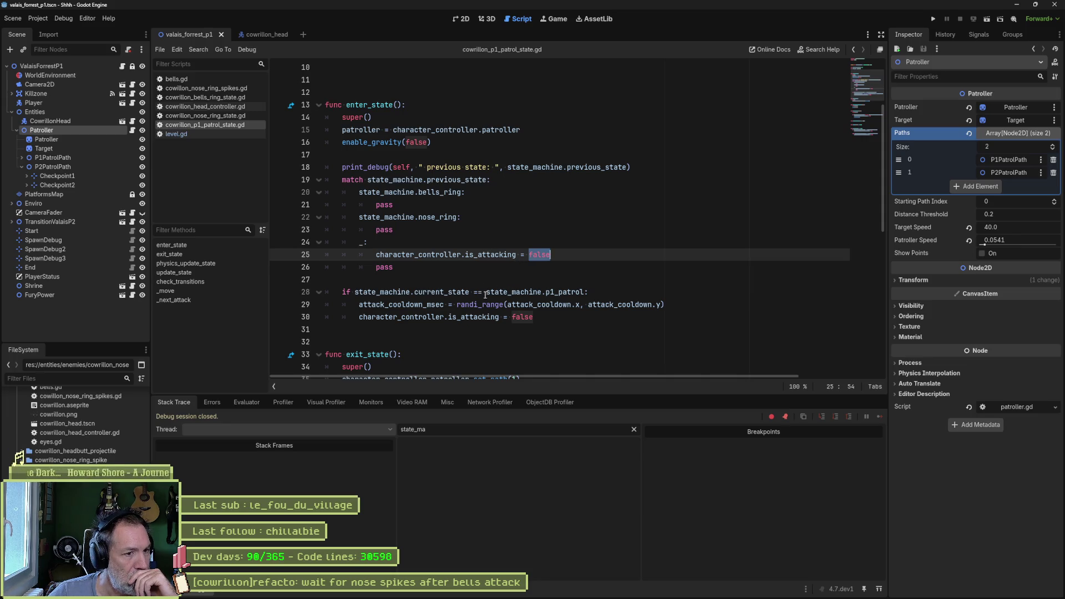
pyautogui.moveTo(359, 305); pyautogui.dragTo(666, 304)
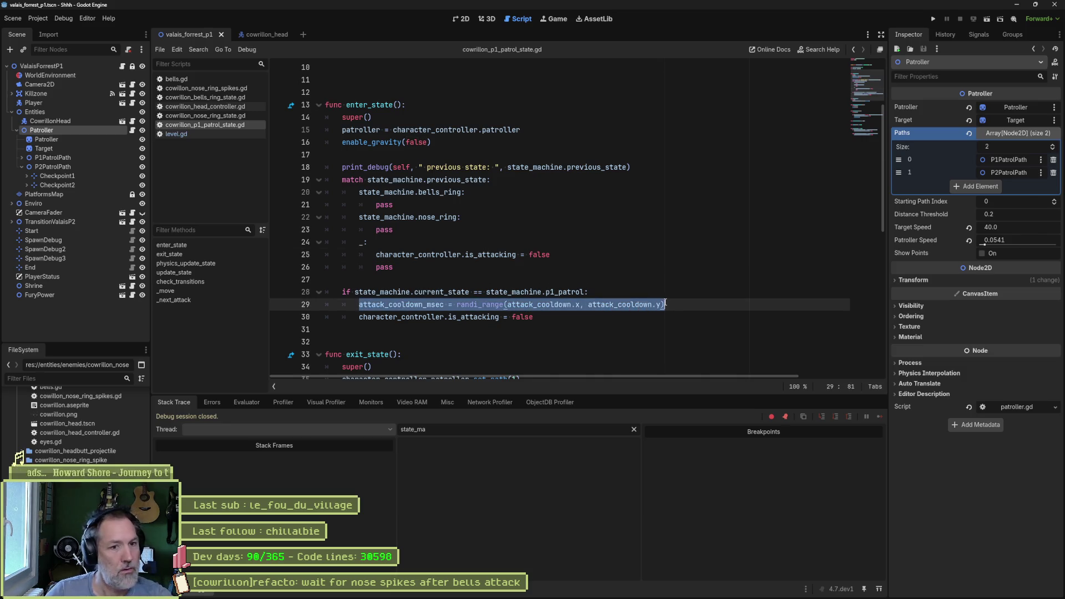
pyautogui.hotkey('ctrl', 'c')
pyautogui.click(548, 248)
pyautogui.press('Return')
pyautogui.hotkey('ctrl', 'v')
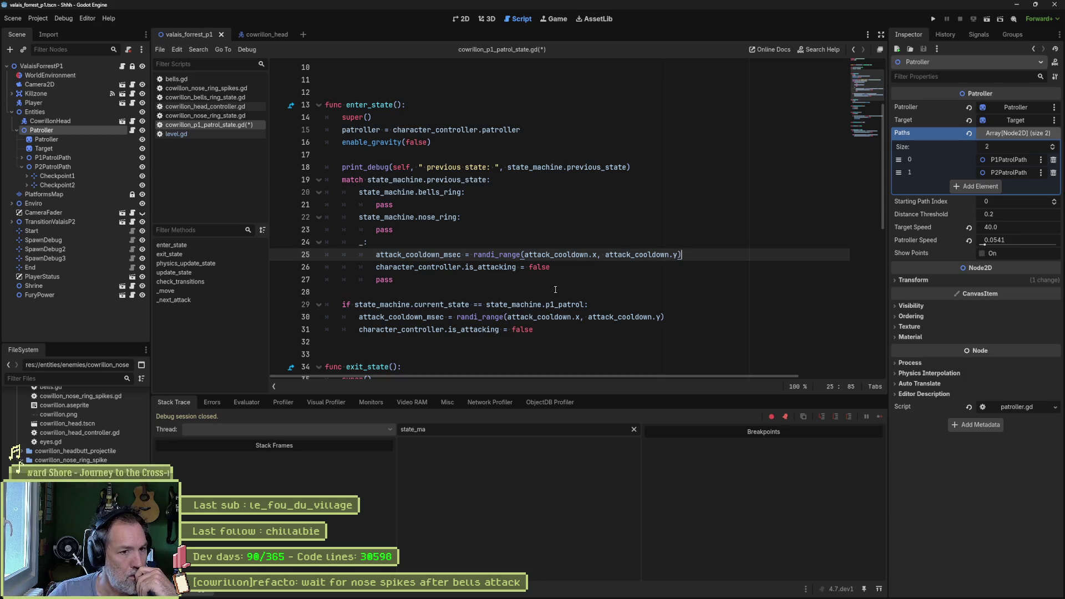
# Comment out the p1_patrol if block and run the scene again.
pyautogui.moveTo(486, 304); pyautogui.dragTo(487, 329)
pyautogui.hotkey('ctrl', 'k')
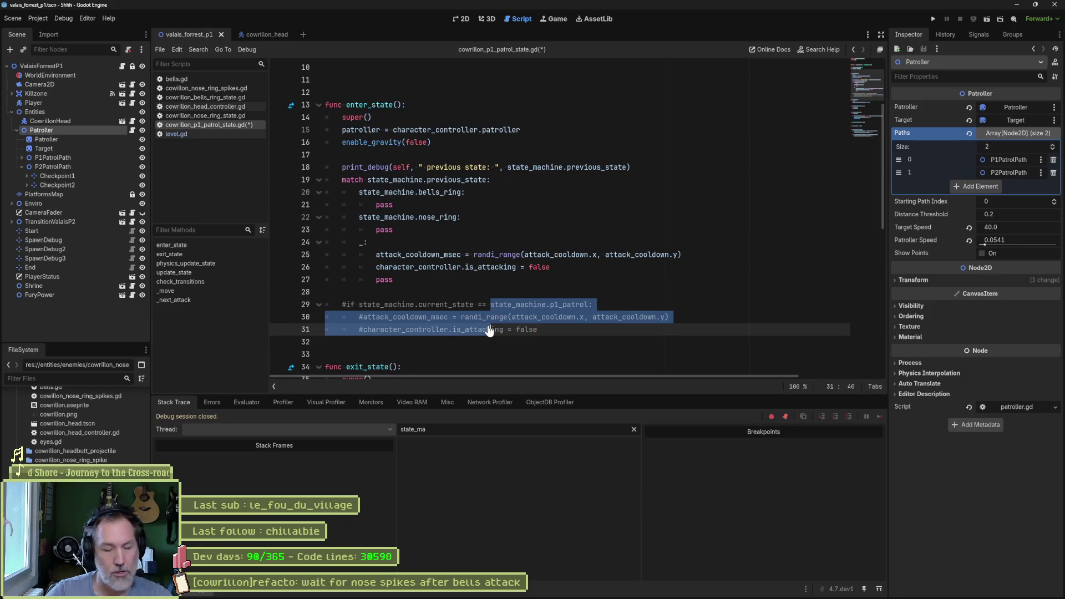
pyautogui.press('F6')
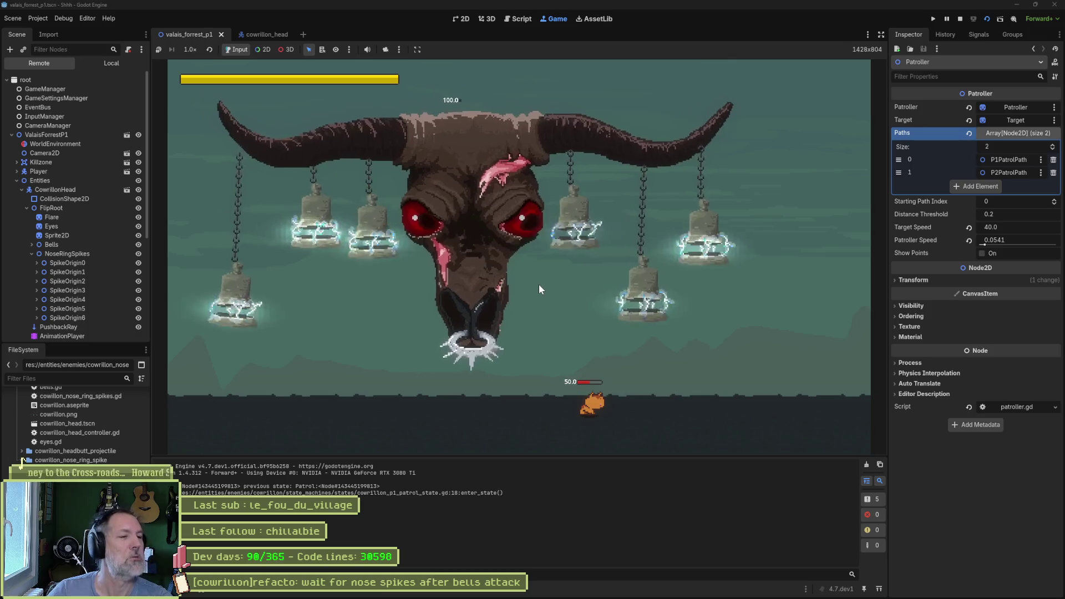
# Stop the boss-fight test run with F8.
pyautogui.press('F8')
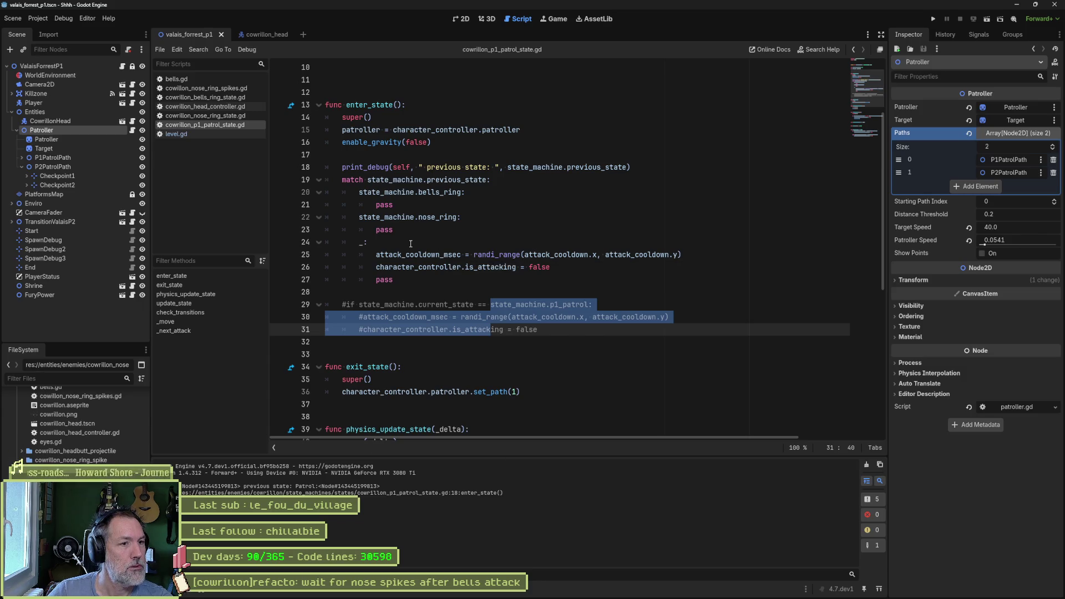
pyautogui.click(410, 245)
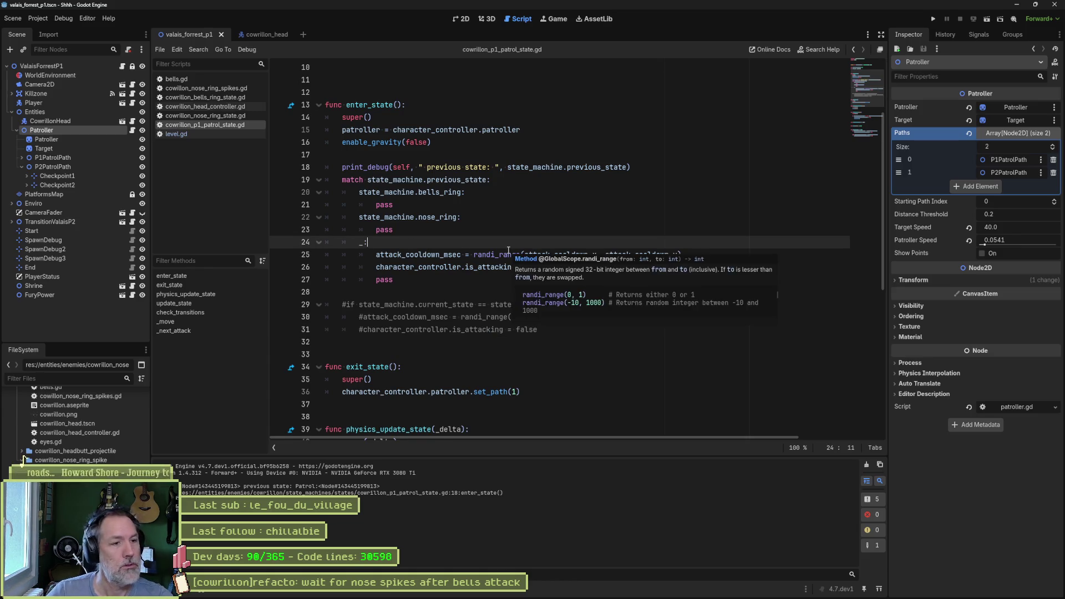
pyautogui.press('Return')
pyautogui.write('print(')
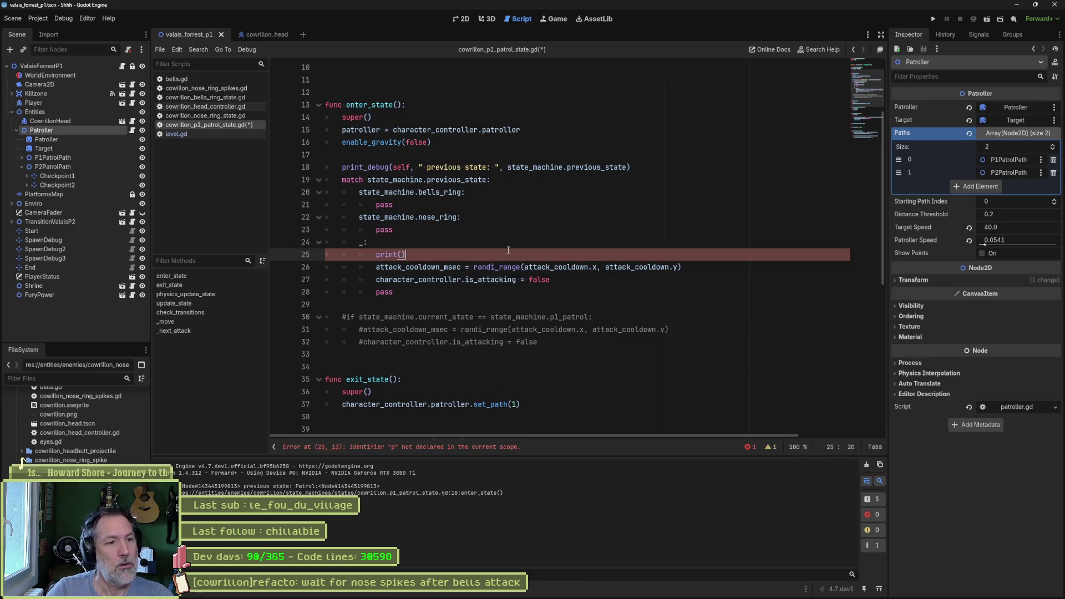
pyautogui.write('"zo')
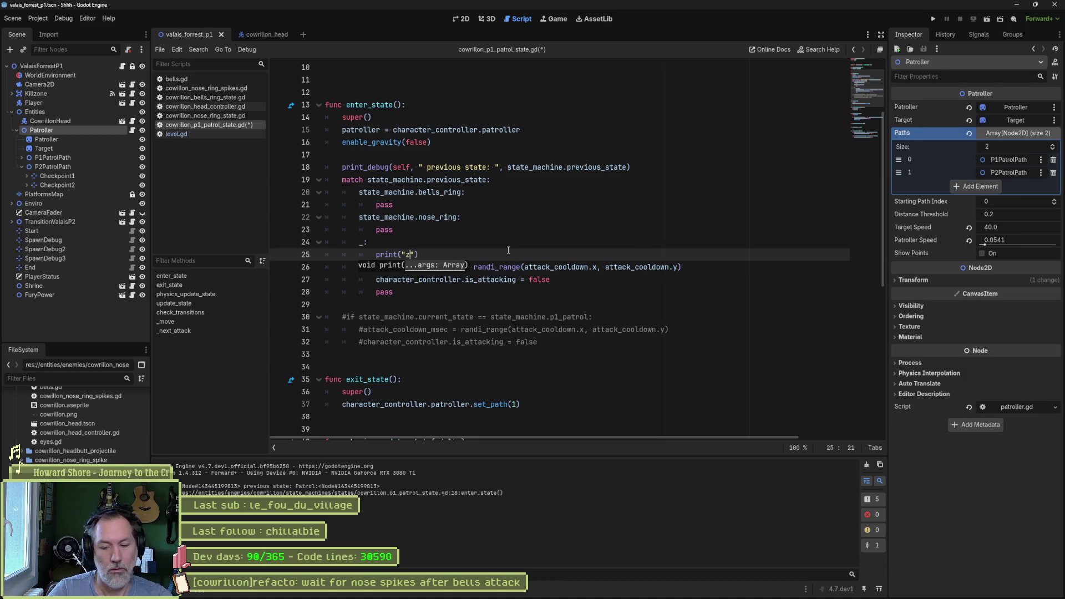
pyautogui.press('F6')
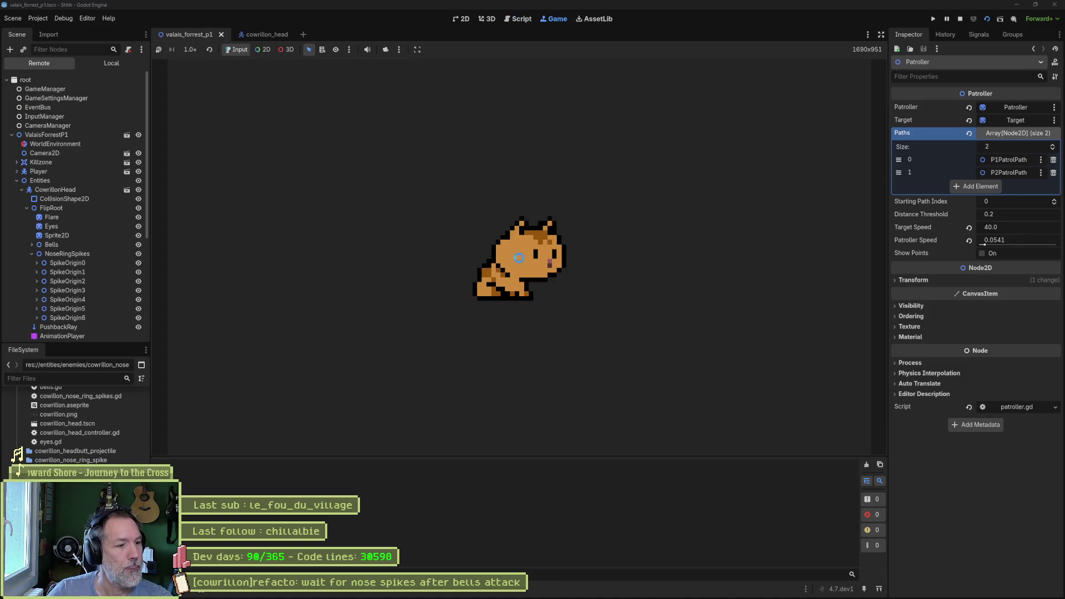
pyautogui.press('F8')
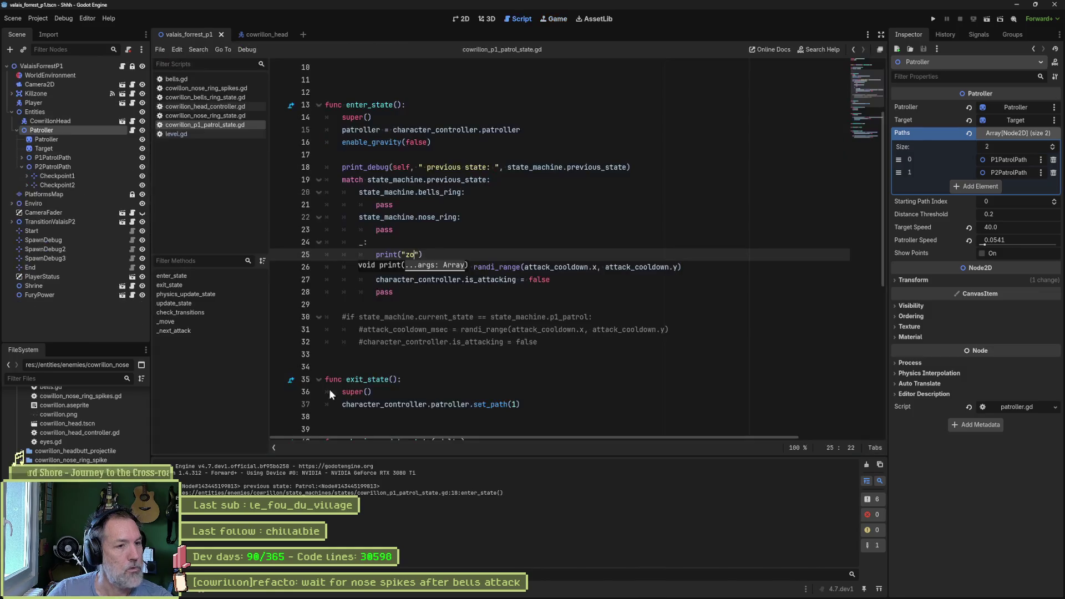
pyautogui.hotkey('ctrl', 'shift', 'k')
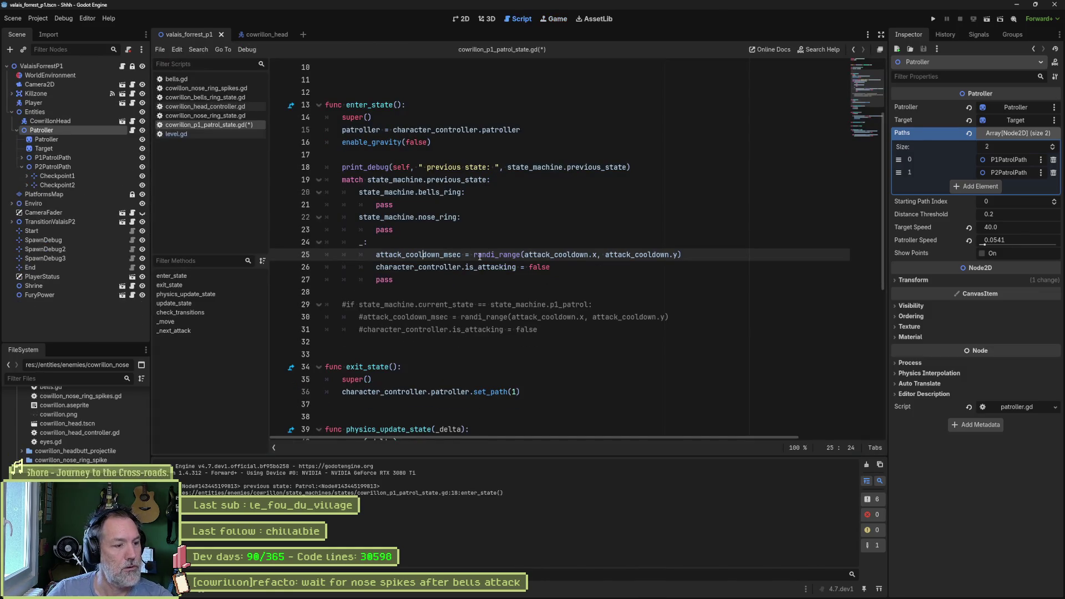
pyautogui.moveTo(480, 257)
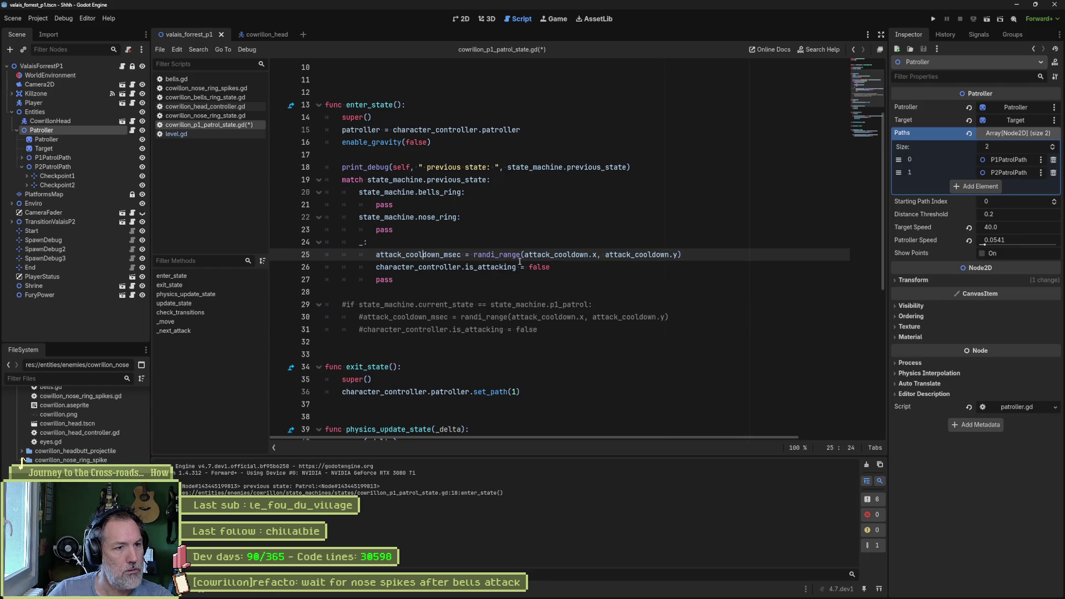
pyautogui.doubleClick(491, 268)
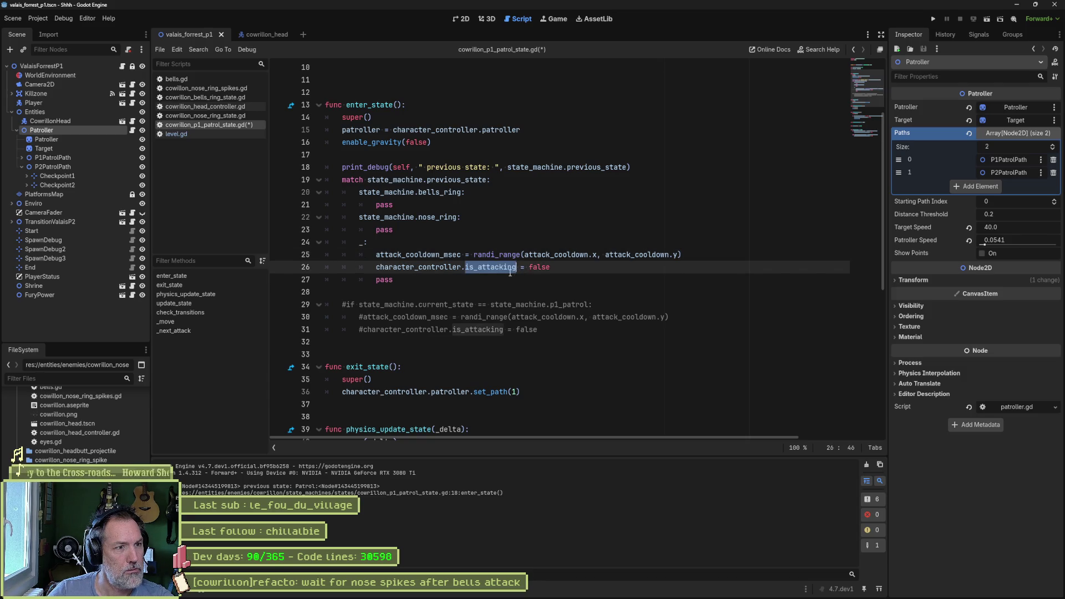
pyautogui.scroll(-5, 508, 274)
pyautogui.scroll(-2, 496, 280)
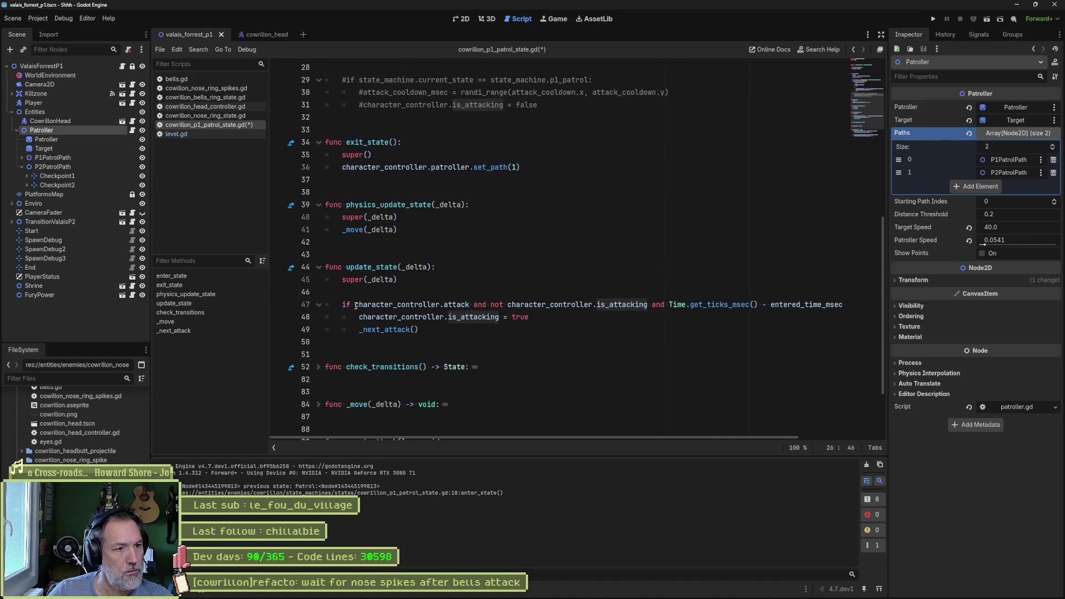
# Inspect the character_controller.attack and is_attacking checks in update_state's attack condition.
pyautogui.moveTo(354, 304); pyautogui.dragTo(468, 304)
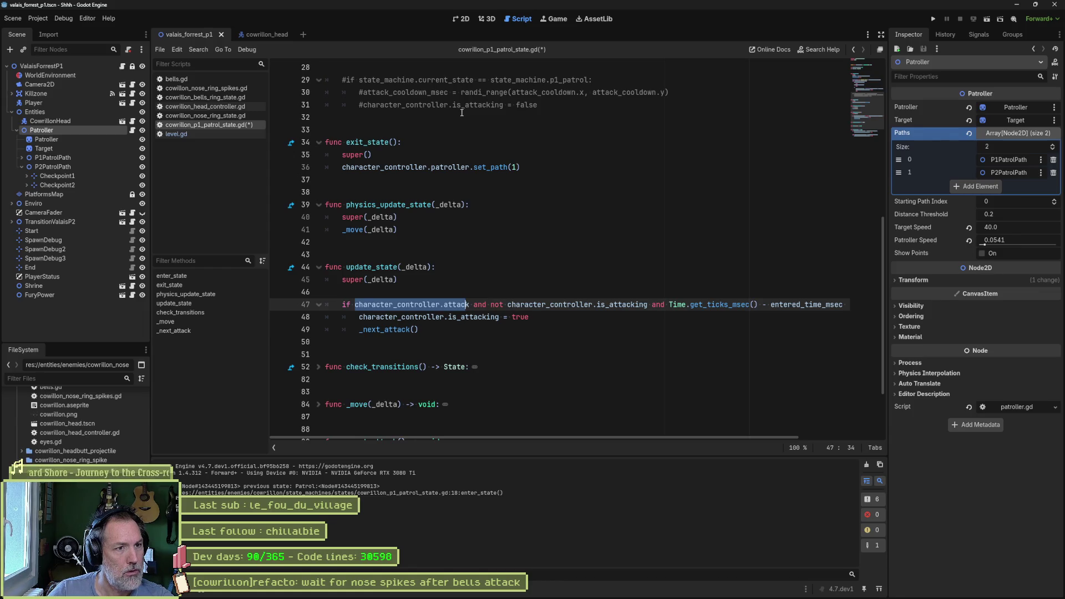
pyautogui.scroll(-3, 458, 329)
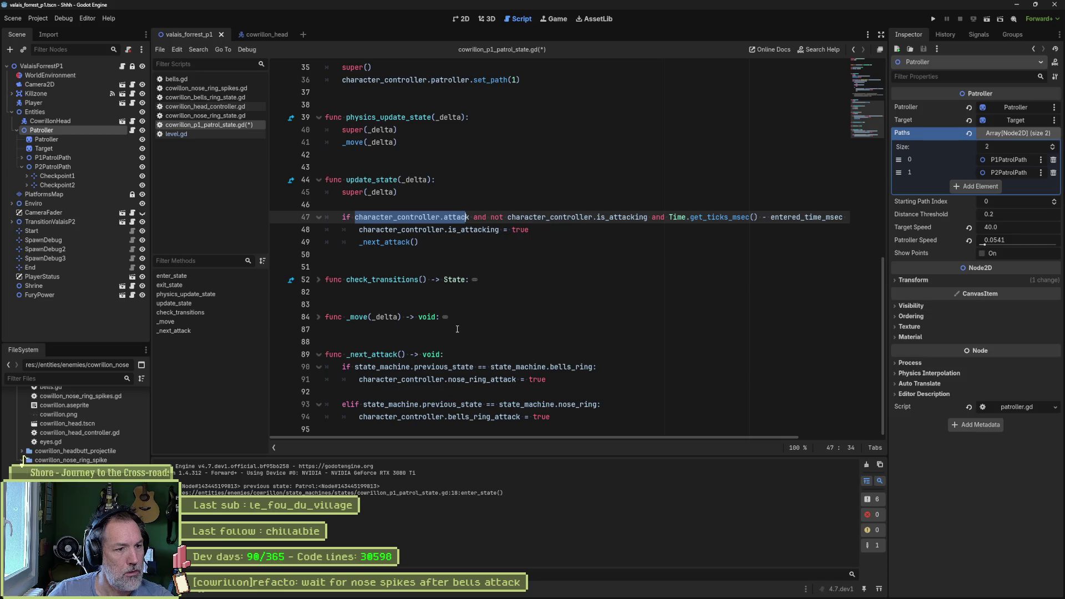
pyautogui.scroll(4, 458, 329)
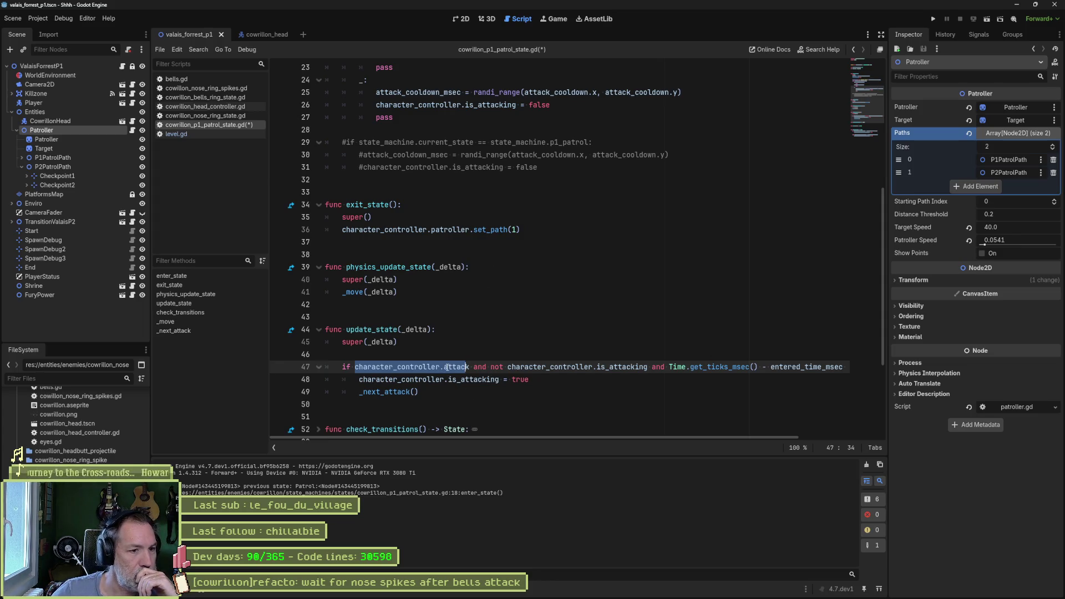
pyautogui.click(484, 109)
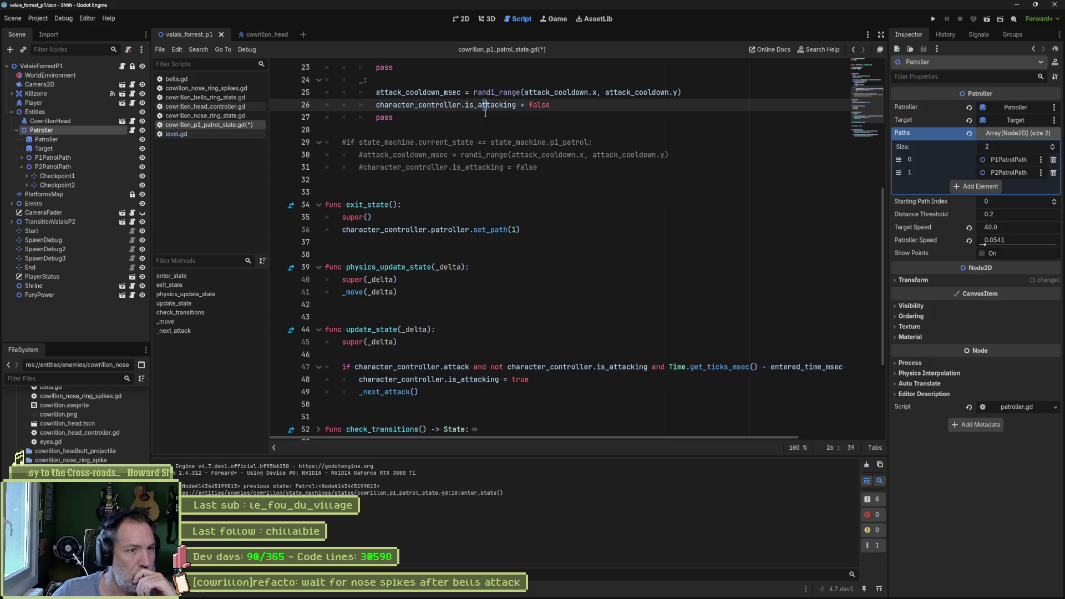
pyautogui.doubleClick(450, 366)
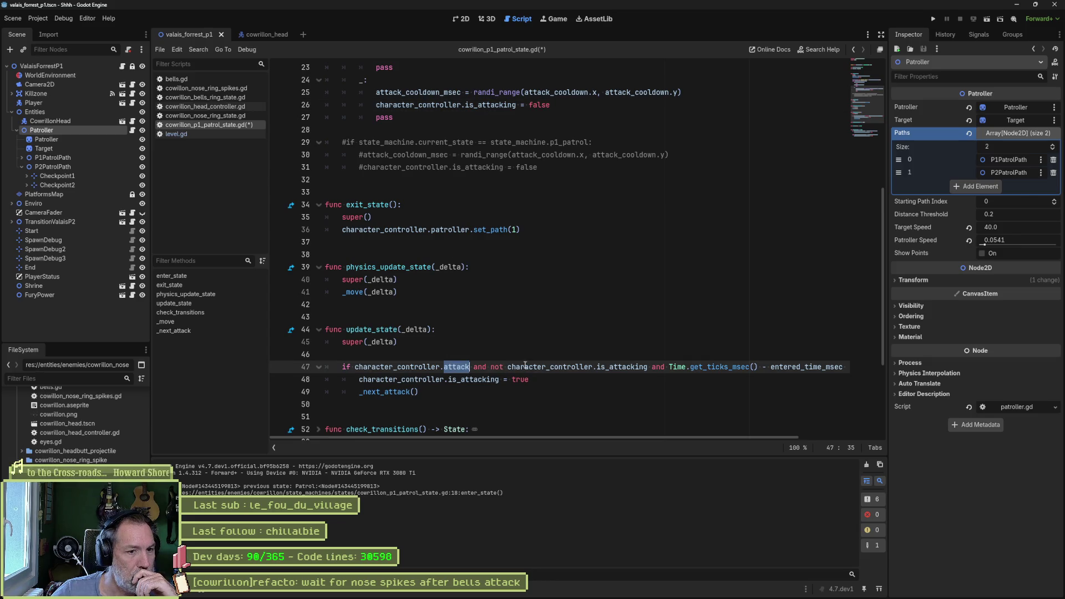
pyautogui.doubleClick(609, 366)
pyautogui.hotkey('ctrl', 'z')
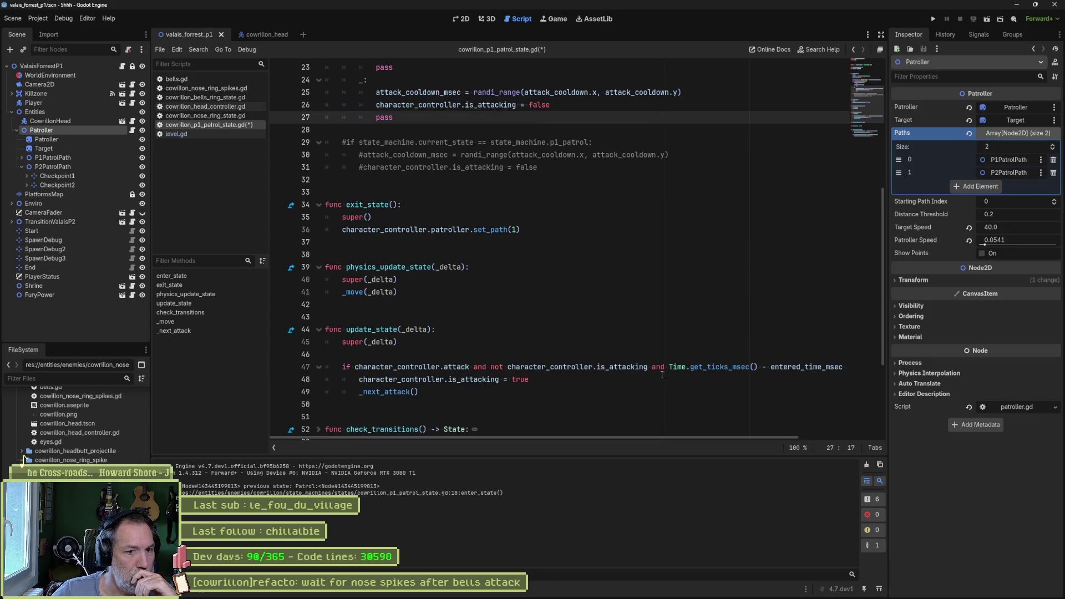
pyautogui.moveTo(685, 435); pyautogui.dragTo(772, 431)
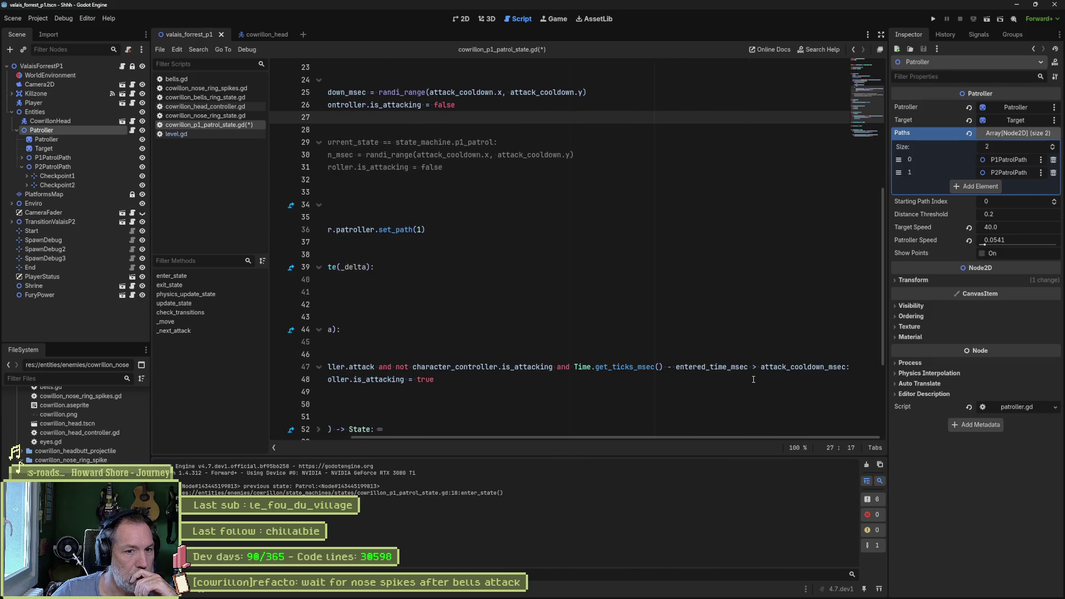
pyautogui.moveTo(814, 437)
pyautogui.mouseDown()
pyautogui.moveTo(712, 448)
pyautogui.moveTo(824, 449)
pyautogui.moveTo(551, 439)
pyautogui.mouseUp()
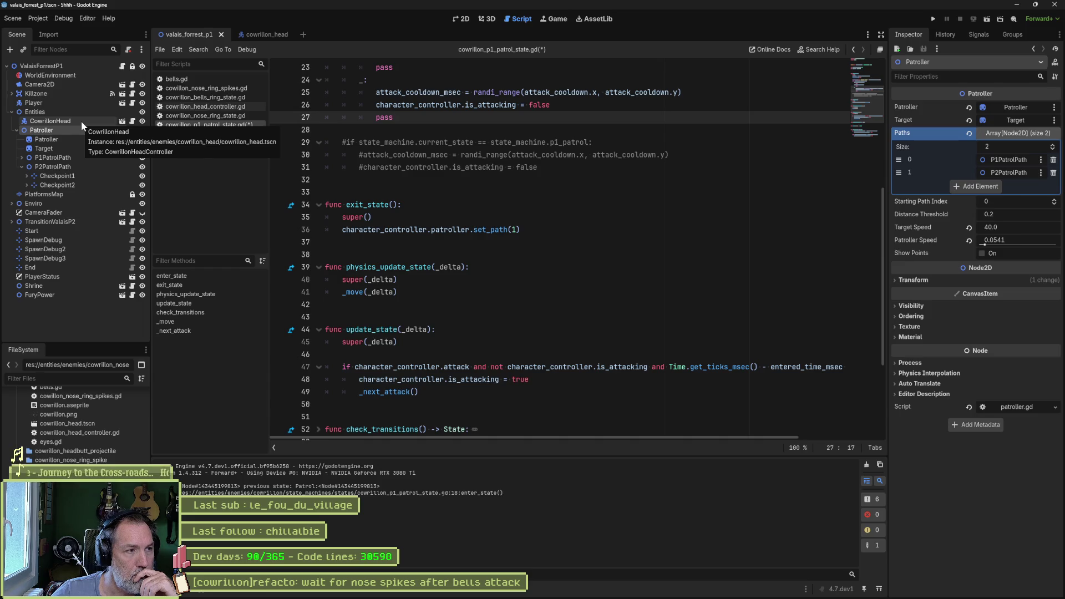
# Tick Attack on the CowrillonHead root node, then test-run and stop the valais_forrest_p1 level.
pyautogui.click(261, 35)
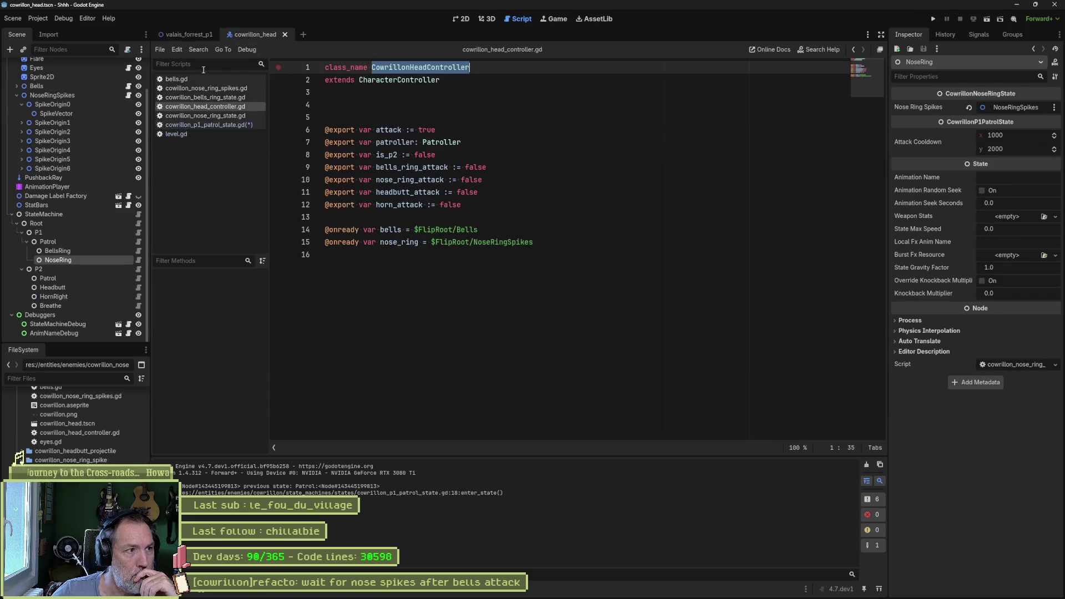
pyautogui.scroll(2, 91, 165)
pyautogui.click(40, 66)
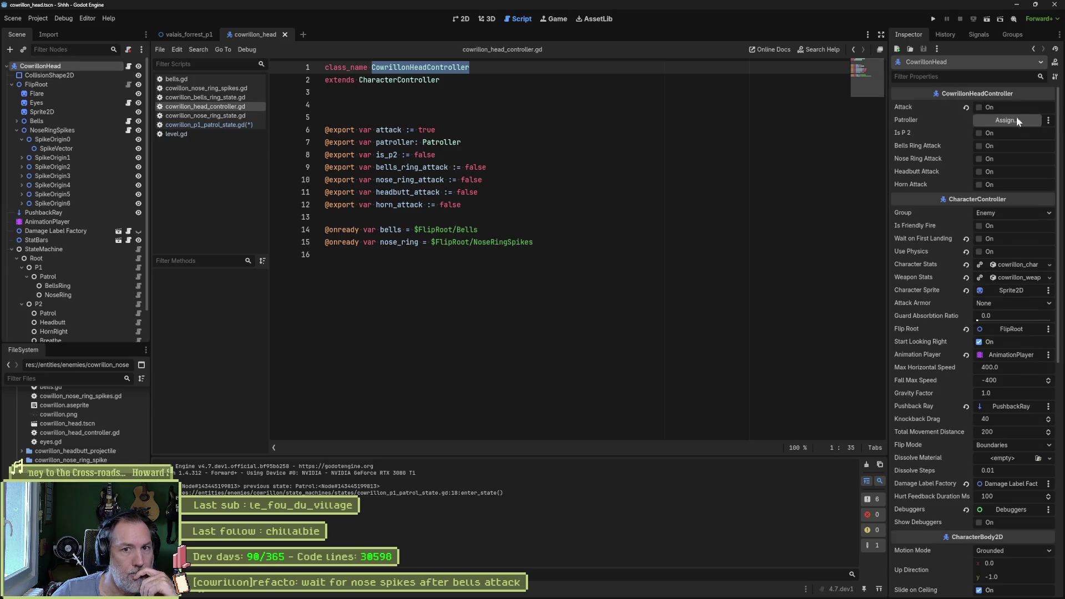
pyautogui.click(978, 107)
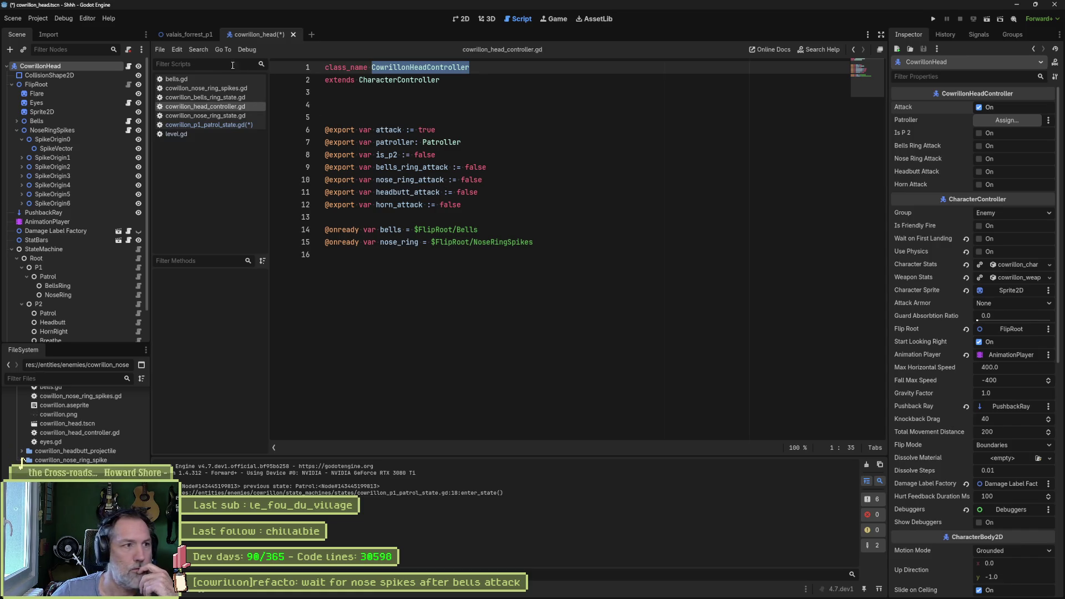
pyautogui.click(186, 35)
pyautogui.press('F6')
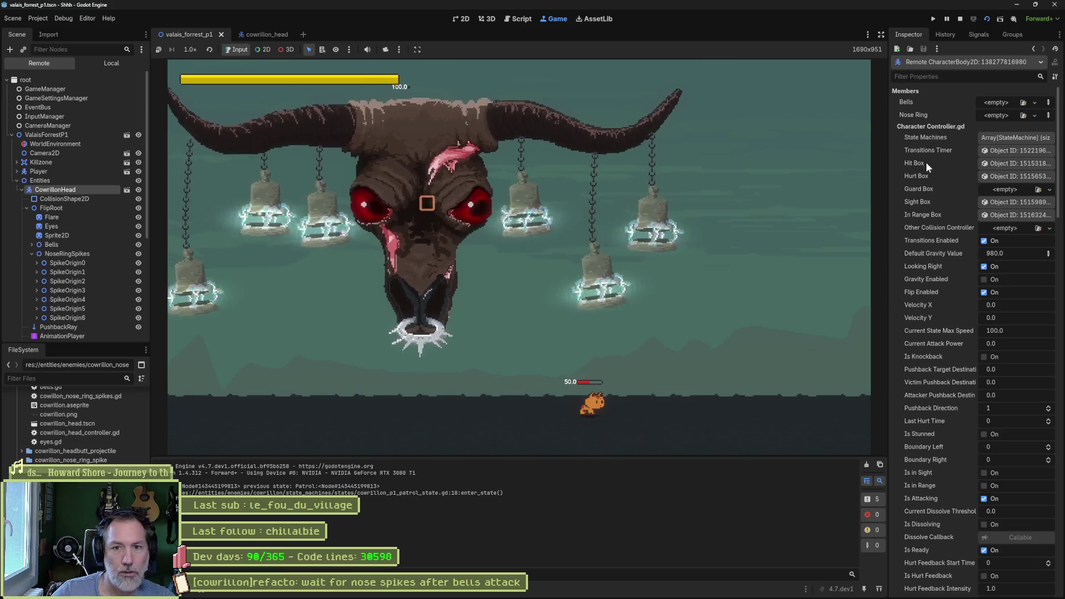
pyautogui.press('F8')
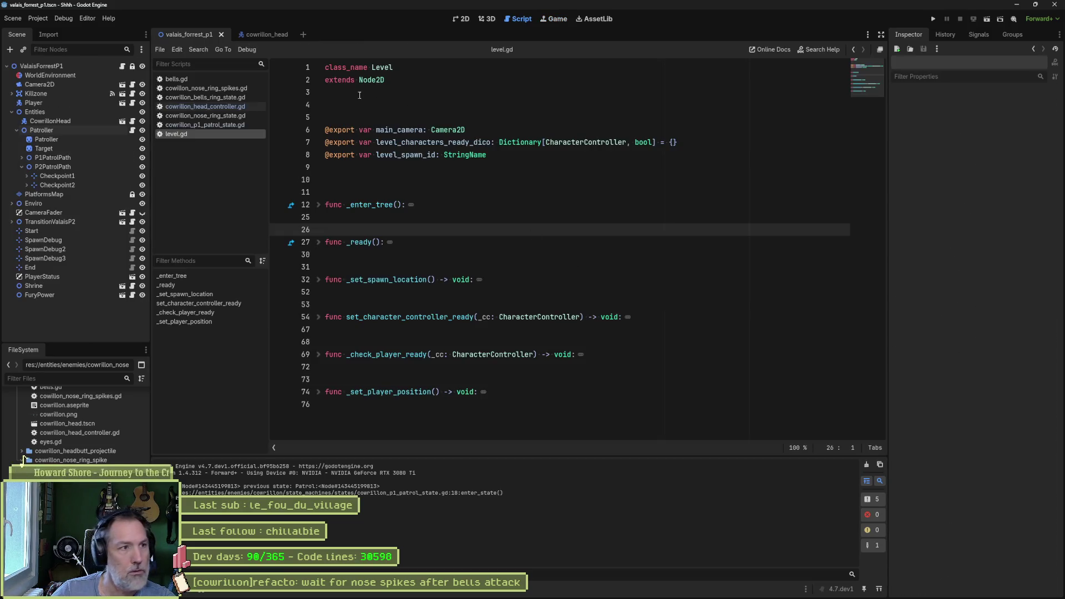
# Select CowrillonHead in the level's scene tree and open cowrillon_p1_patrol_state.gd.
pyautogui.click(272, 35)
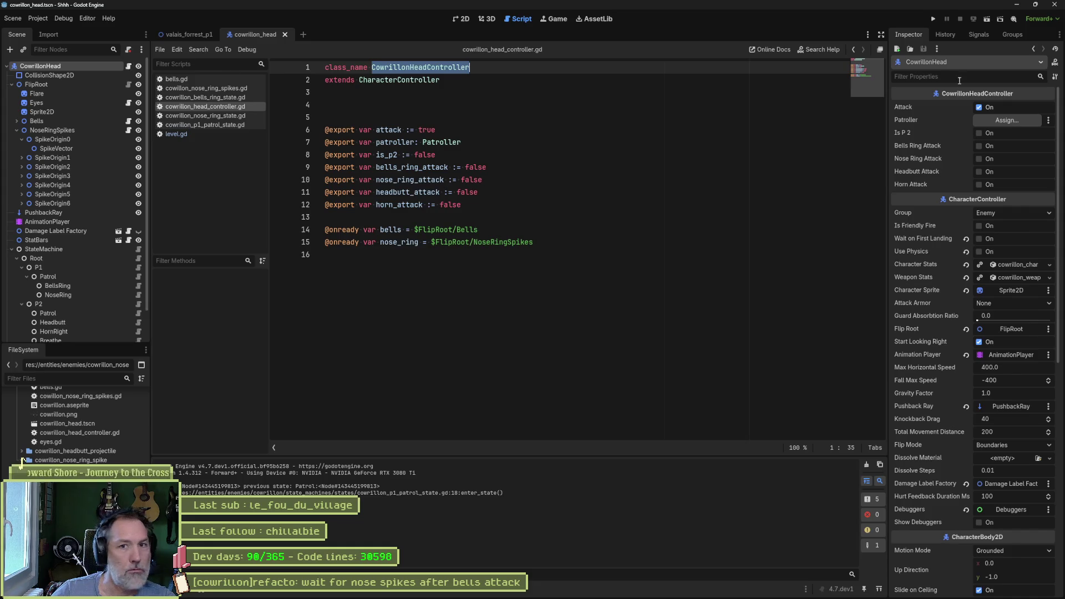
pyautogui.click(984, 111)
pyautogui.click(184, 35)
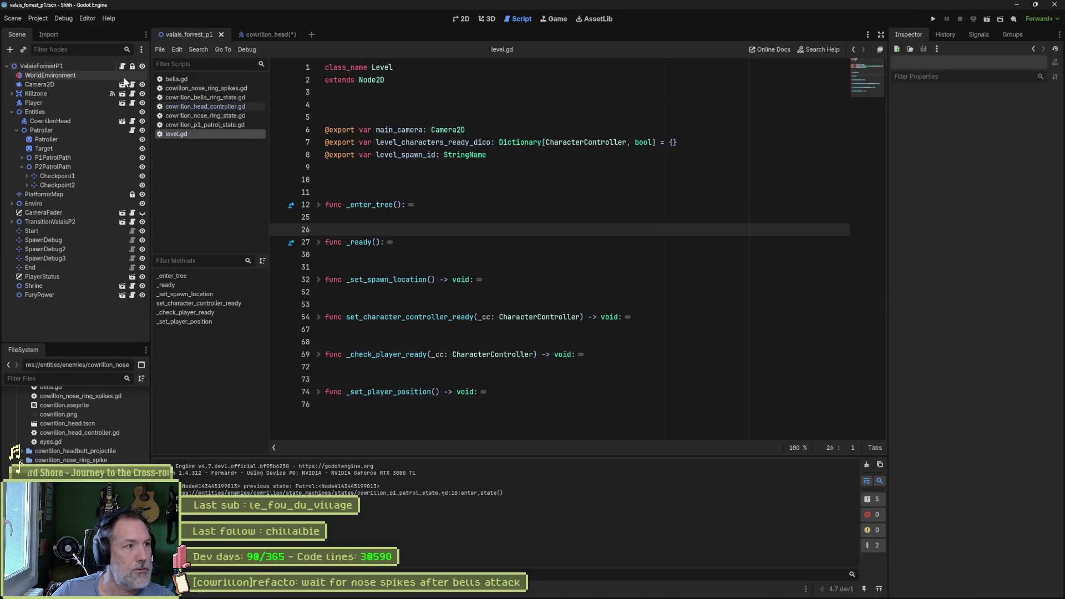
pyautogui.click(65, 122)
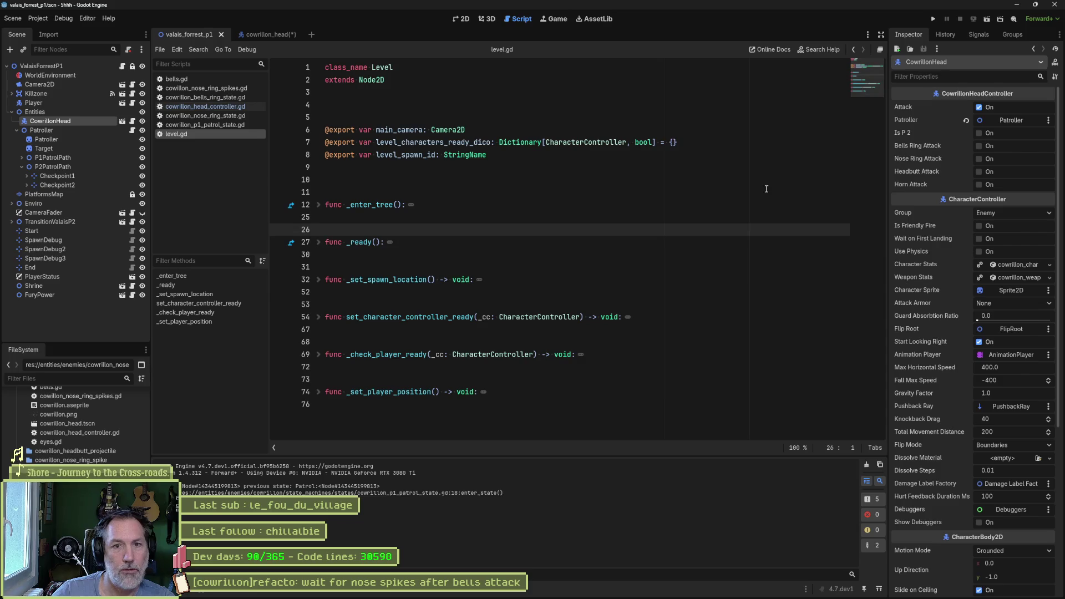
pyautogui.click(212, 125)
pyautogui.scroll(3, 424, 241)
# Set a breakpoint on line 47's attack check and run the game until it pauses.
pyautogui.scroll(-6, 465, 318)
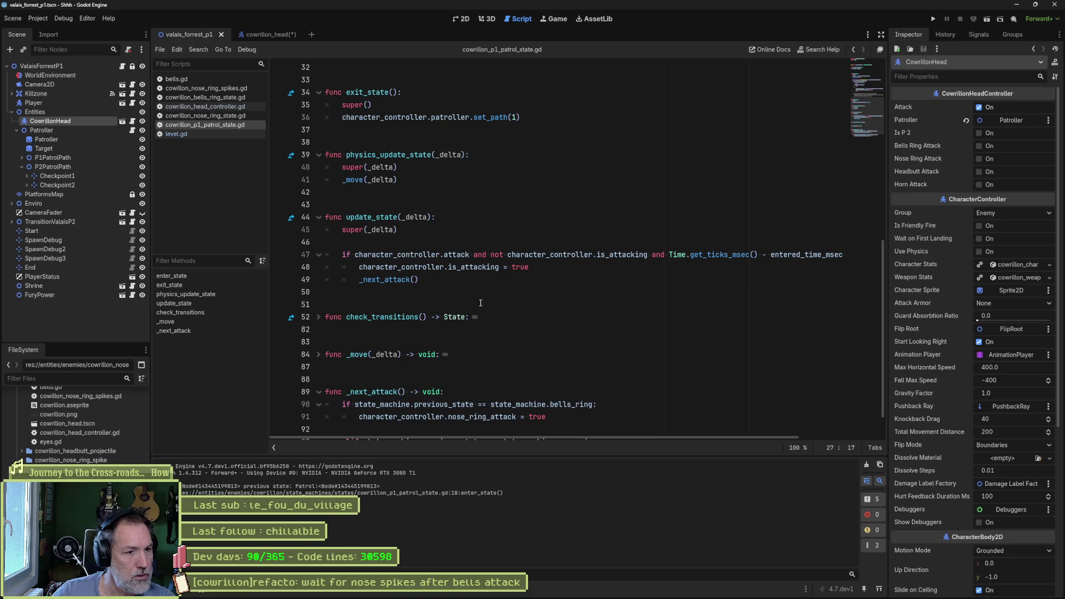
pyautogui.scroll(-1, 461, 319)
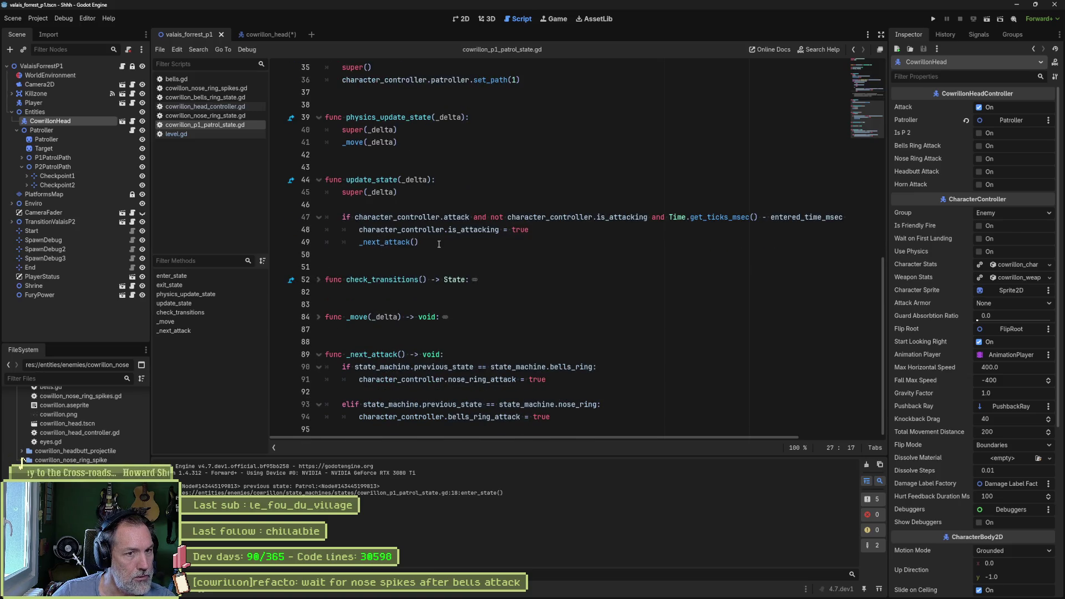
pyautogui.click(277, 218)
pyautogui.press('F6')
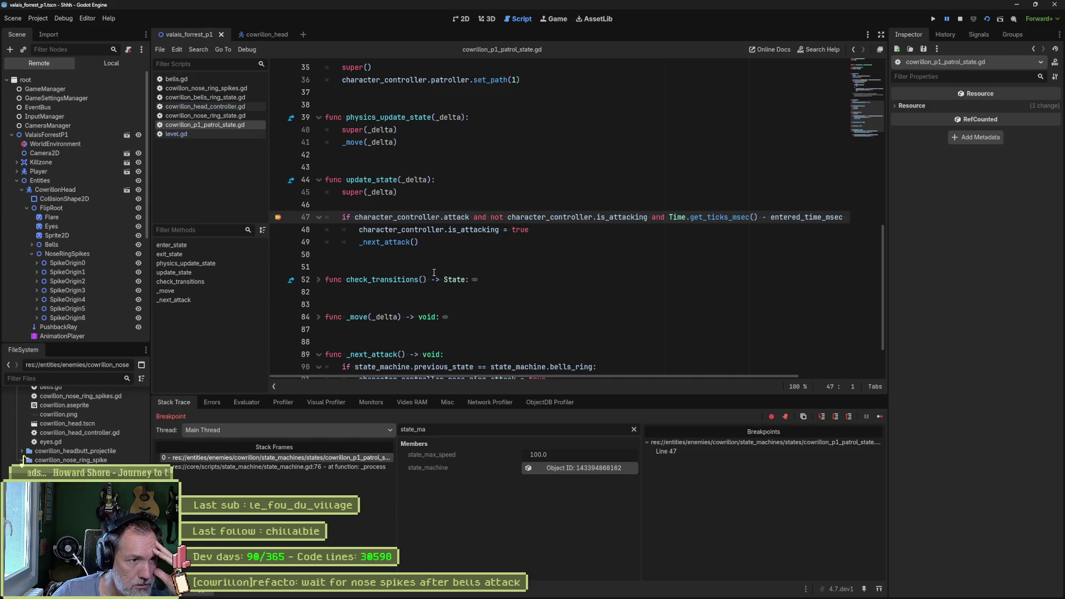
# Evaluate character_controller.attack and character_controller.is_attacking in the expression evaluator.
pyautogui.moveTo(355, 217); pyautogui.dragTo(470, 218)
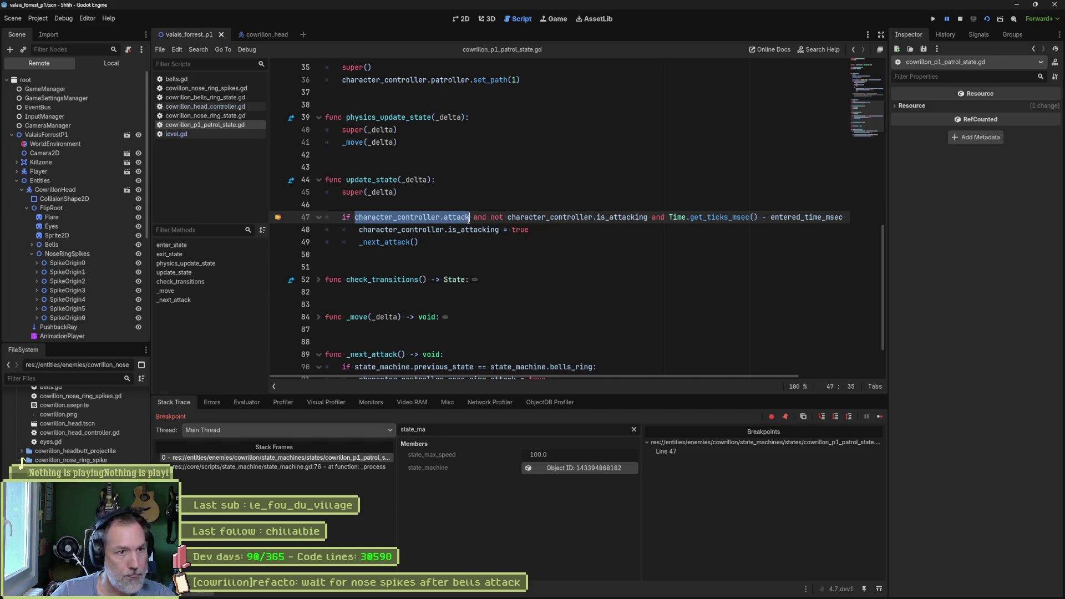
pyautogui.click(247, 403)
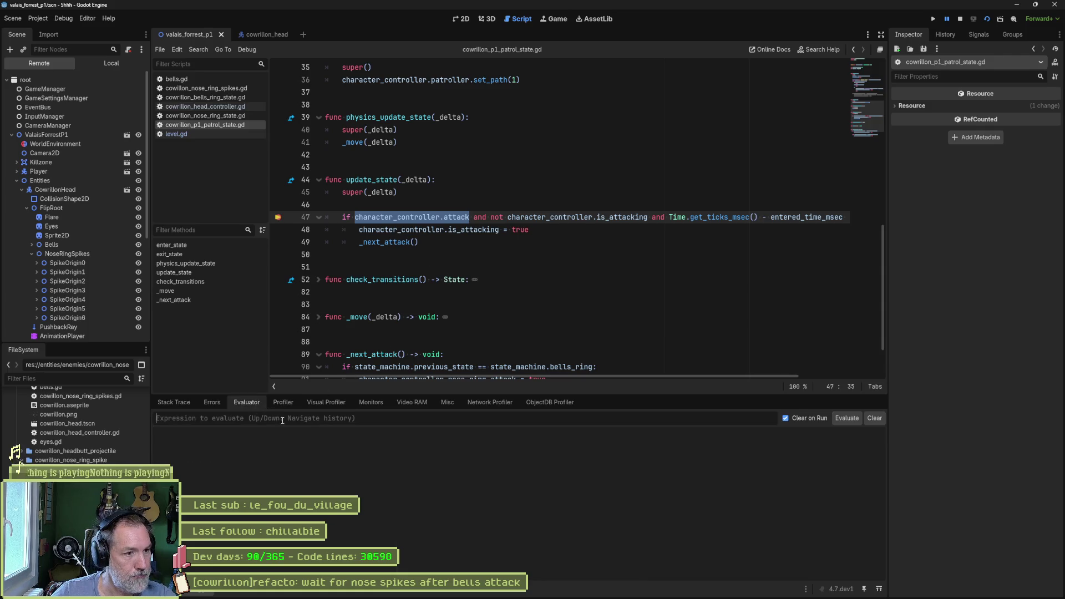
pyautogui.hotkey('ctrl', 'shift', 'e')
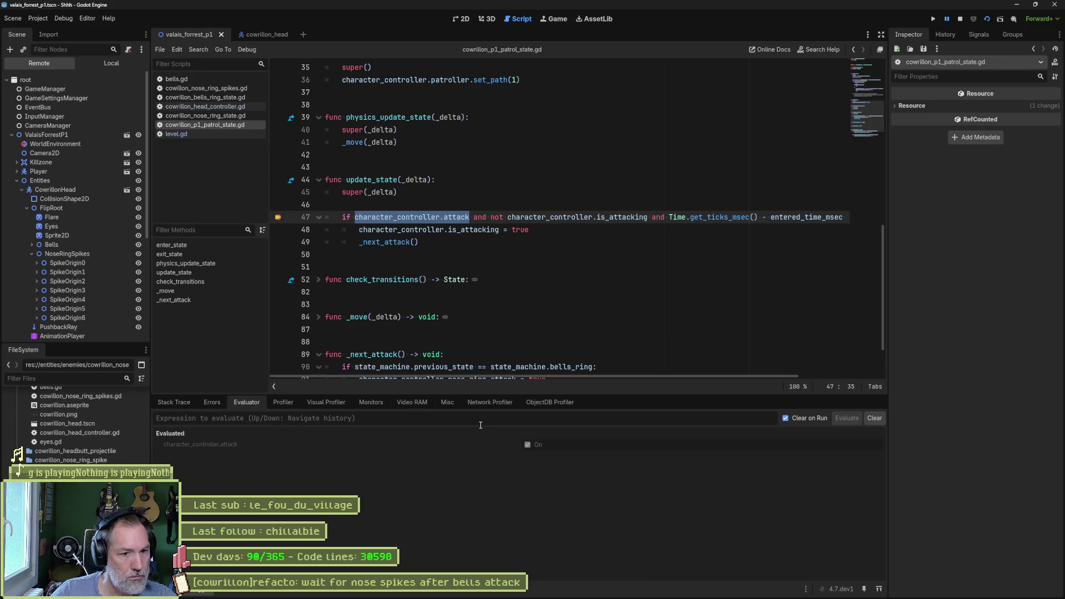
pyautogui.moveTo(507, 217); pyautogui.dragTo(648, 217)
pyautogui.hotkey('ctrl', 'shift', 'e')
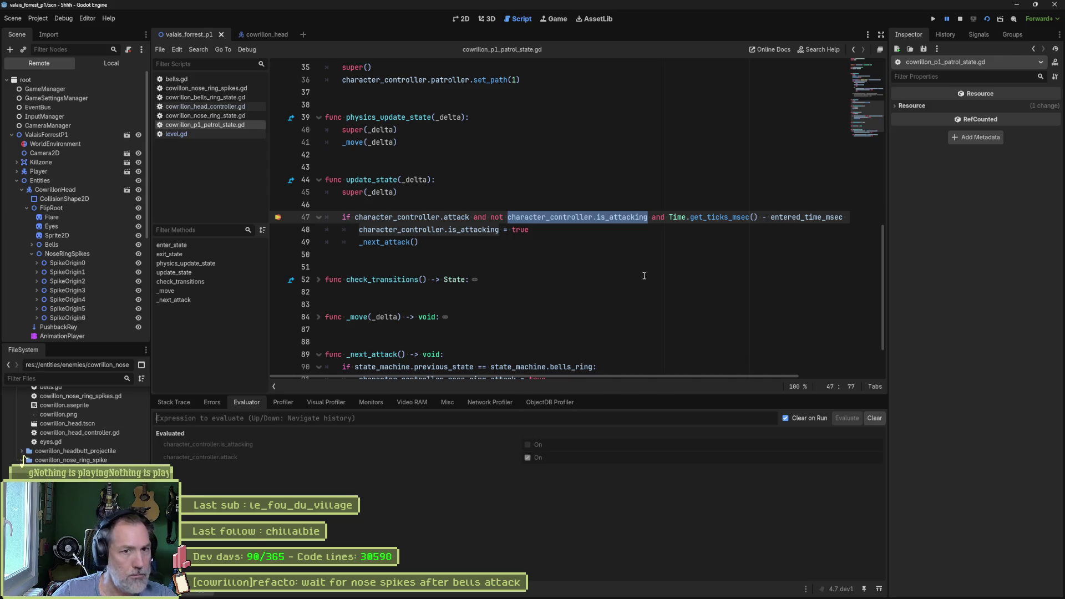
pyautogui.moveTo(653, 377); pyautogui.dragTo(827, 372)
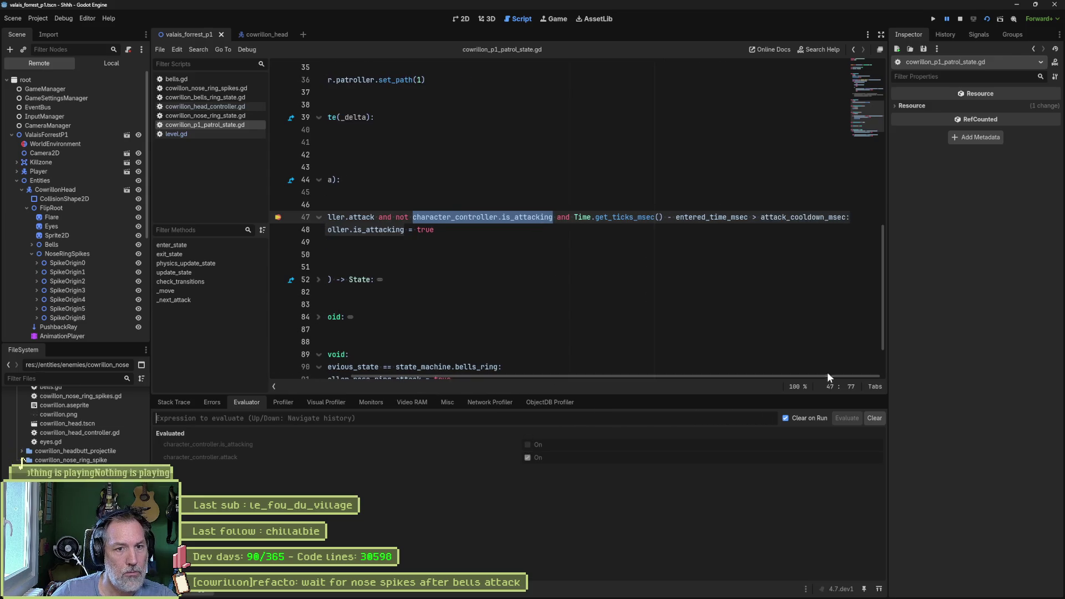
# Evaluate attack_cooldown_msec (1197) and entered_time_msec (2012) at the break.
pyautogui.doubleClick(808, 218)
pyautogui.hotkey('ctrl', 'shift', 'e')
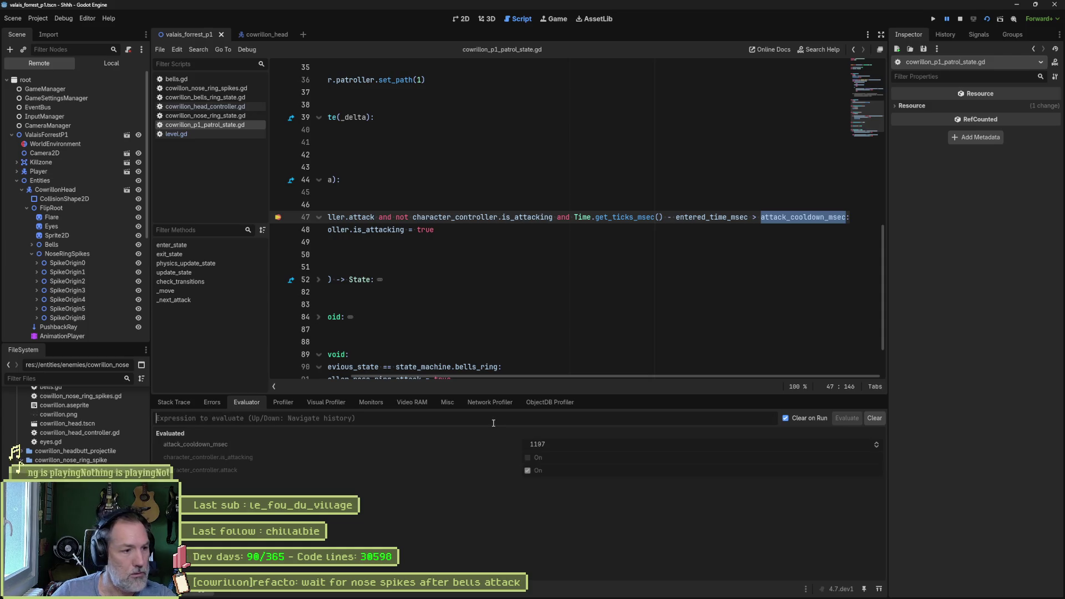
pyautogui.click(738, 217)
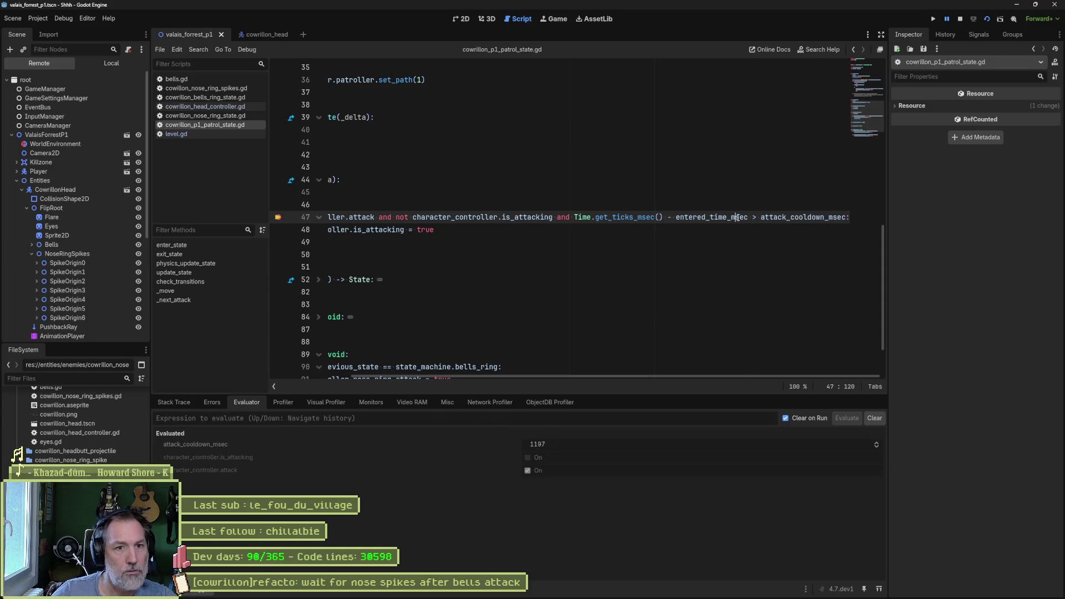
pyautogui.doubleClick(726, 217)
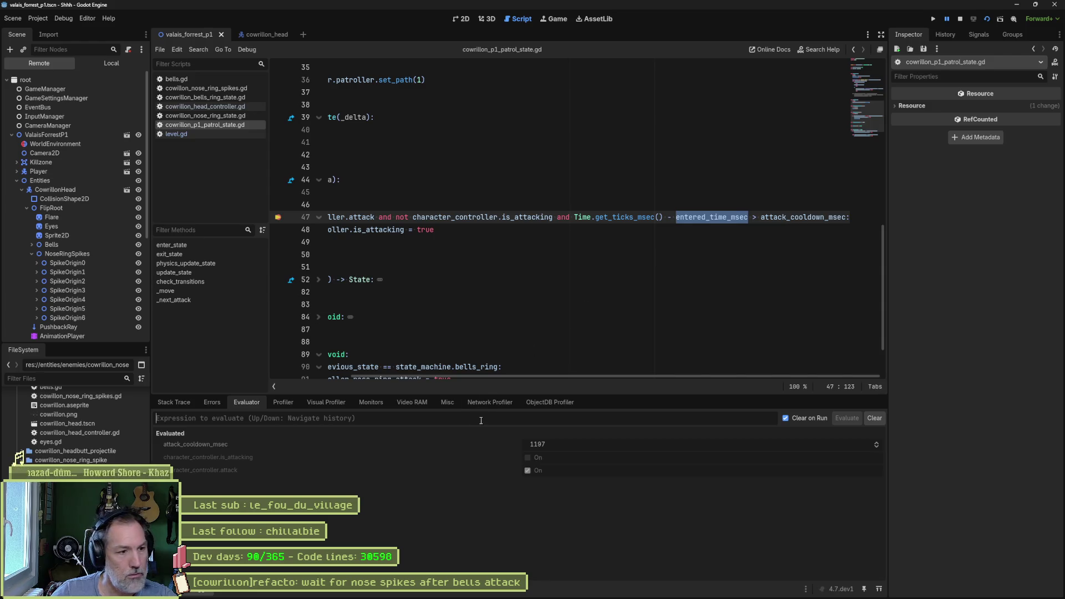
pyautogui.hotkey('ctrl', 'shift', 'e')
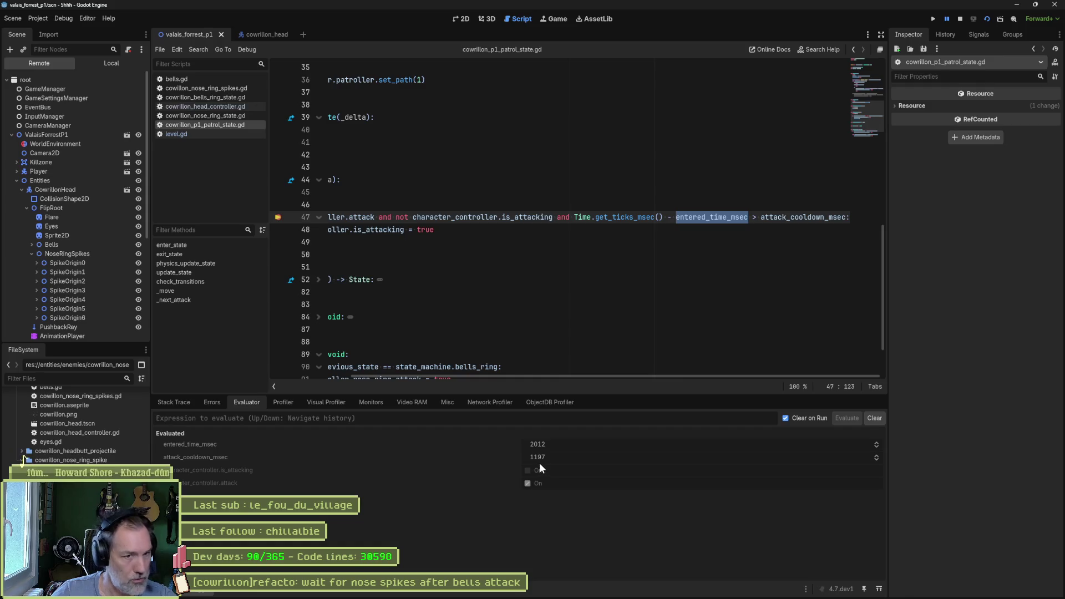
# Evaluate Time.get_ticks_msec() (34706), then stop the debug session.
pyautogui.moveTo(574, 218); pyautogui.dragTo(663, 221)
pyautogui.hotkey('ctrl', 'c')
pyautogui.click(432, 422)
pyautogui.hotkey('ctrl', 'v')
pyautogui.press('Return')
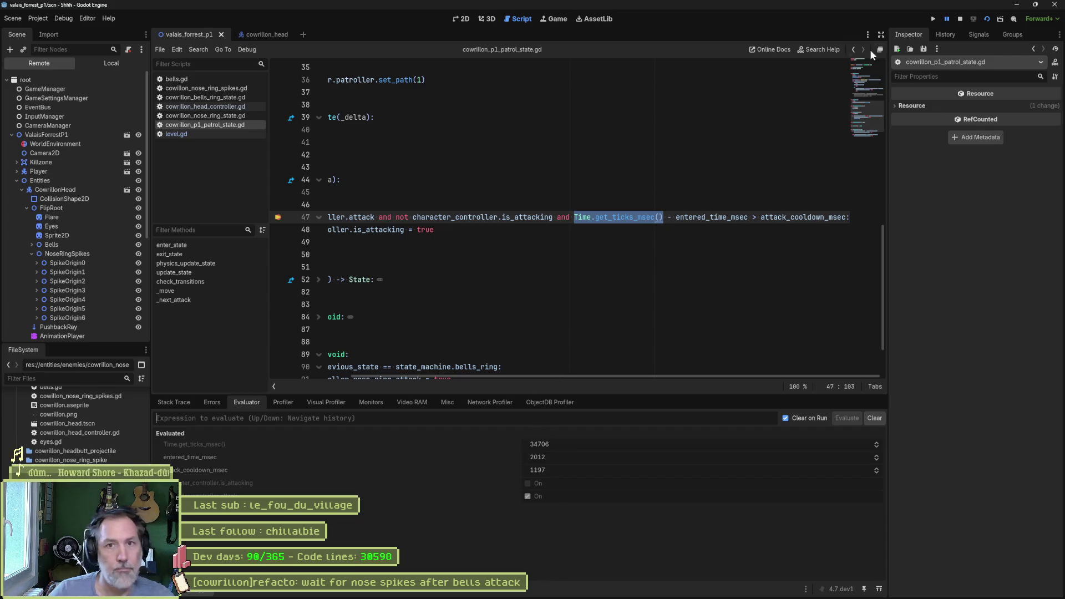
pyautogui.click(960, 19)
pyautogui.click(666, 242)
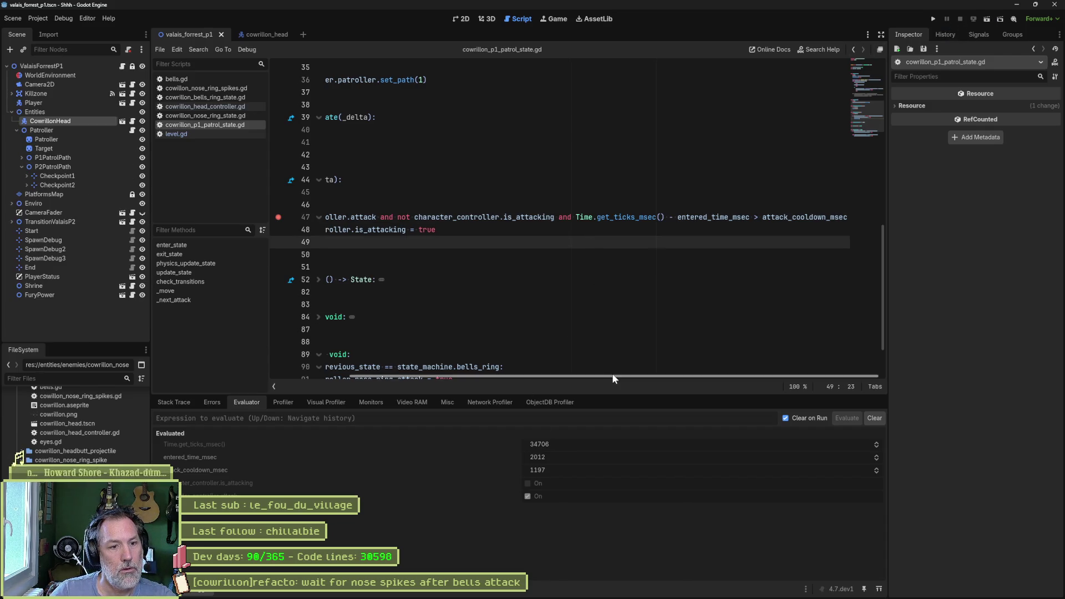
# Type _next_attack(), remove the line 47 breakpoint, rerun, and select the 'Patrol' output line.
pyautogui.write('_next_attack()')
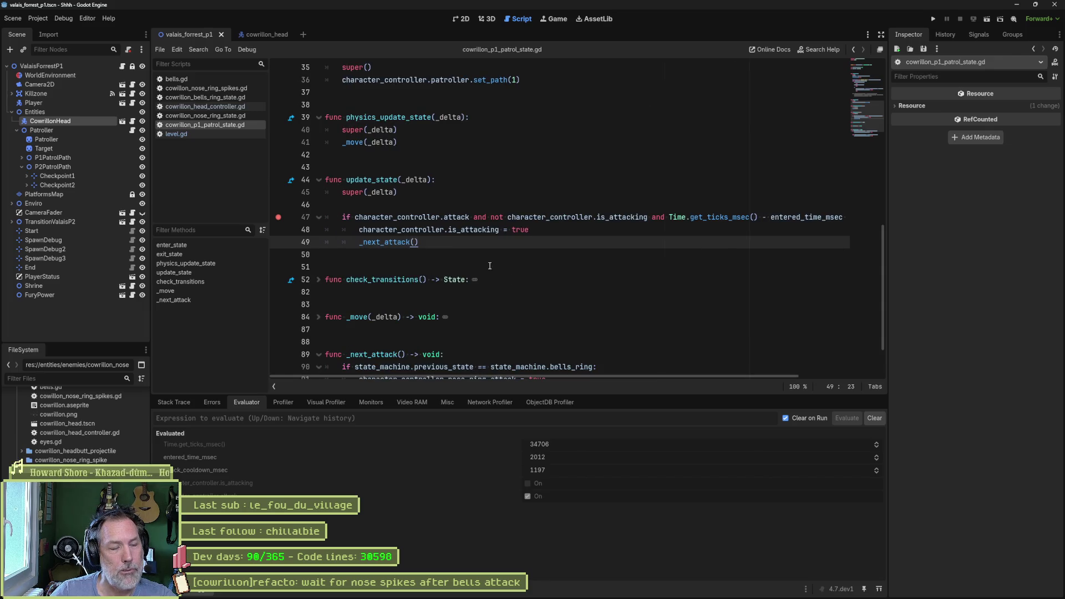
pyautogui.click(279, 218)
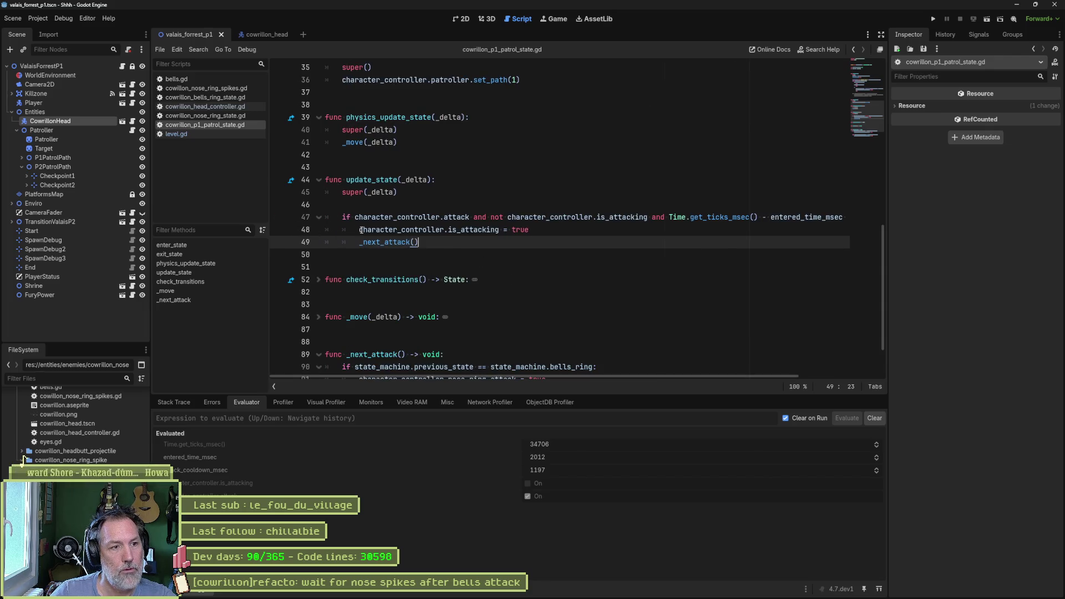
pyautogui.scroll(-2, 437, 317)
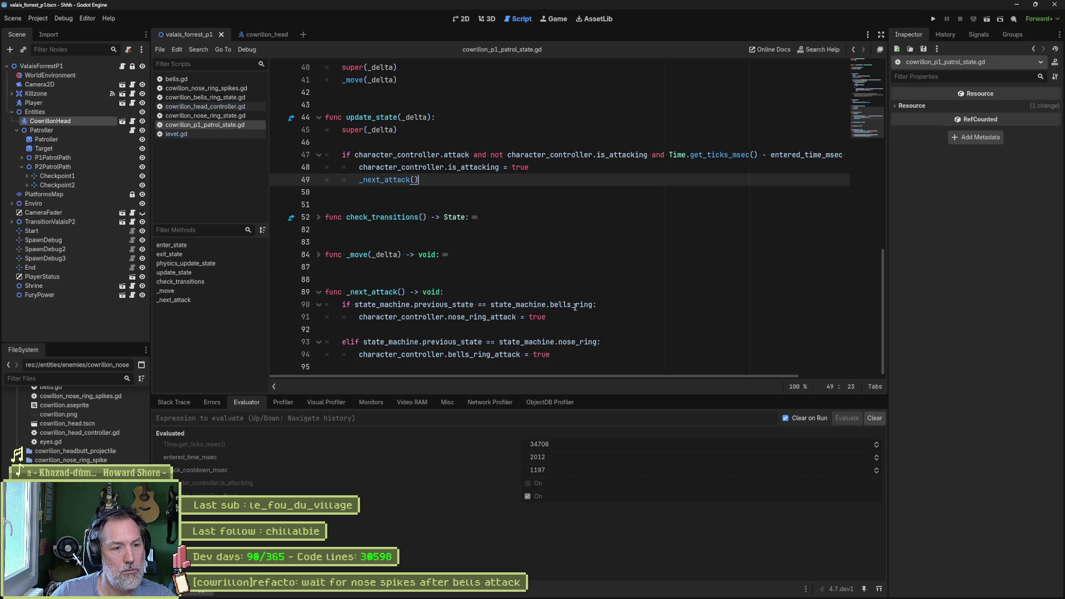
pyautogui.press('F5')
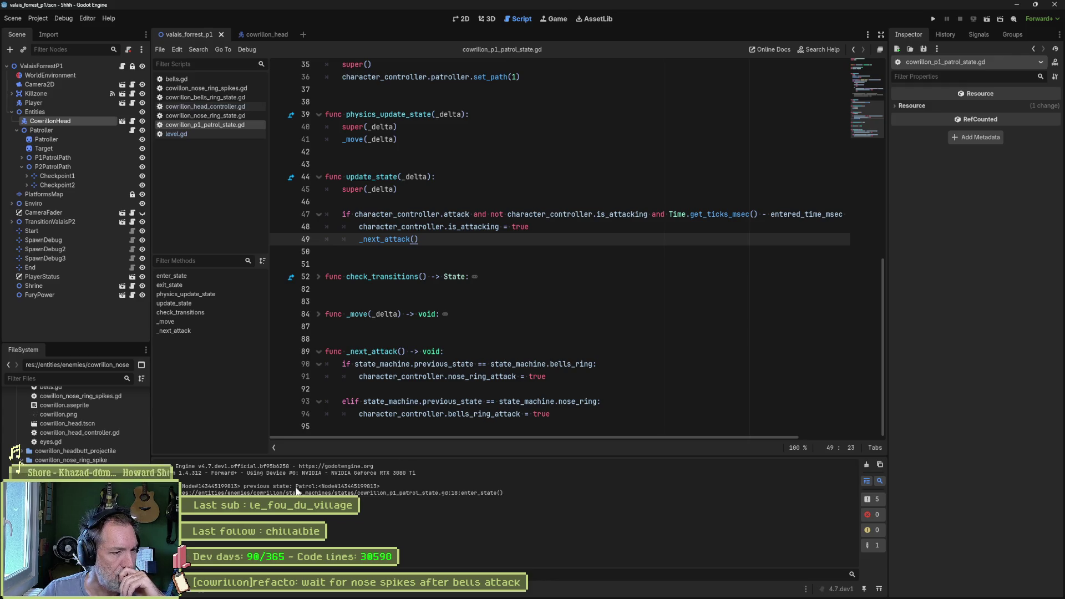
pyautogui.moveTo(295, 487); pyautogui.dragTo(384, 494)
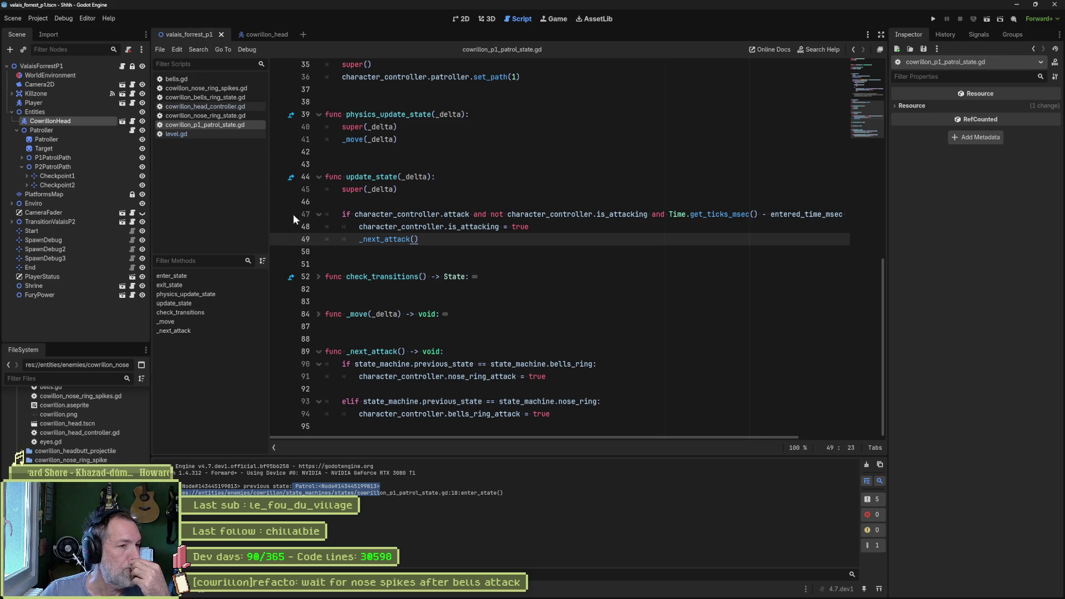
# From the cowrillon_head scene, open the base state_machine.gd and inspect line 31's previous_state assignment.
pyautogui.click(250, 34)
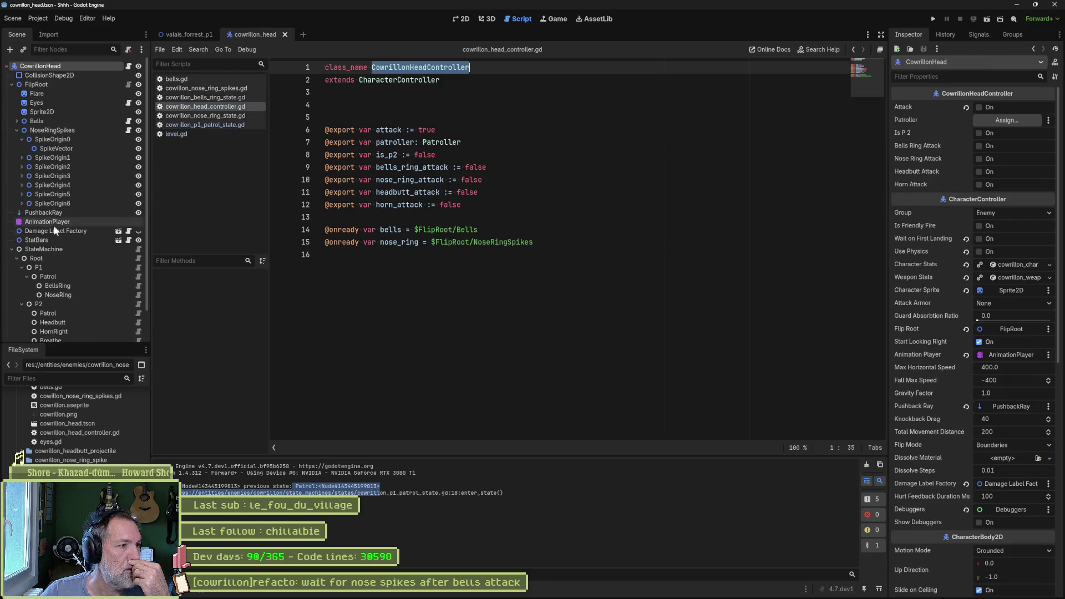
pyautogui.click(139, 251)
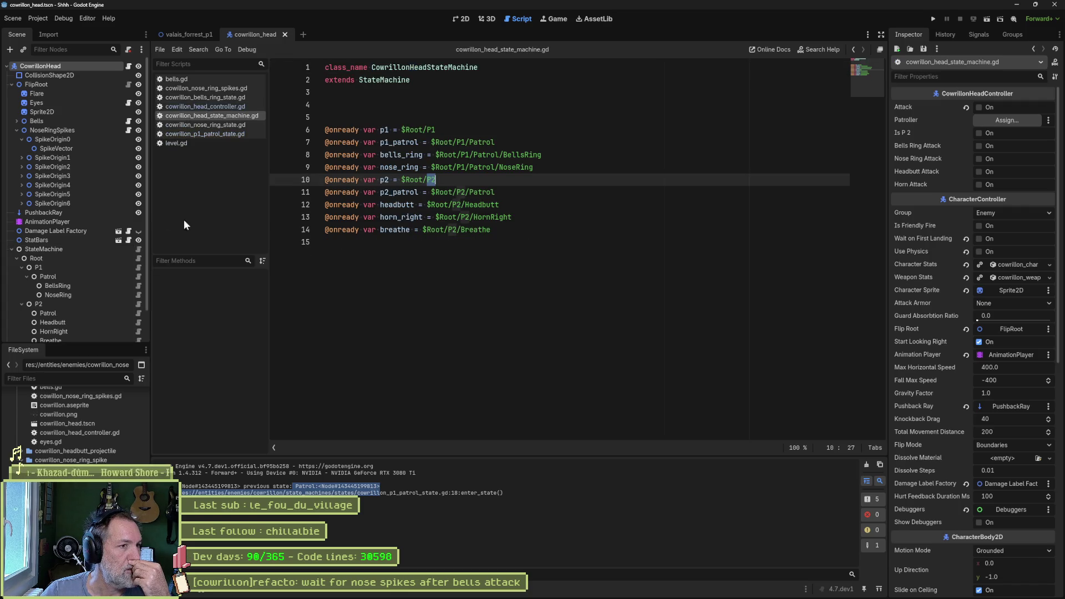
pyautogui.keyDown('ctrl'); pyautogui.click(396, 83); pyautogui.keyUp('ctrl')
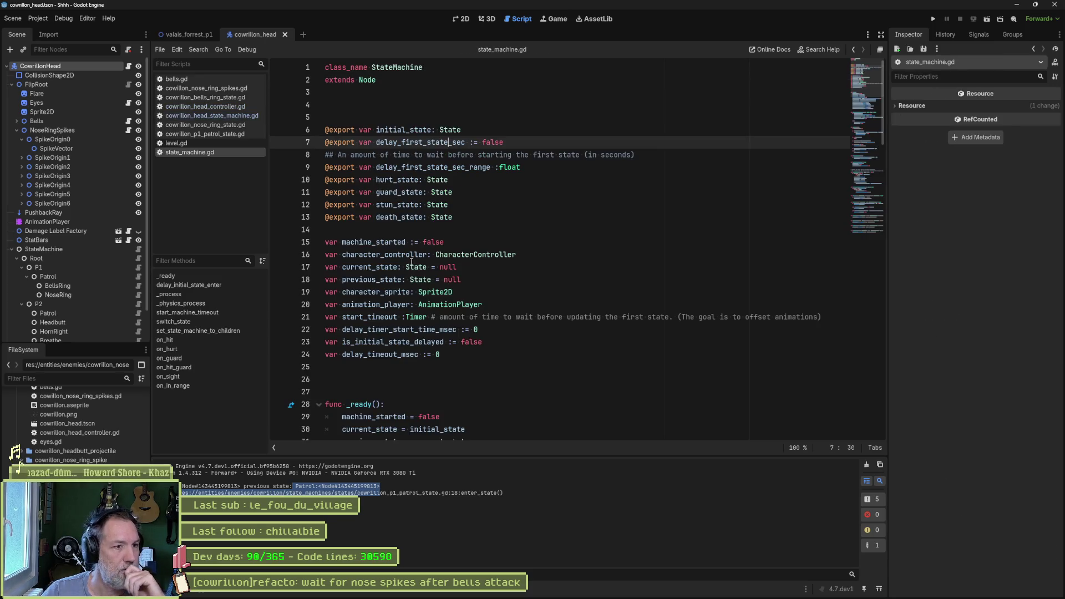
pyautogui.scroll(-5, 412, 262)
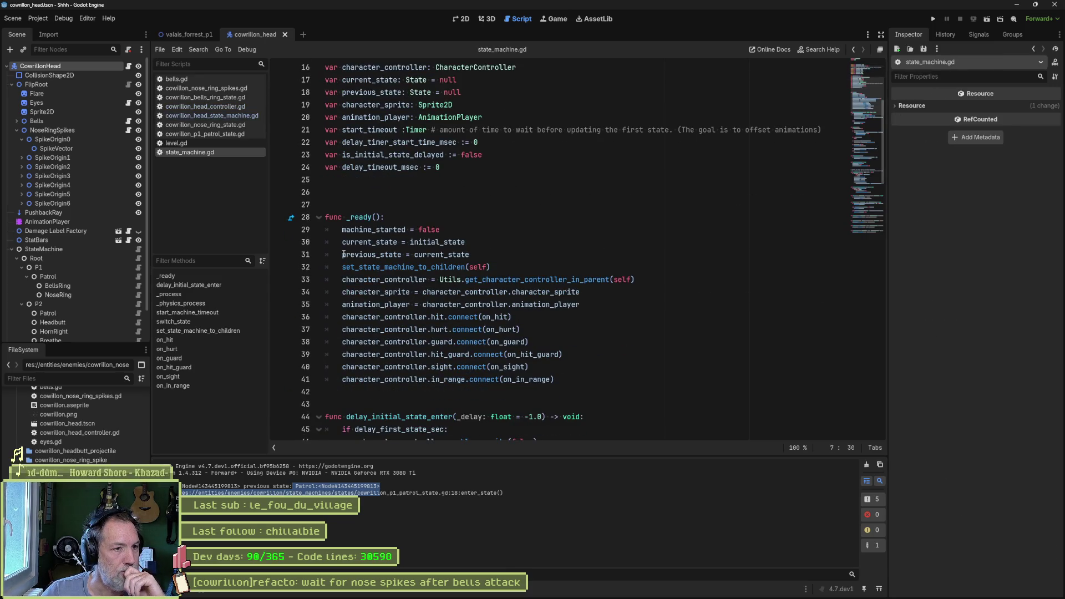
pyautogui.moveTo(343, 255); pyautogui.dragTo(470, 255)
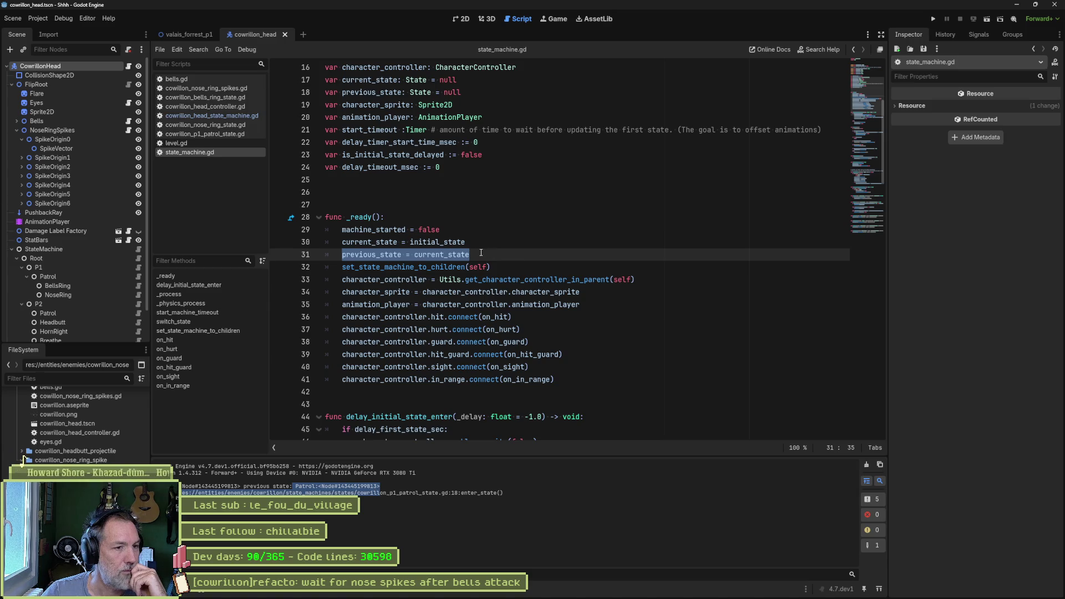
pyautogui.moveTo(436, 242)
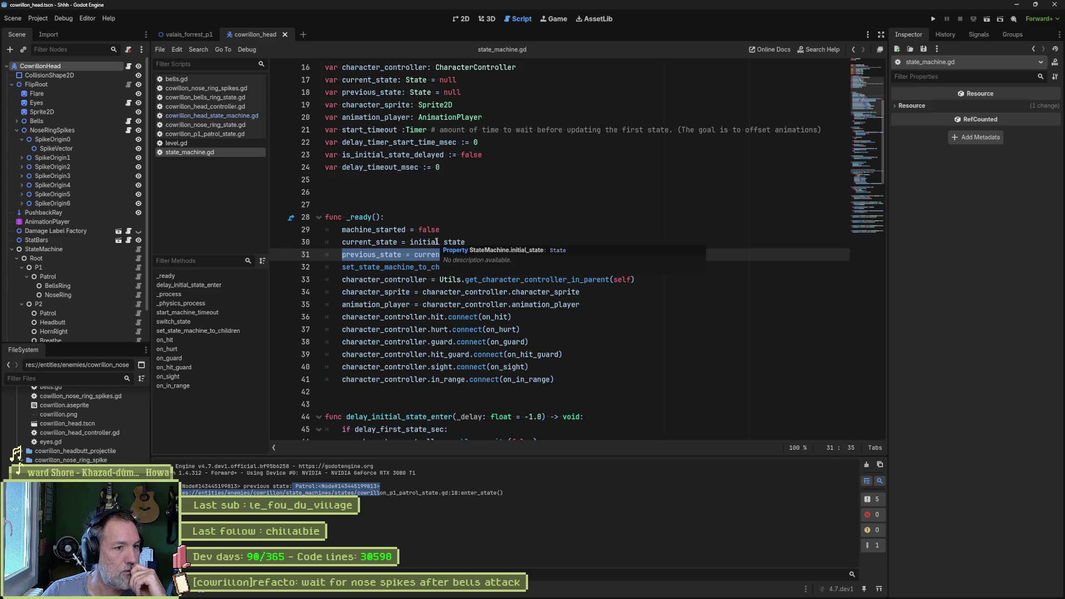
pyautogui.click(377, 256)
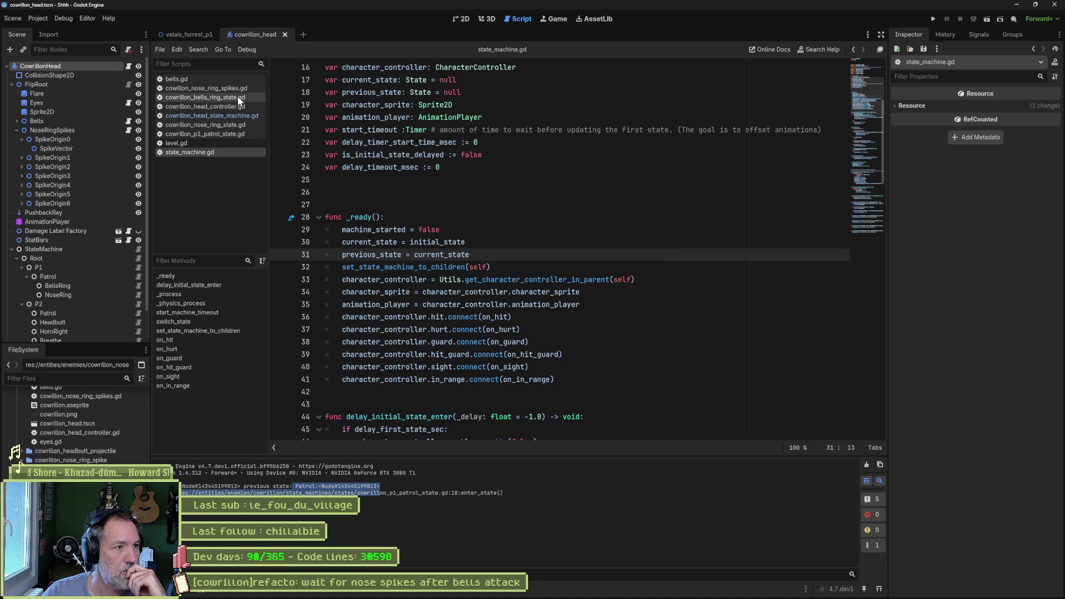
# Back in cowrillon_p1_patrol_state.gd, highlight every use of previous_state near line 93.
pyautogui.click(222, 133)
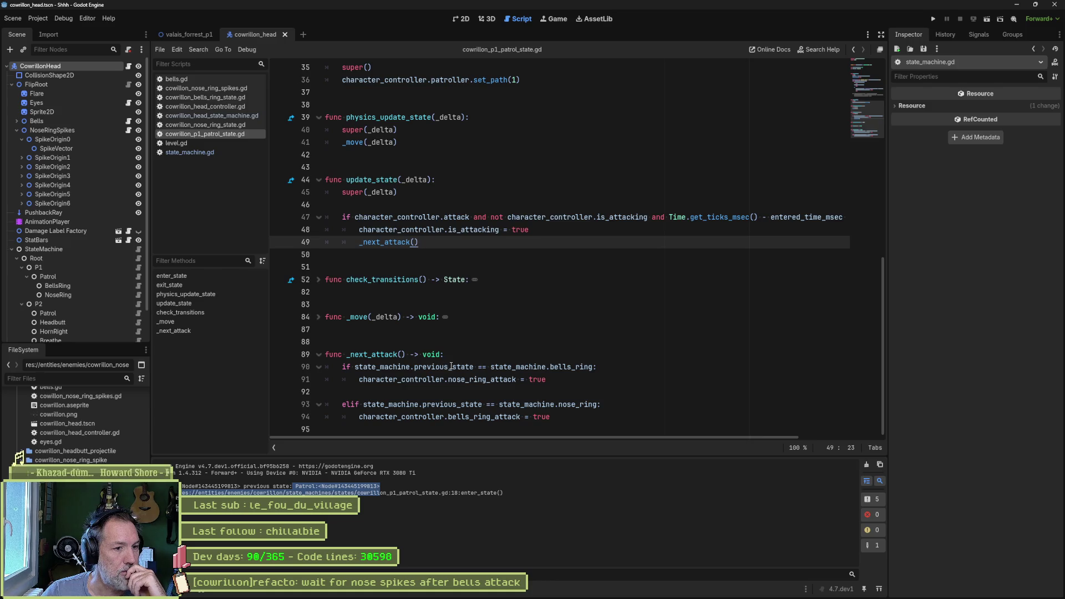
pyautogui.click(571, 368)
pyautogui.press('Down')
pyautogui.press('Down')
pyautogui.press('Down')
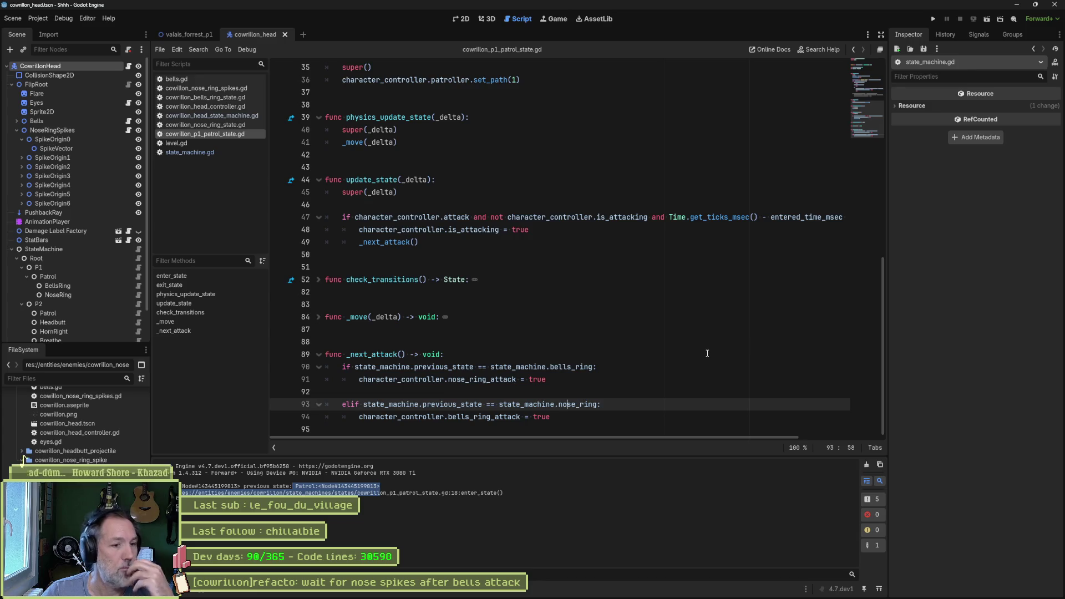
pyautogui.doubleClick(449, 369)
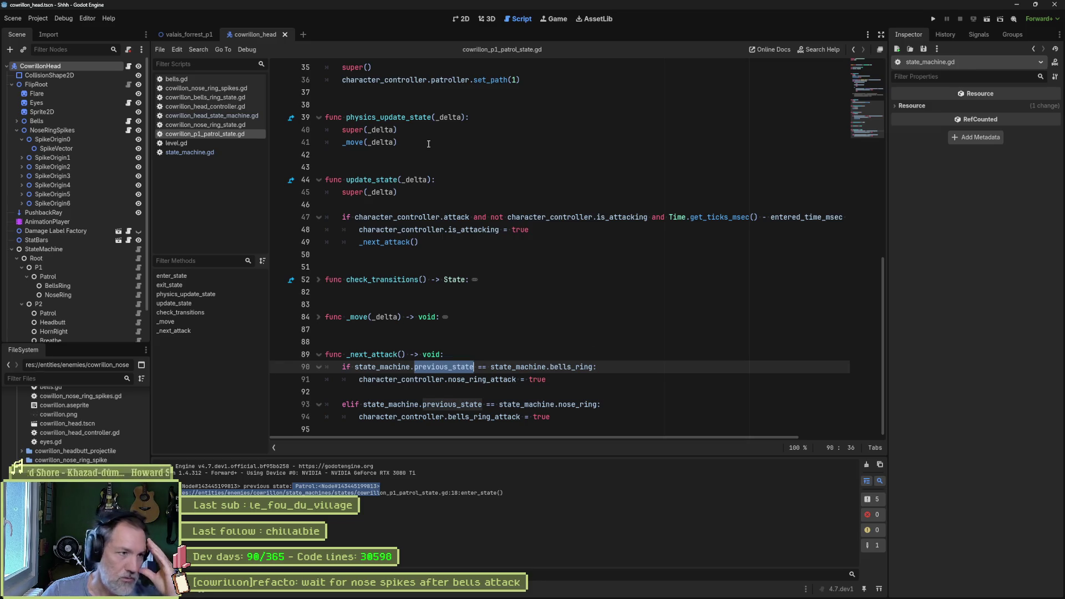
# Re-examine how _ready sets previous_state from current_state in state_machine.gd, then switch to Asana.
pyautogui.click(218, 153)
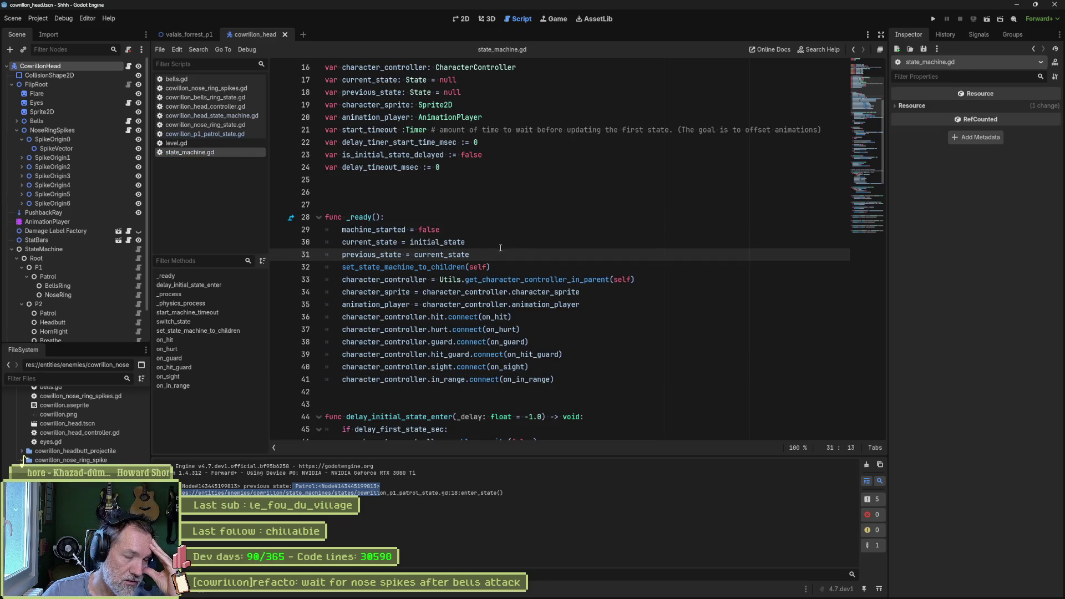
pyautogui.doubleClick(441, 255)
pyautogui.doubleClick(371, 254)
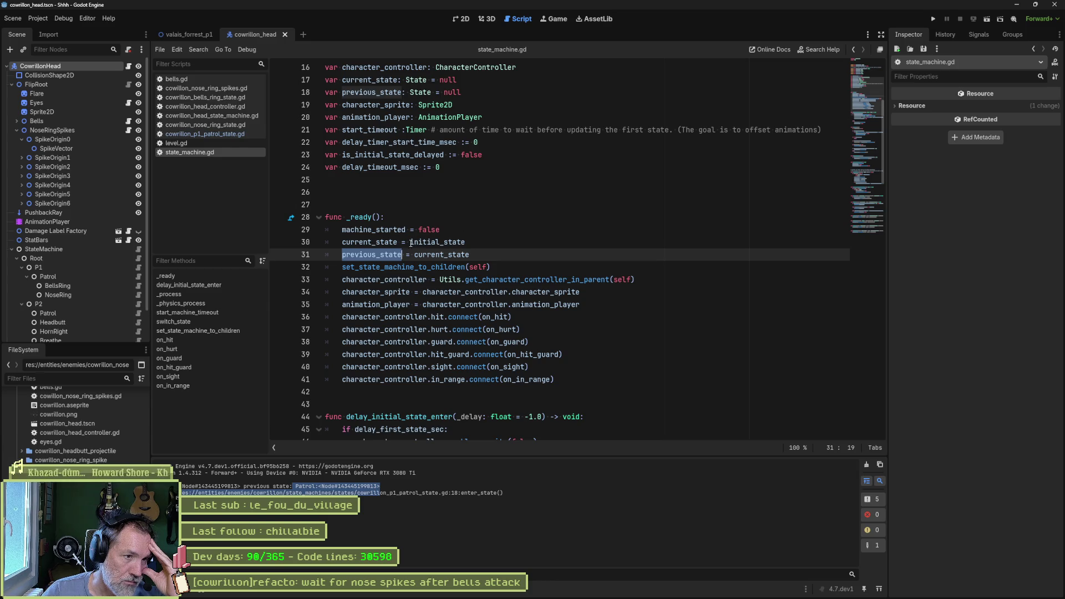
pyautogui.doubleClick(442, 255)
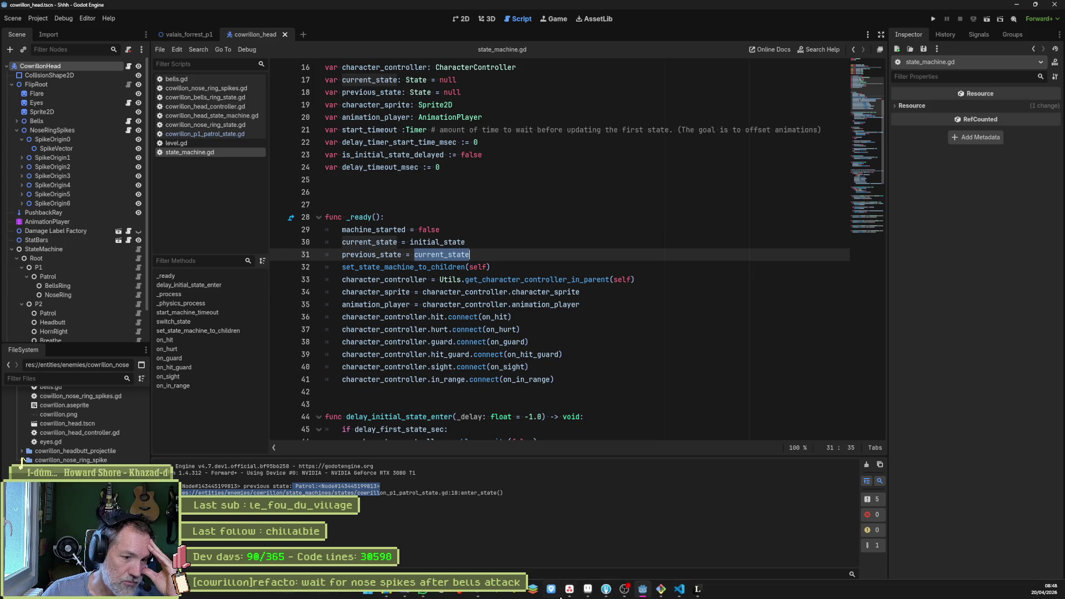
pyautogui.moveTo(497, 253); pyautogui.dragTo(399, 211)
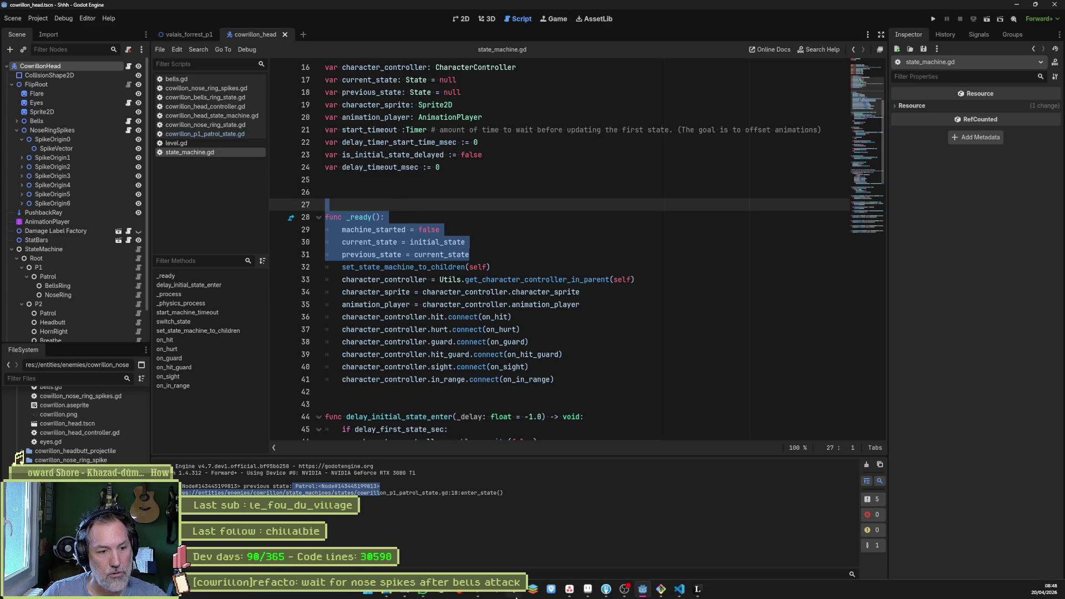
pyautogui.hotkey('alt', 'Tab')
# Add an In progress task titled '[state machine]refacto: previous should be null at start ?'.
pyautogui.click(557, 256)
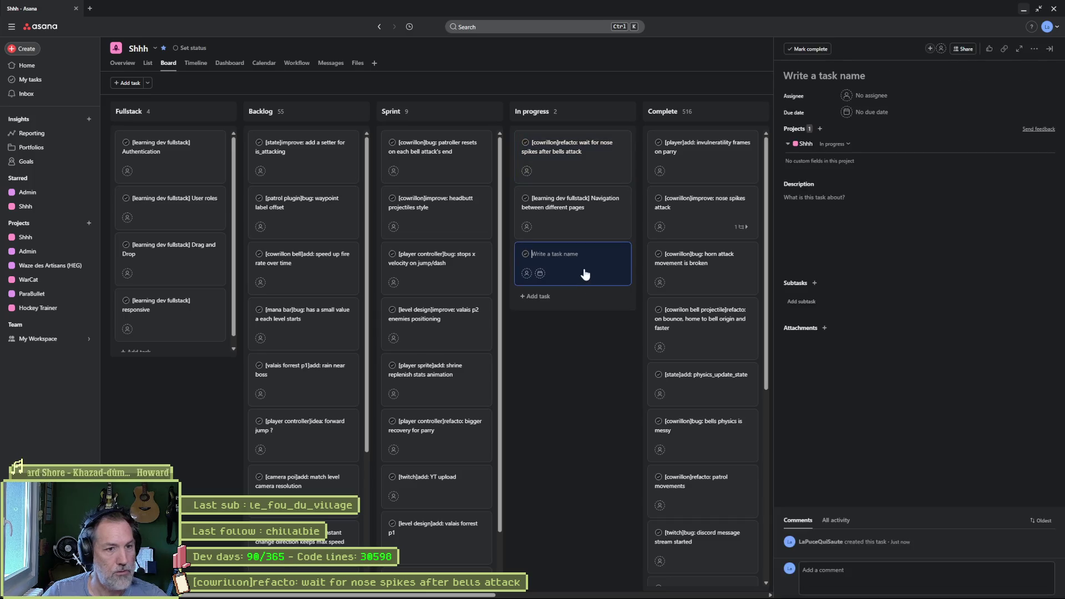
pyautogui.write('[]')
pyautogui.write('state machine')
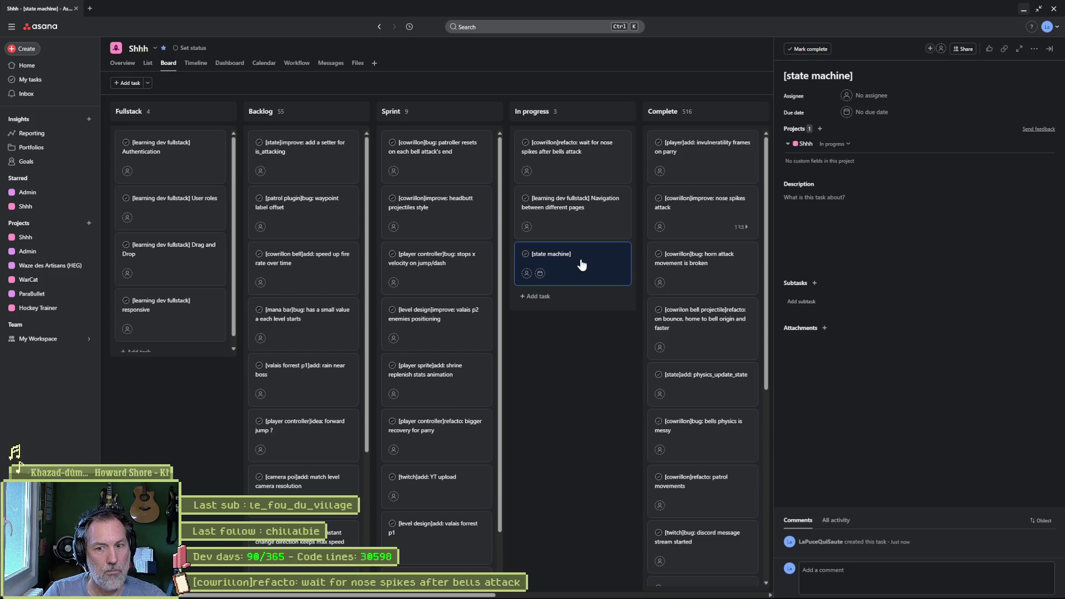
pyautogui.write('fac')
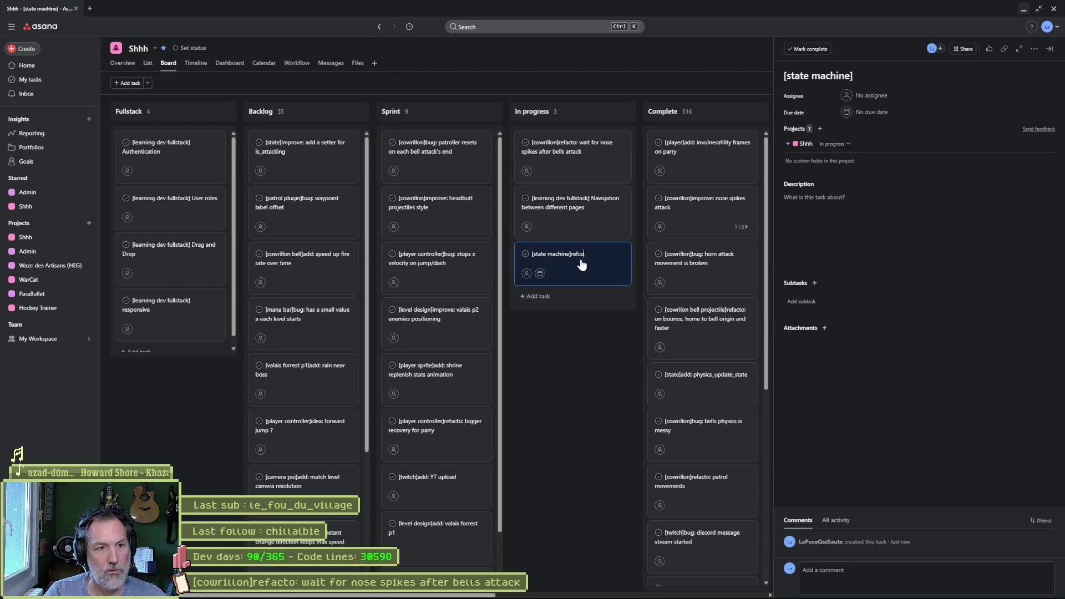
pyautogui.write('cto:')
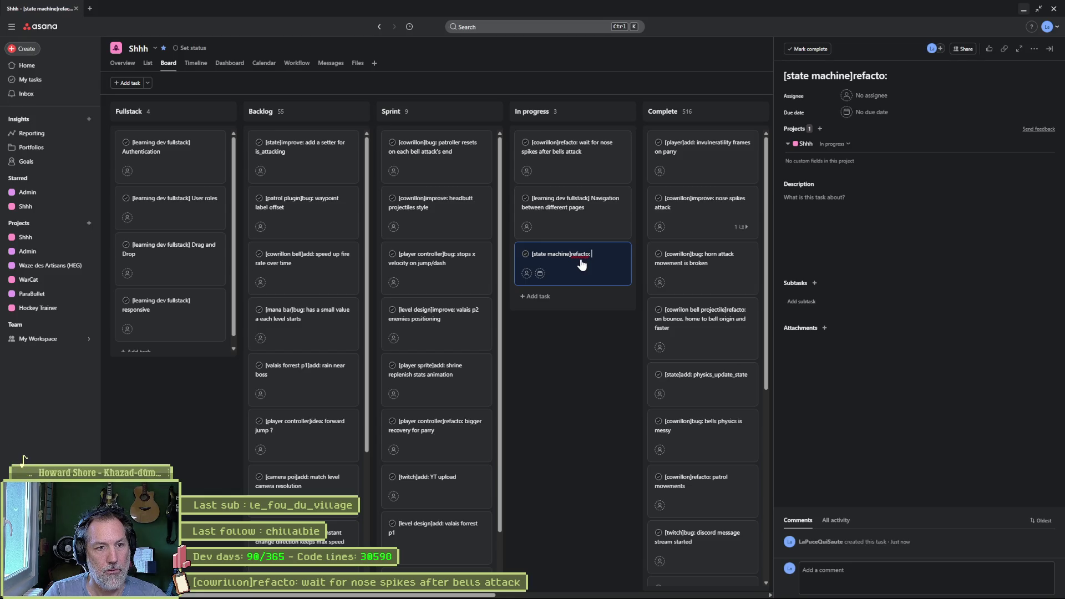
pyautogui.write('prev')
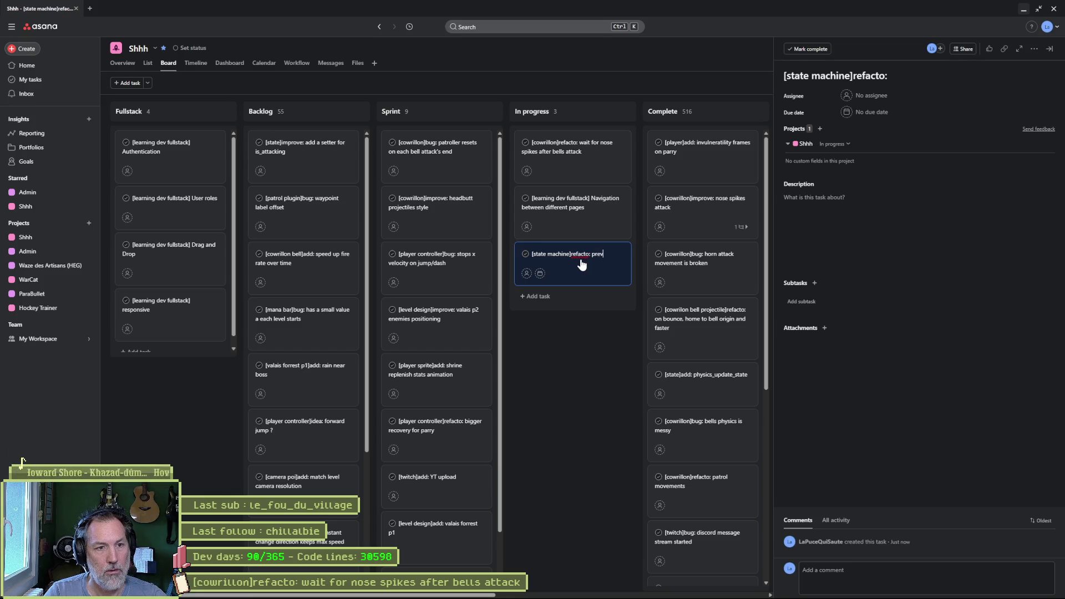
pyautogui.write('ious should b')
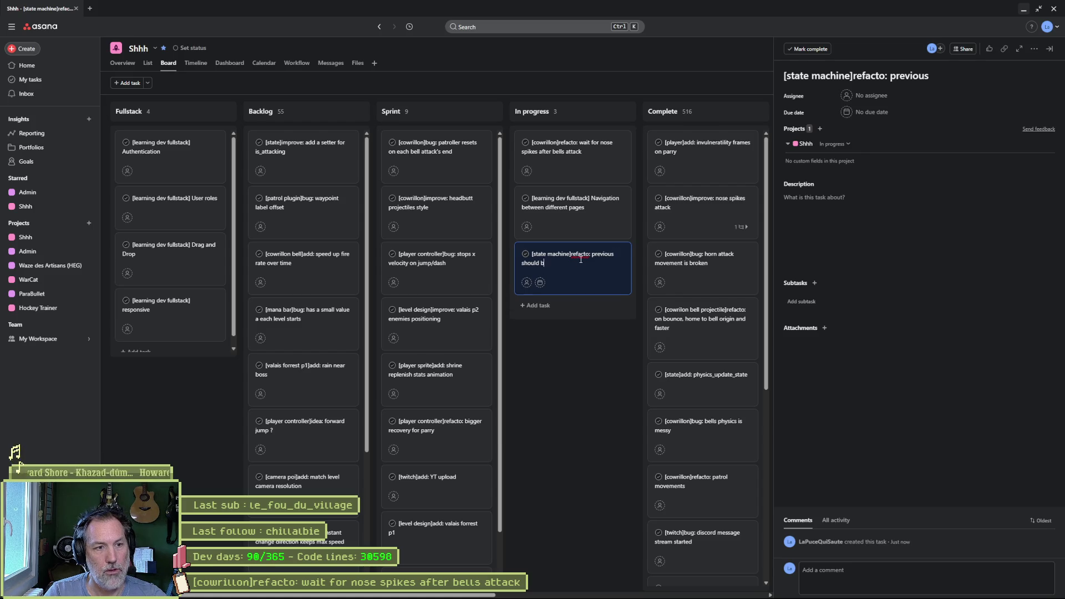
pyautogui.write('e null at start ?')
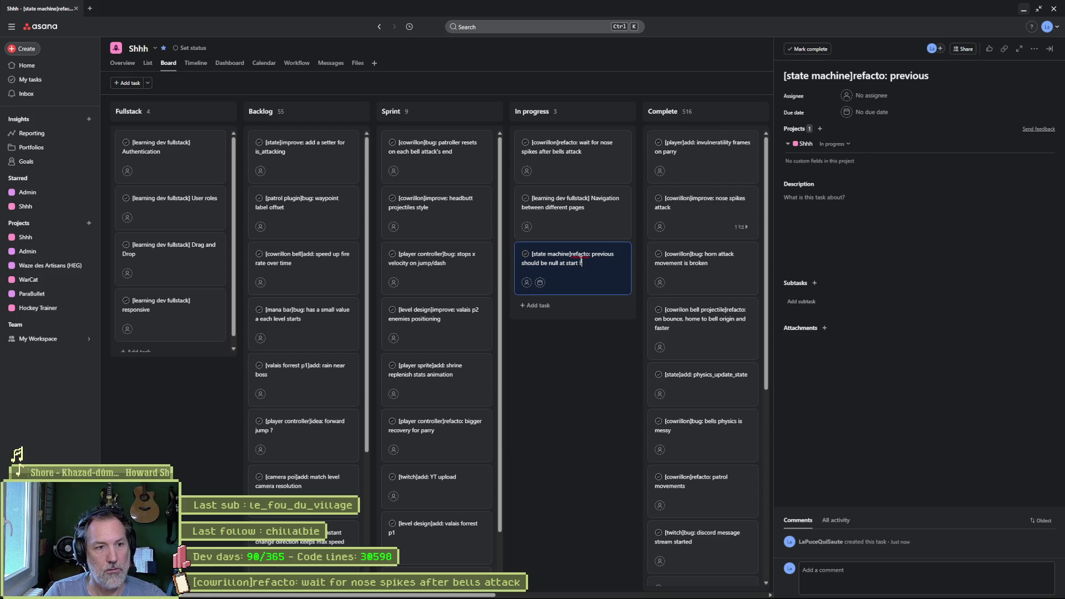
pyautogui.press('Return')
# Paste the clipboard into the state machine task's details and move its card into Sprint.
pyautogui.click(579, 260)
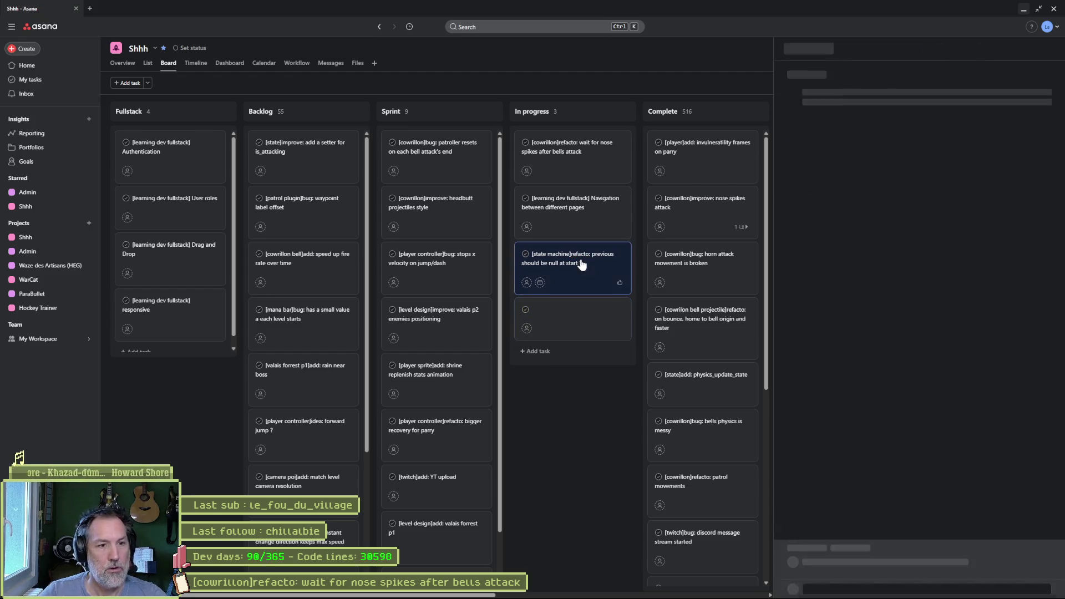
pyautogui.click(821, 233)
pyautogui.write('func _ready(): \tmachine_started = false \tcurrent_state = initial_state \tprevious_state = current_state')
pyautogui.click(596, 431)
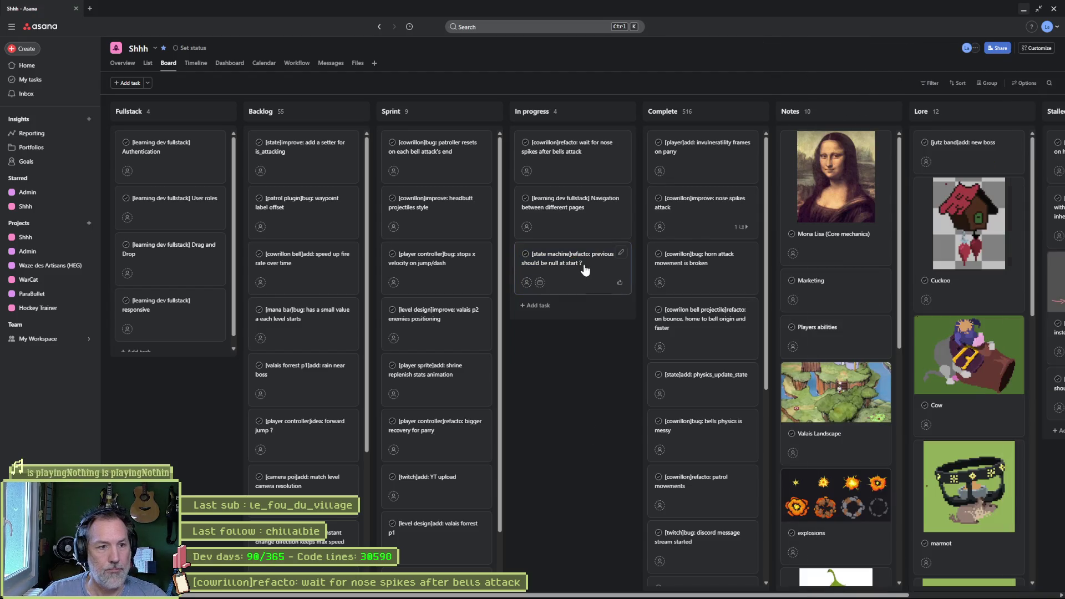
pyautogui.moveTo(572, 261); pyautogui.dragTo(436, 147)
# Back in Godot, open cowrillon_p1_patrol_state.gd at the top, caret on the empty line below attack_cooldown.
pyautogui.click(1023, 9)
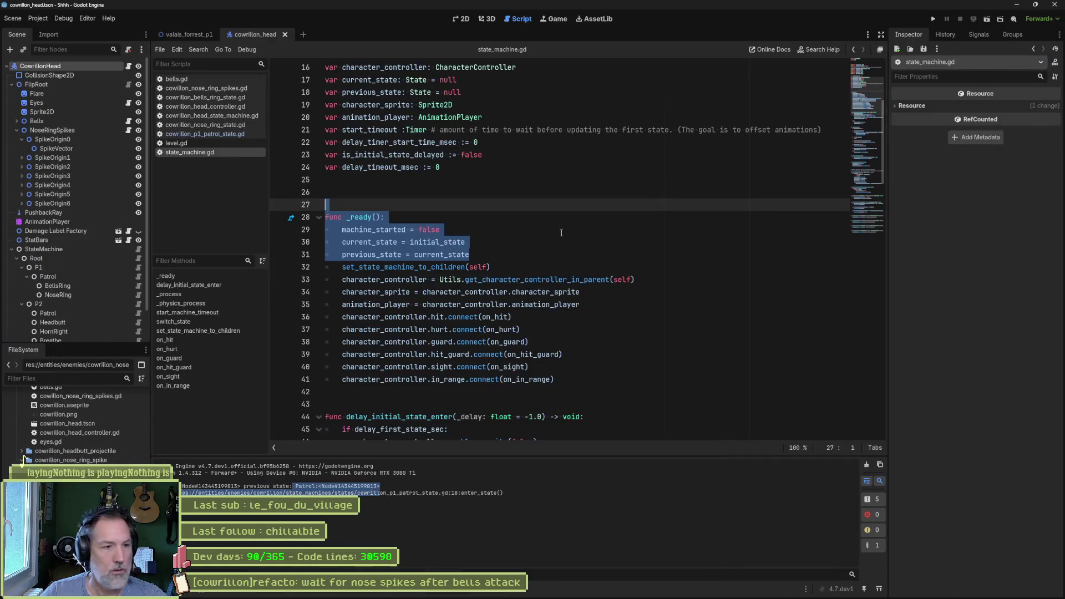
pyautogui.click(487, 197)
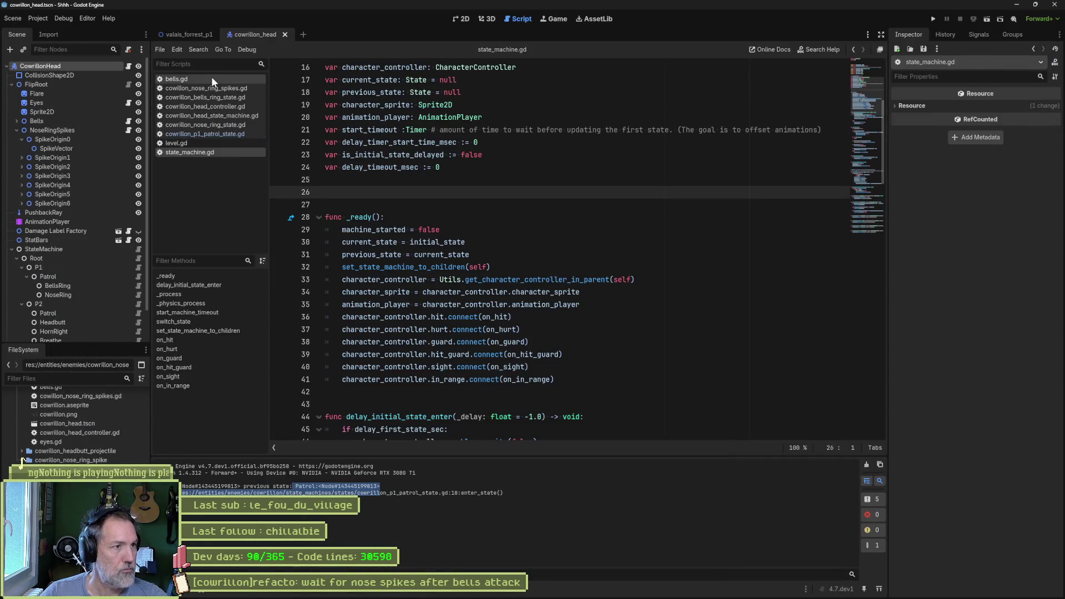
pyautogui.click(221, 134)
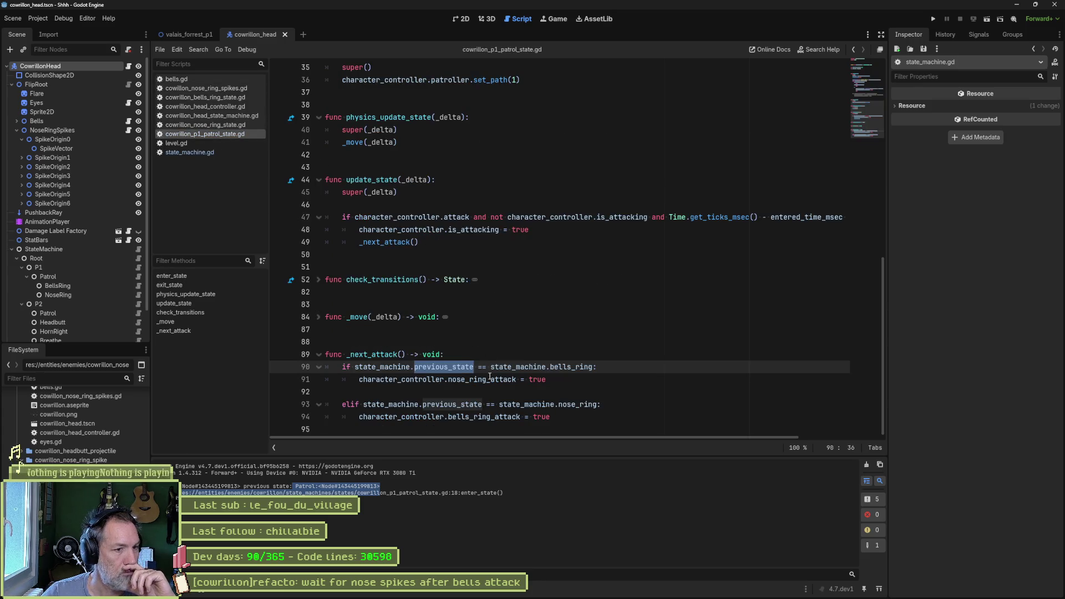
pyautogui.scroll(10, 458, 379)
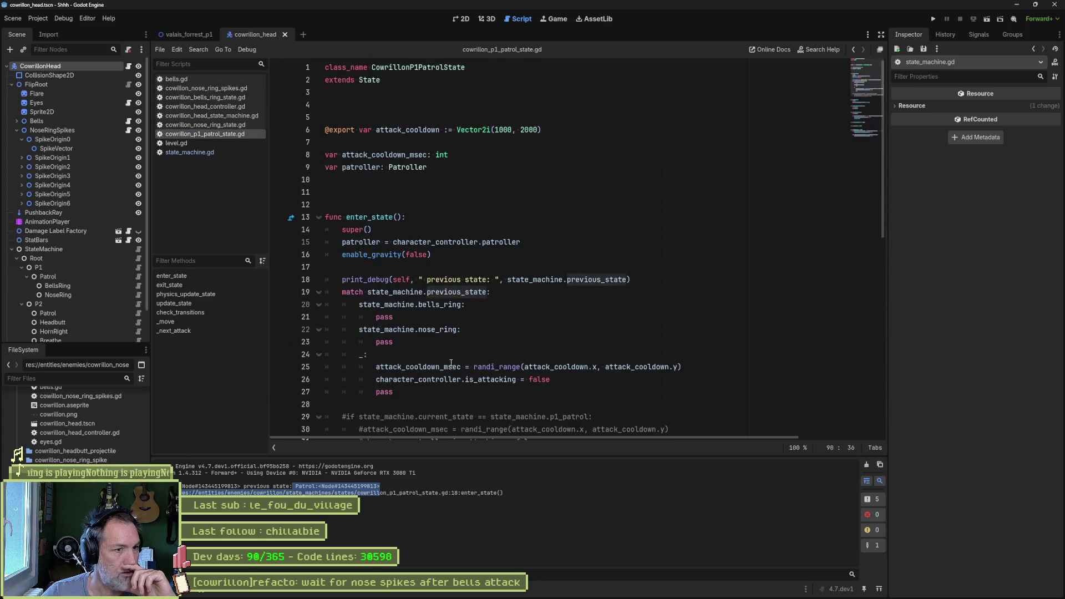
pyautogui.click(438, 167)
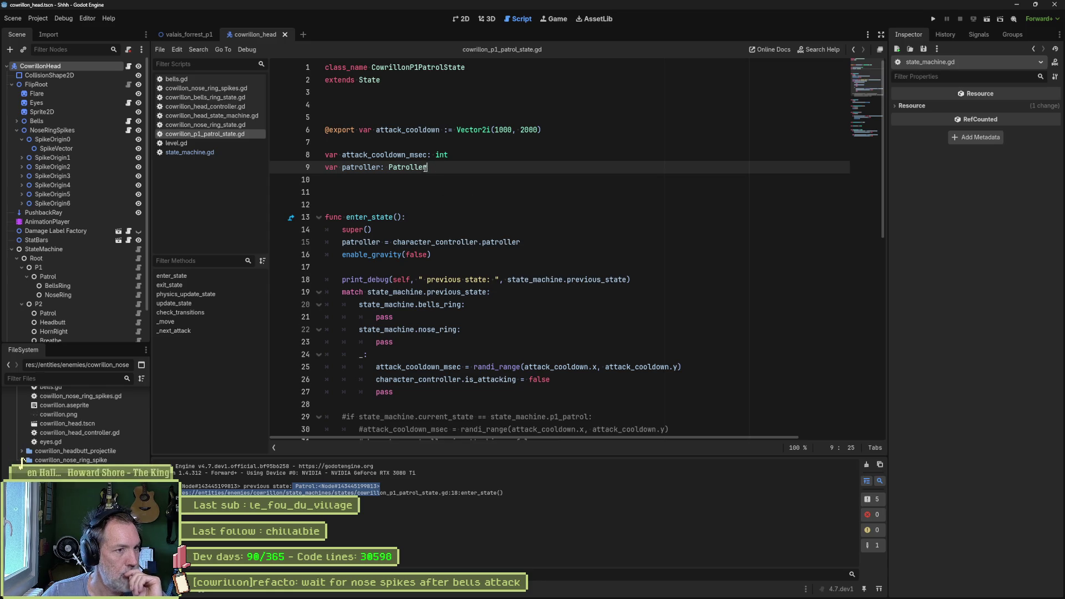
pyautogui.click(402, 154)
pyautogui.click(442, 162)
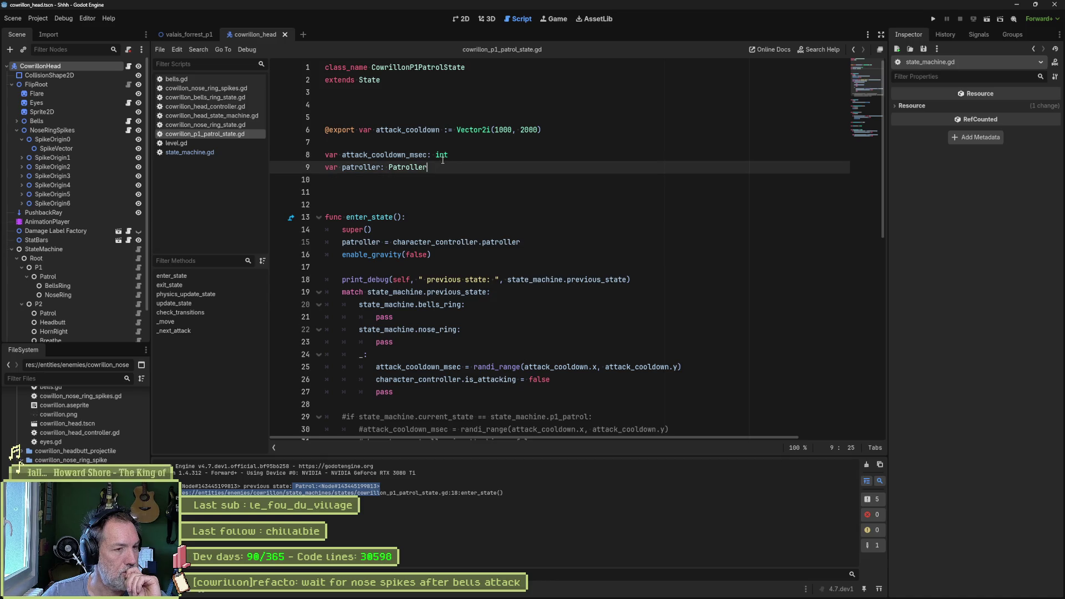
pyautogui.moveTo(443, 161)
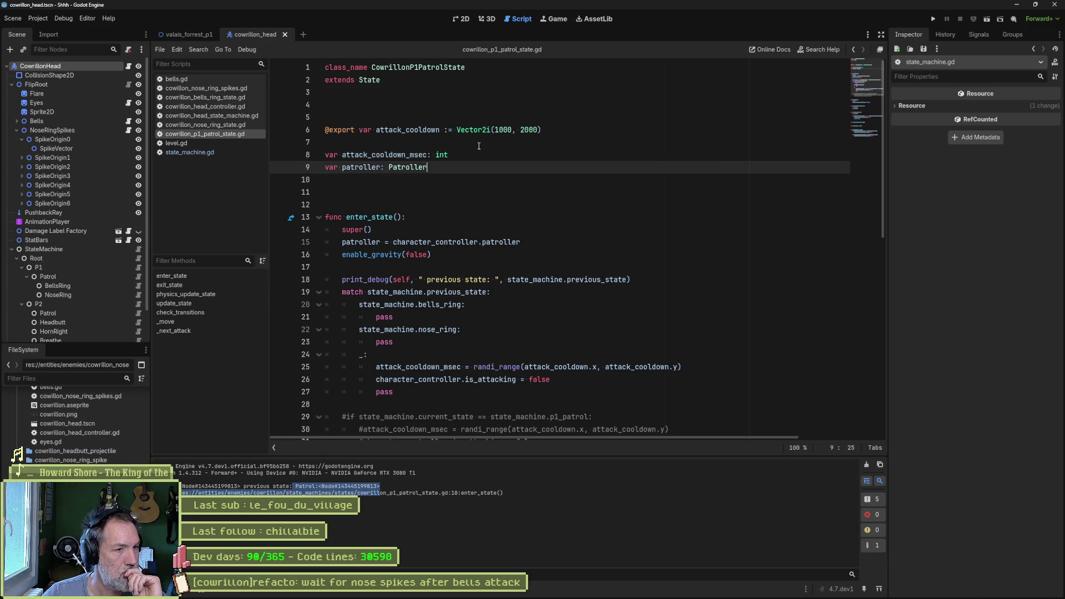
pyautogui.press('Up')
pyautogui.press('Up')
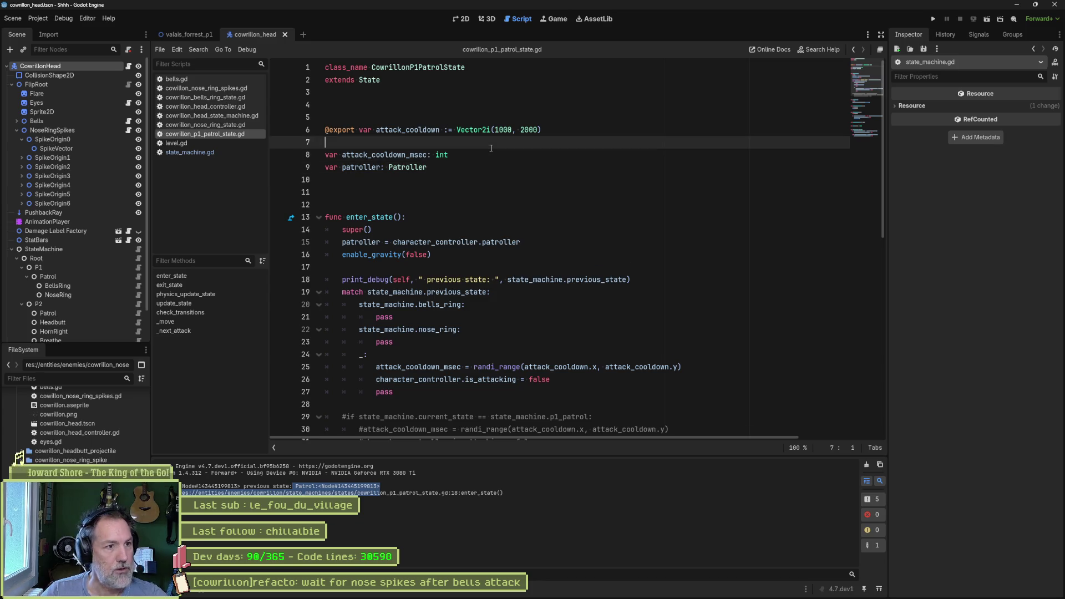
pyautogui.write('@exportt')
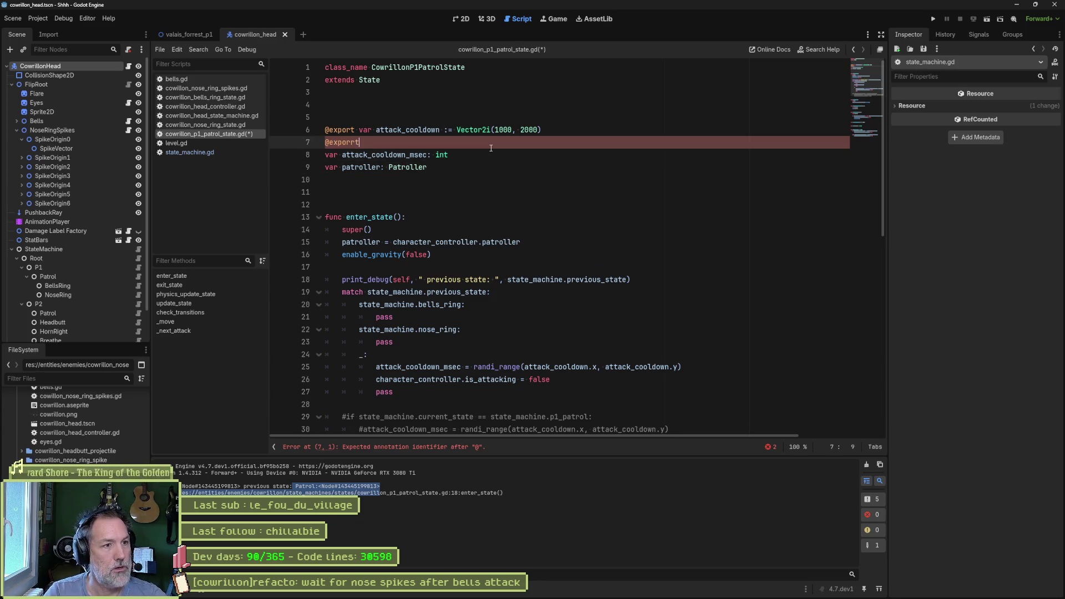
pyautogui.press('BackSpace')
pyautogui.write('var ')
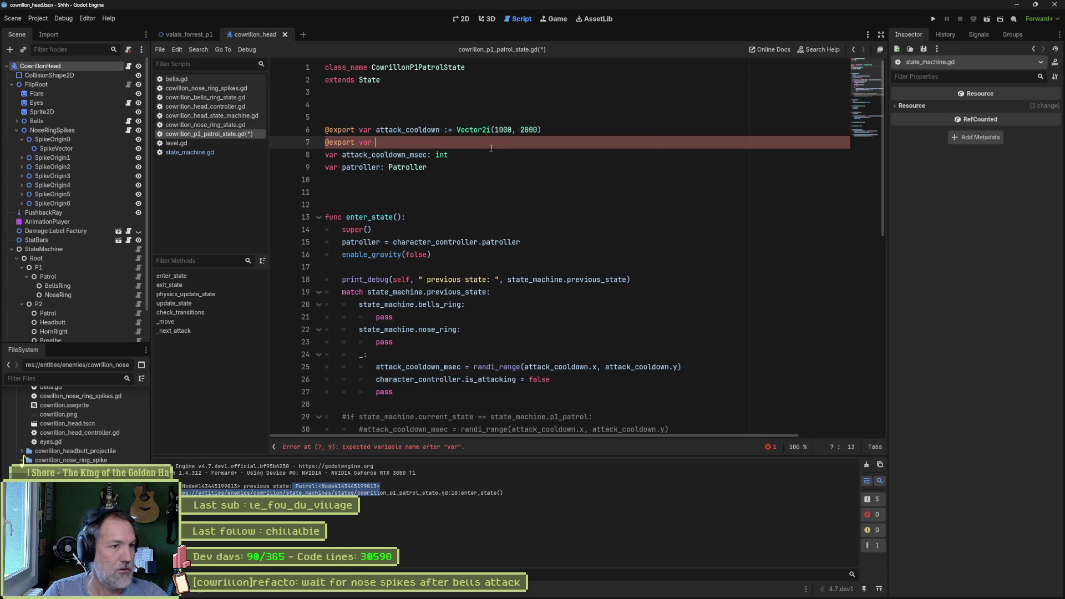
pyautogui.write('starting')
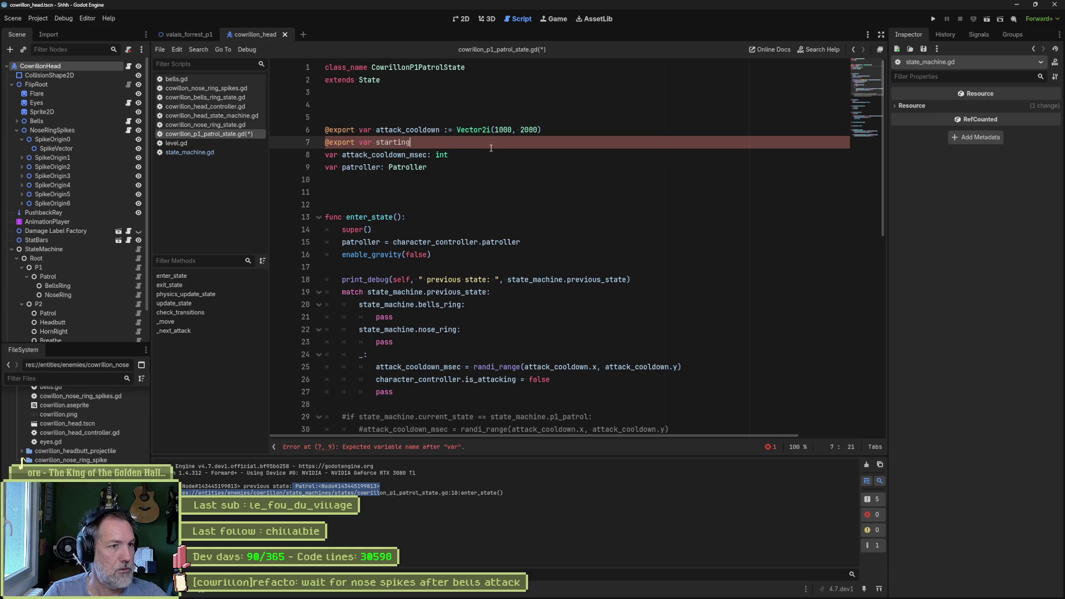
pyautogui.write('_attack :')
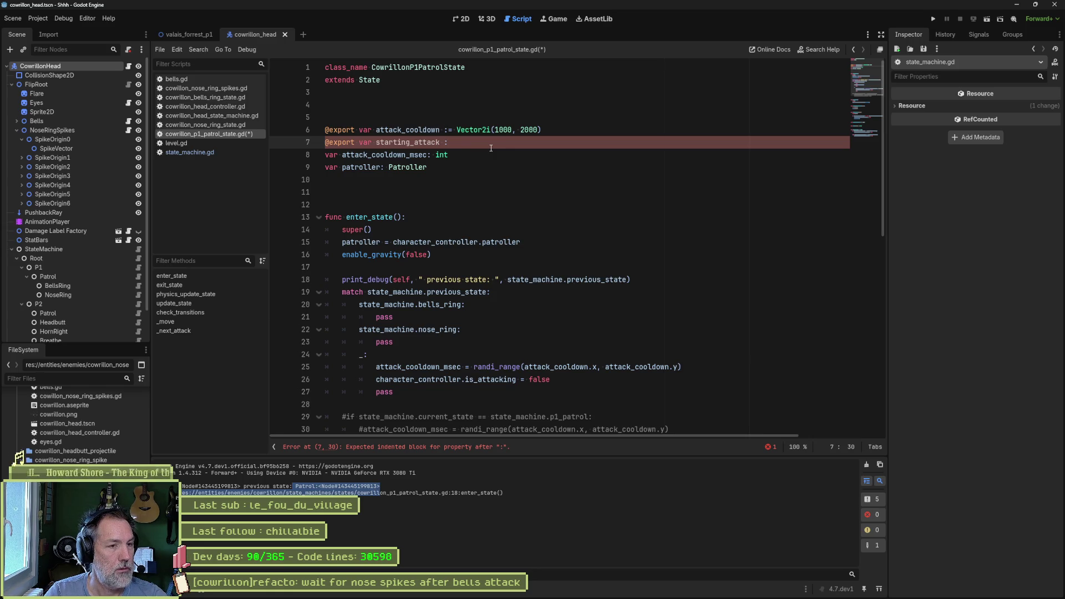
pyautogui.write('= machi')
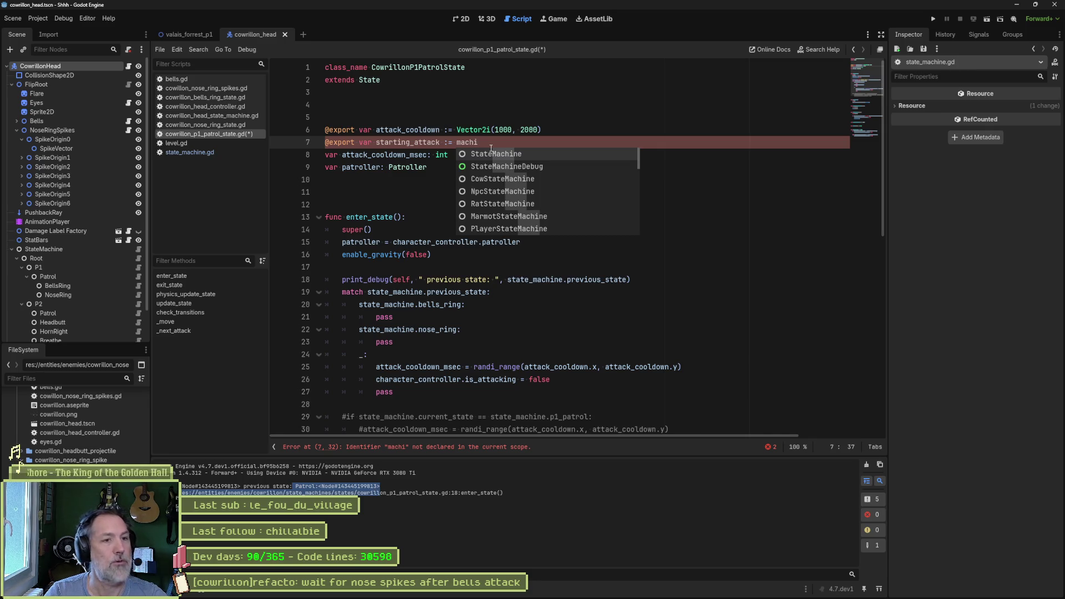
pyautogui.press('BackSpace')
pyautogui.press('BackSpace')
pyautogui.press('BackSpace')
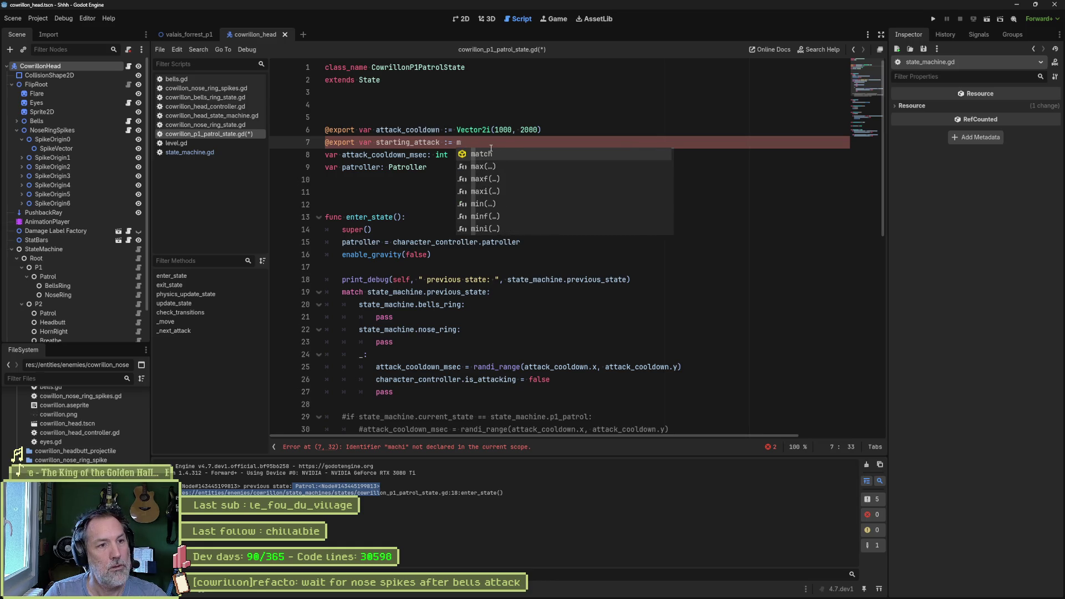
pyautogui.press('BackSpace')
pyautogui.write(': Staet')
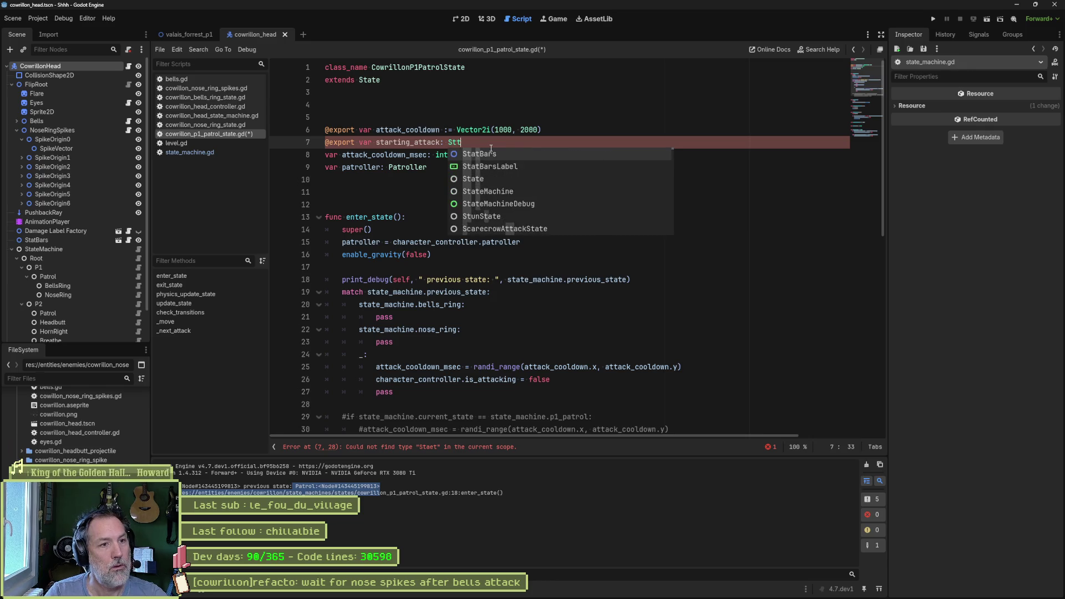
pyautogui.press('BackSpace')
pyautogui.press('BackSpace')
pyautogui.write('te')
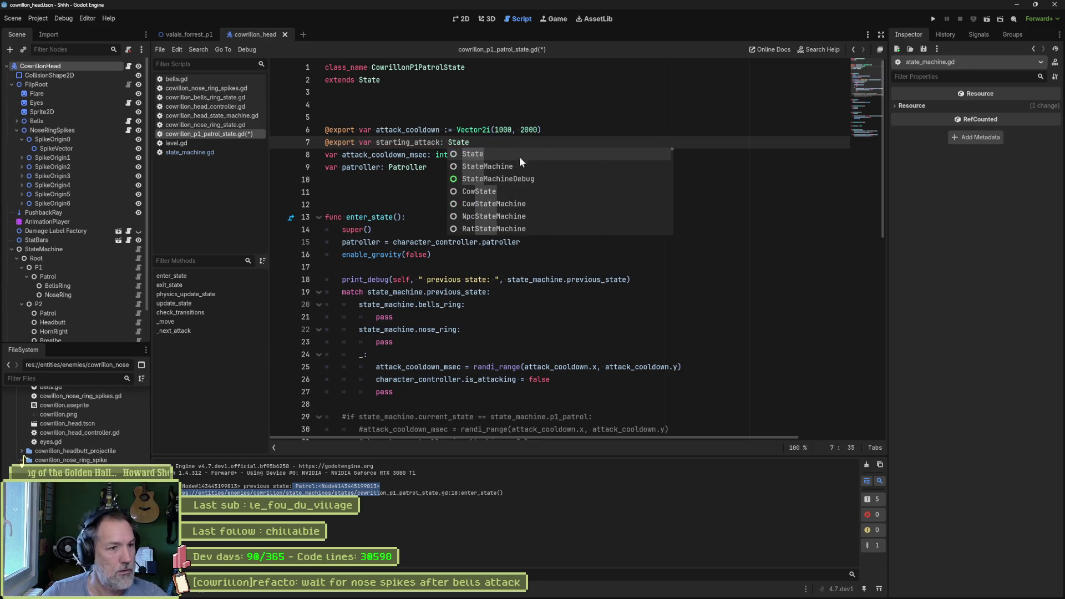
pyautogui.click(395, 181)
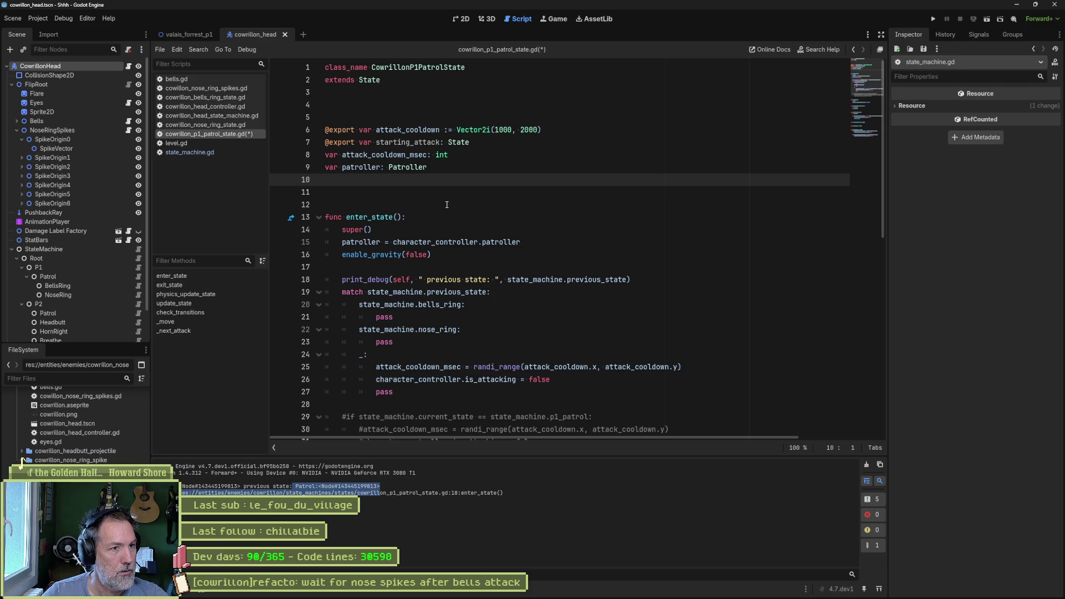
# Save the script, add an empty line after the exports, and select the P1 Patrol node.
pyautogui.hotkey('ctrl', 's')
pyautogui.click(512, 142)
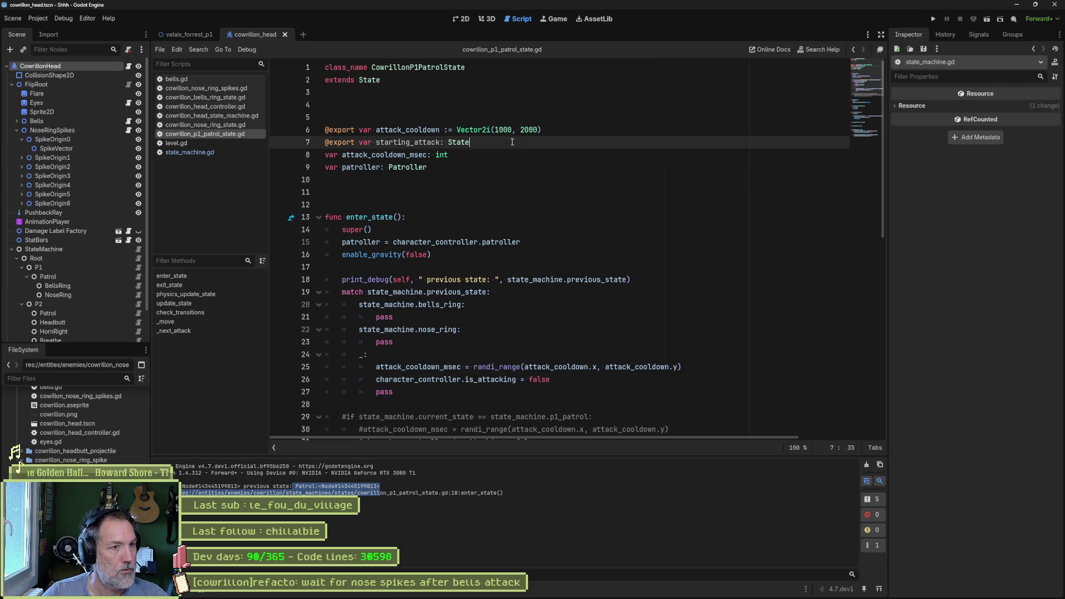
pyautogui.press('Return')
pyautogui.click(47, 277)
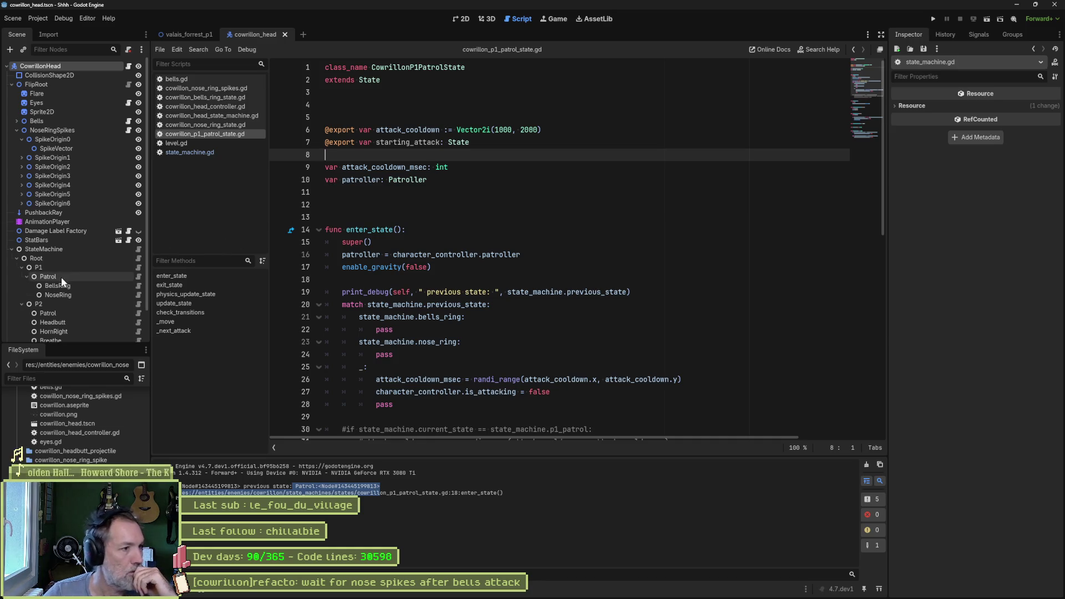
# Assign the BellsRing node under P1/Patrol to the Patrol state's Starting Attack property.
pyautogui.click(1011, 134)
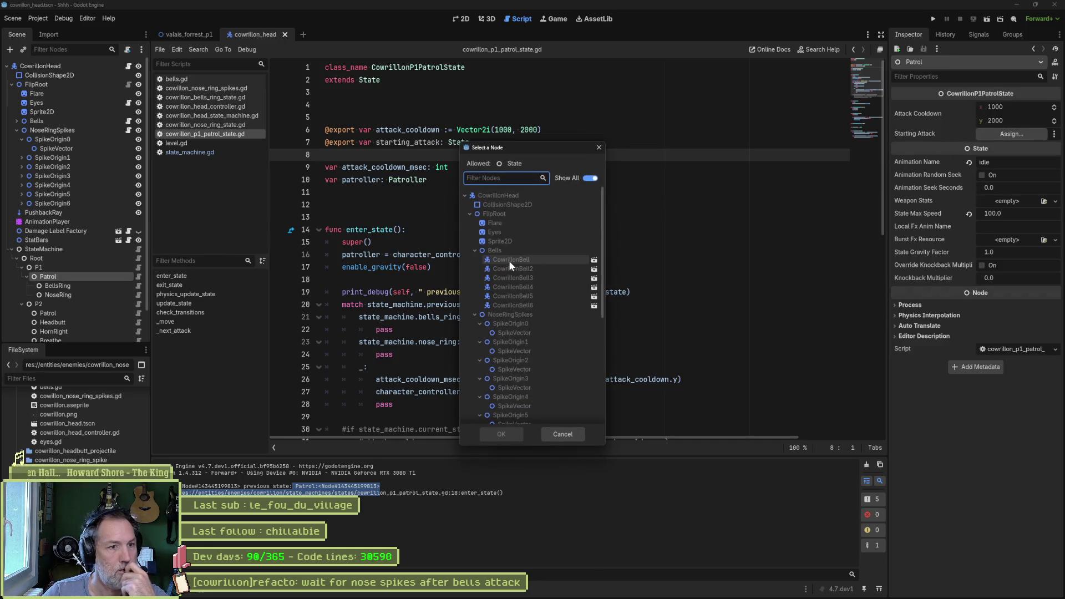
pyautogui.scroll(-5, 508, 261)
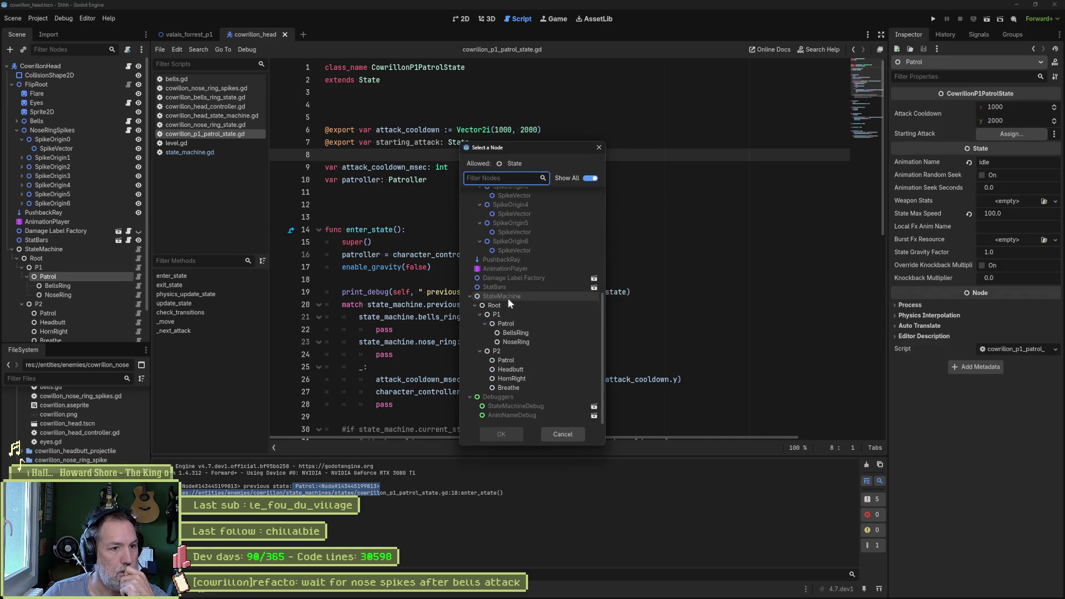
pyautogui.click(537, 333)
pyautogui.click(502, 435)
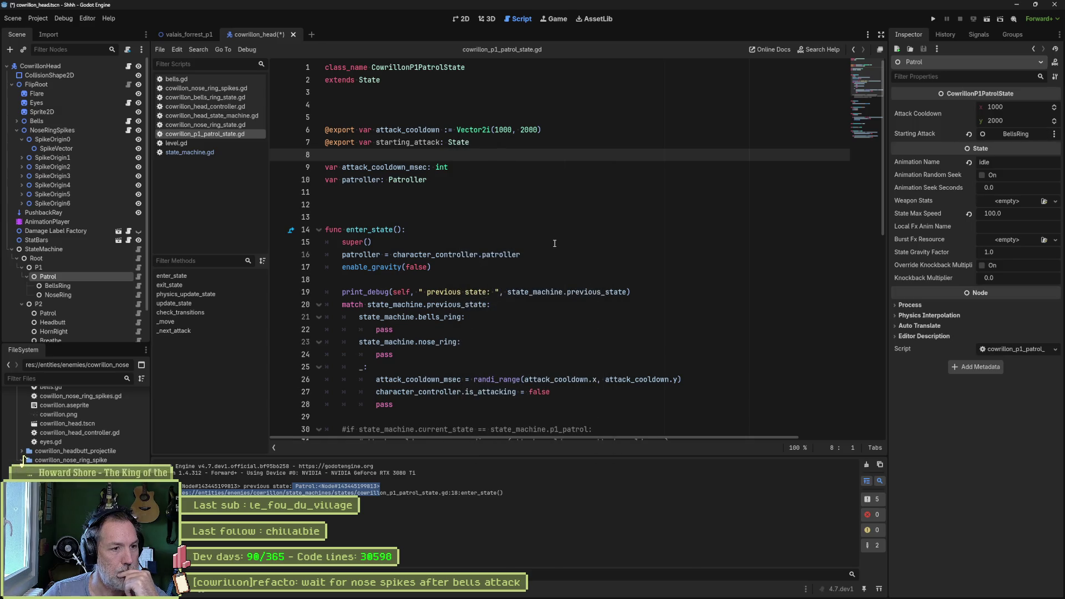
pyautogui.doubleClick(408, 142)
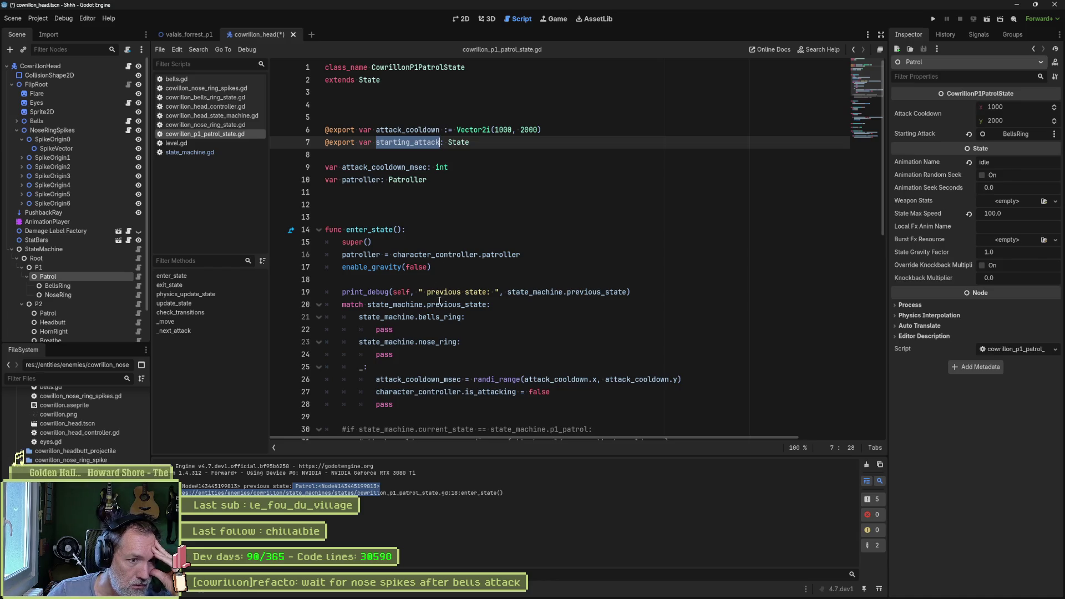
# Review the previous_state match and the starting_attack export, then run the game with F5.
pyautogui.moveTo(457, 305); pyautogui.dragTo(456, 314)
pyautogui.doubleClick(487, 303)
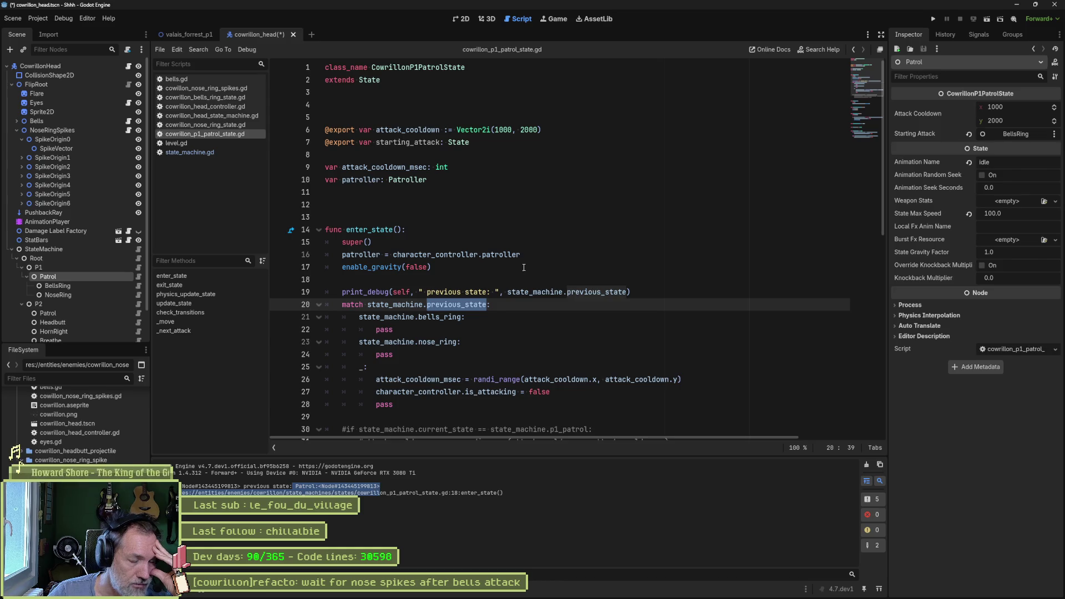
pyautogui.click(631, 292)
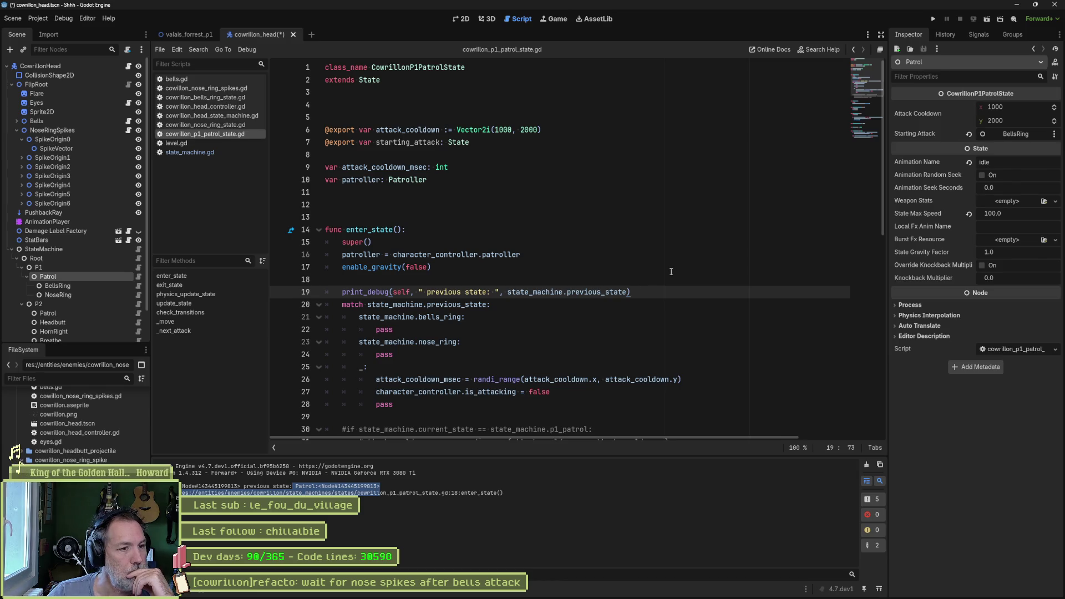
pyautogui.moveTo(489, 147); pyautogui.dragTo(489, 131)
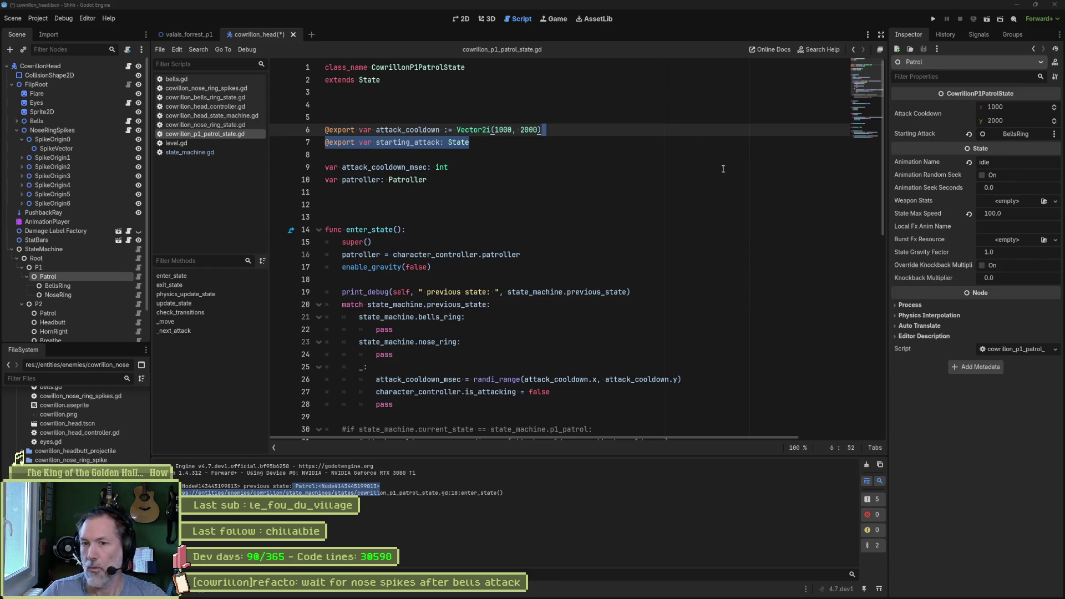
pyautogui.press('F5')
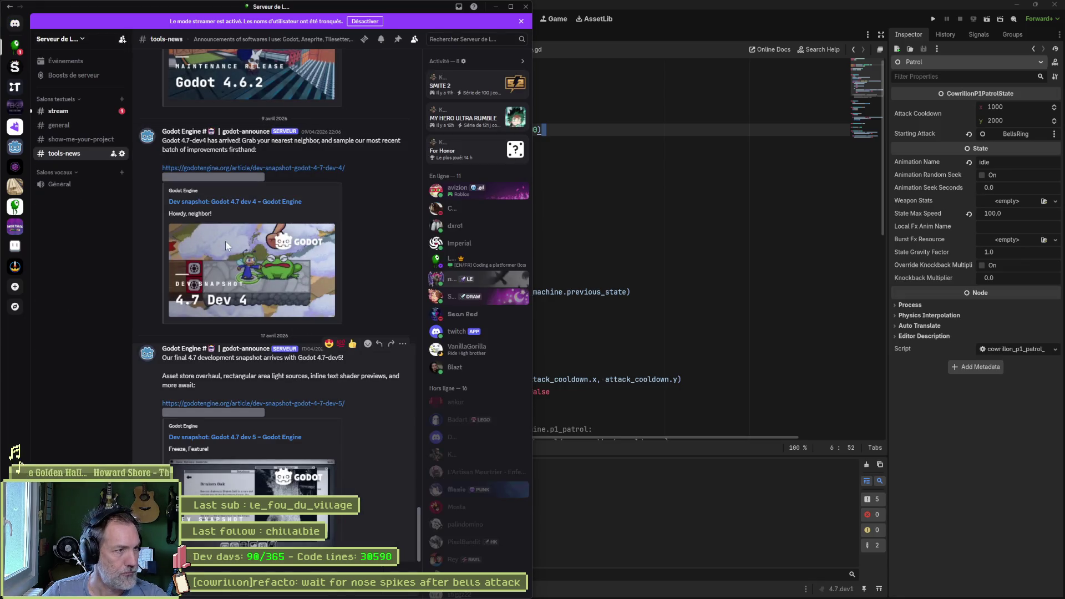
# Check Discord's #stream channel, then close Discord to get back to the Godot editor.
pyautogui.click(81, 111)
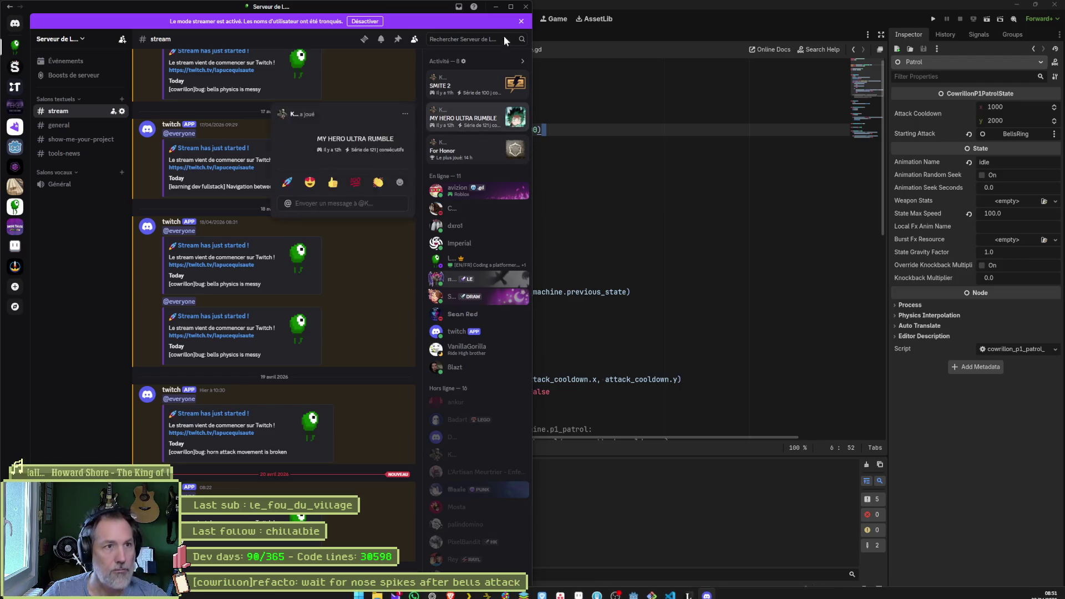
pyautogui.click(525, 6)
pyautogui.click(497, 224)
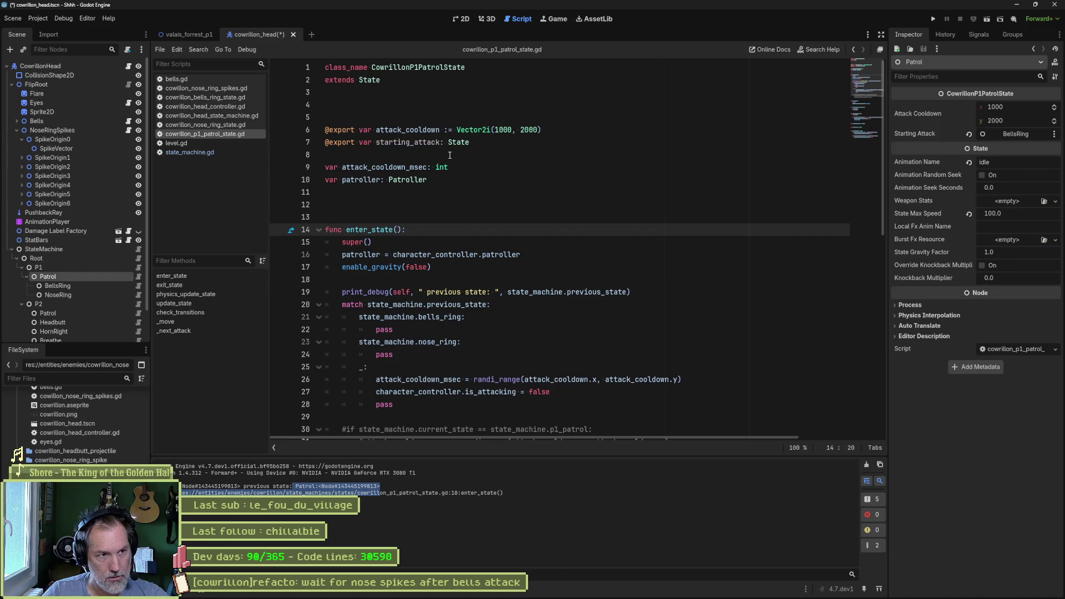
# Add a 'null:' case containing 'pass' right under 'match previous_state', then open state_machine.gd.
pyautogui.click(327, 142)
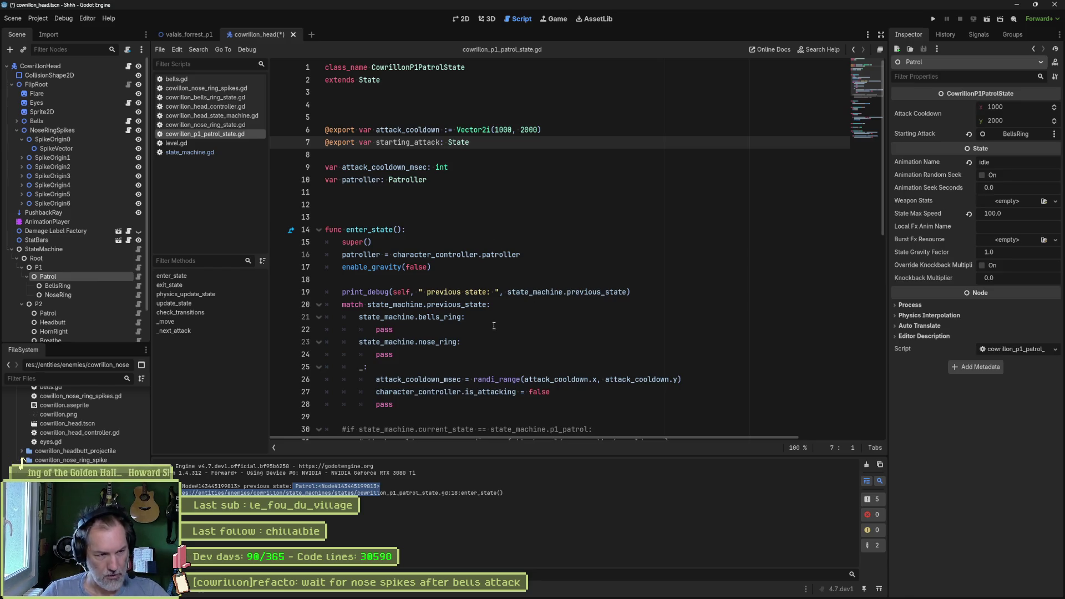
pyautogui.doubleClick(462, 305)
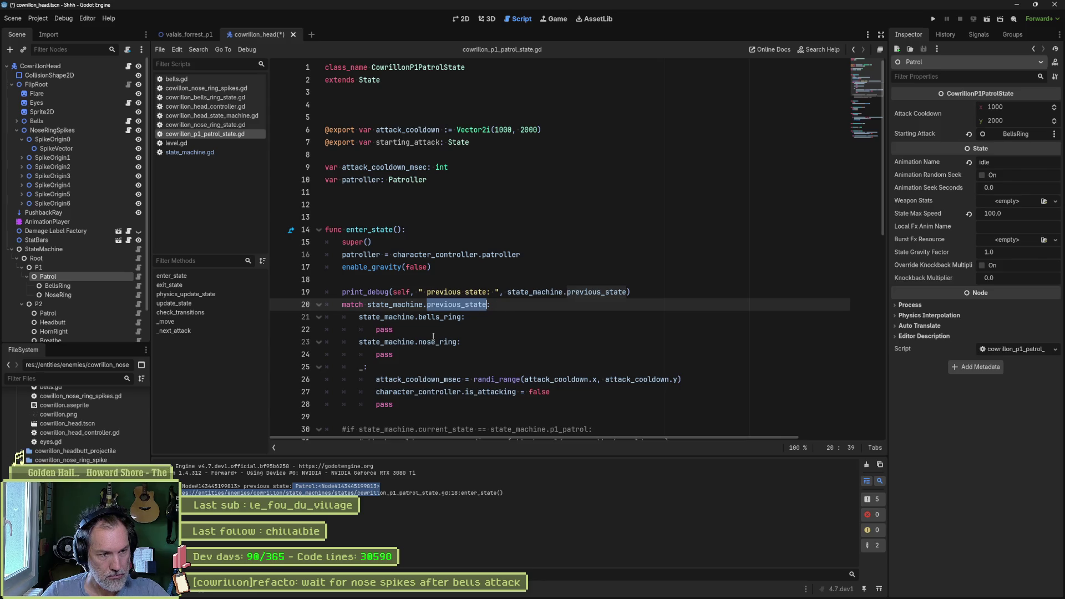
pyautogui.click(514, 305)
pyautogui.press('Return')
pyautogui.write('n')
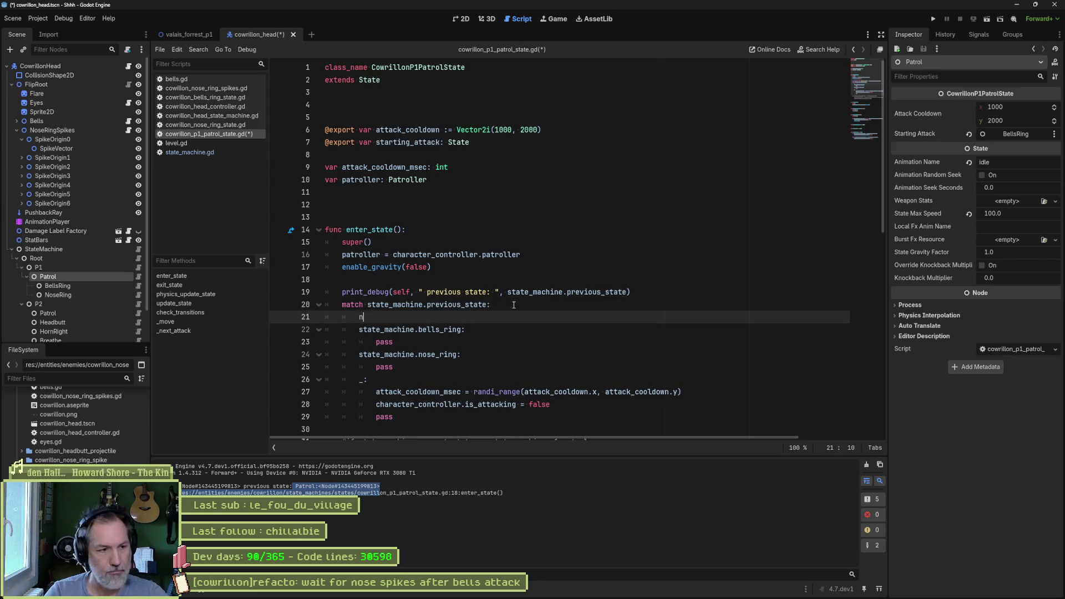
pyautogui.write('ull:')
pyautogui.press('Return')
pyautogui.write('pass')
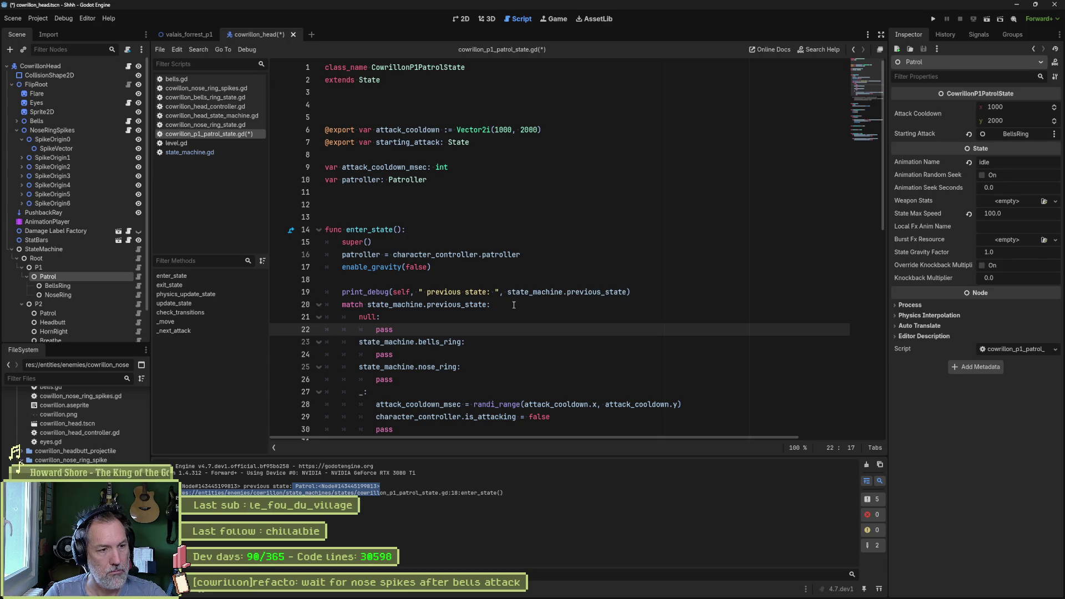
pyautogui.click(191, 152)
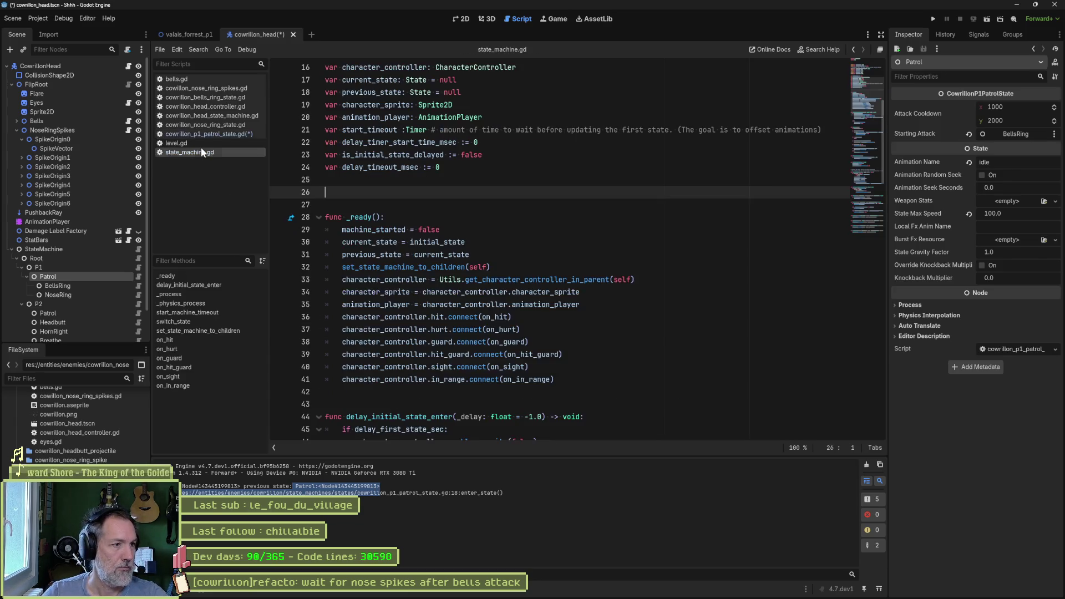
# Initialise previous_state to null instead of current_state in _ready and save.
pyautogui.doubleClick(445, 256)
pyautogui.write('null')
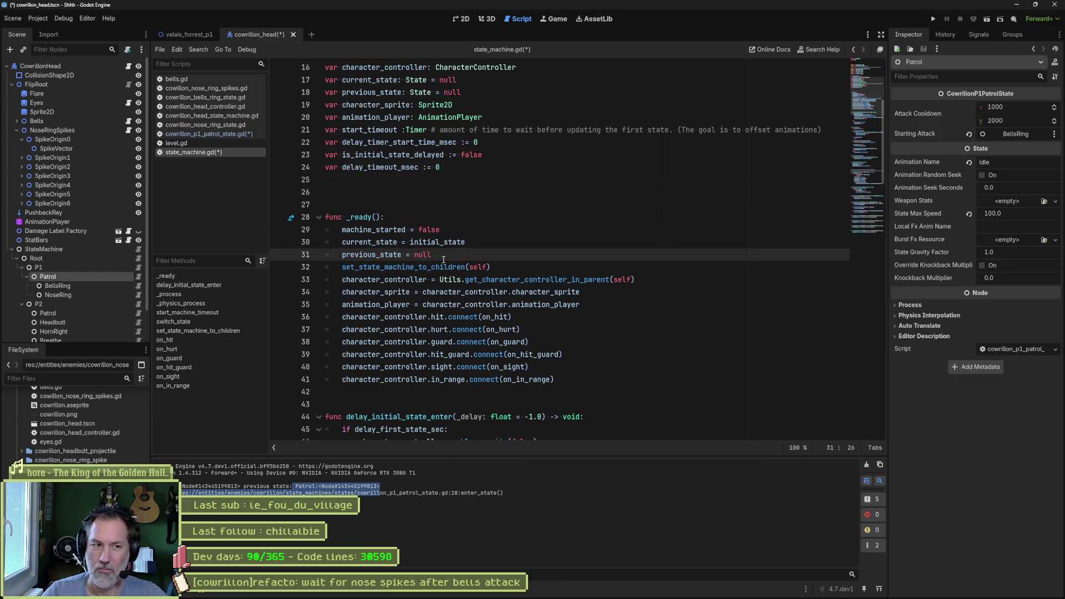
pyautogui.hotkey('ctrl', 's')
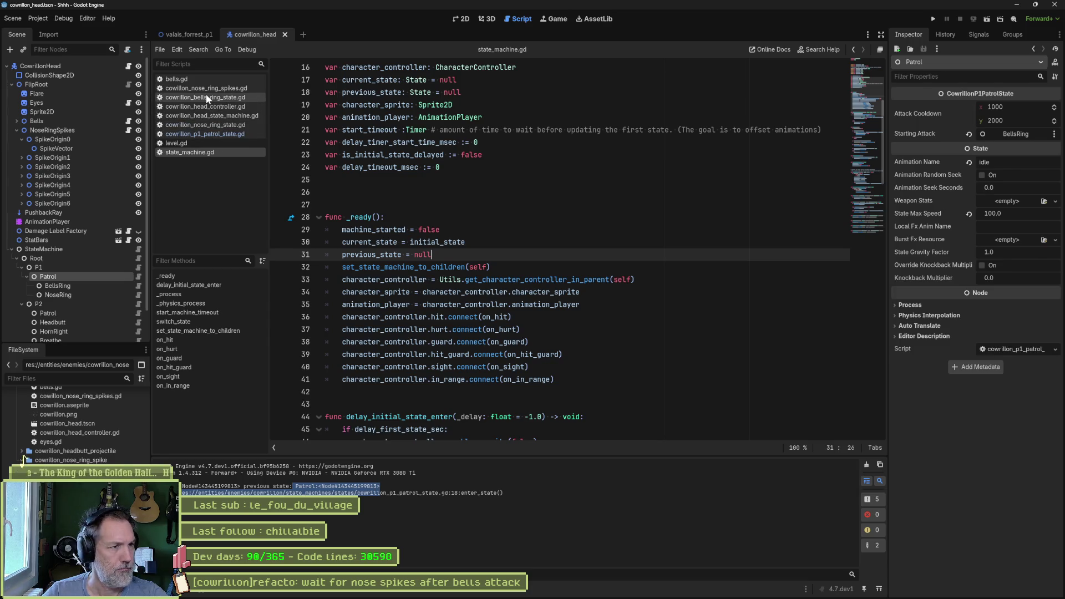
# Close the nose ring, bells ring, head controller, state machine and level.gd scripts, returning to the patrol state.
pyautogui.middleClick(239, 88)
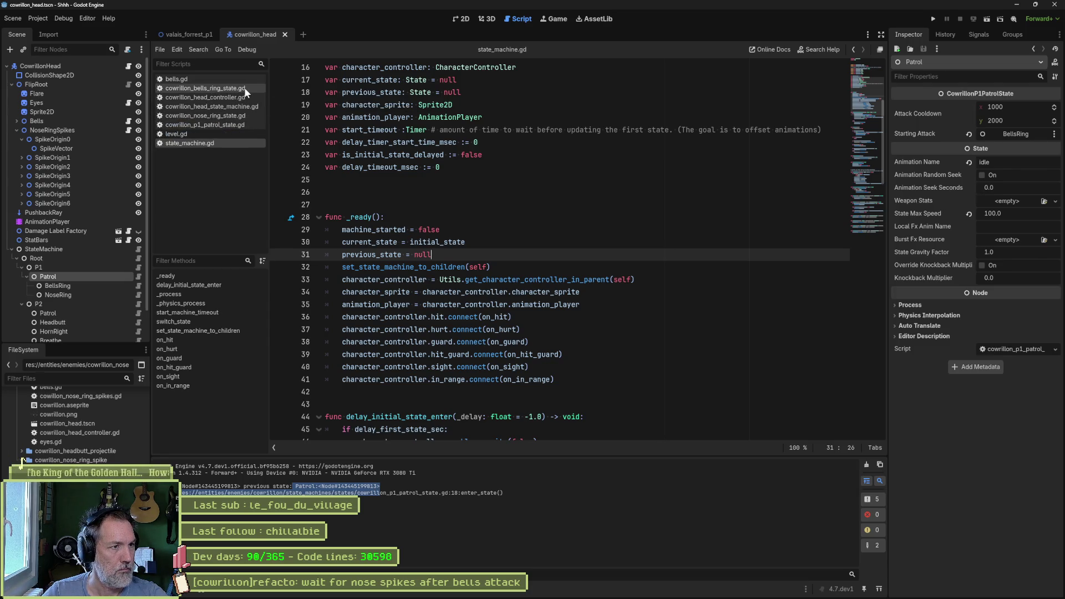
pyautogui.middleClick(248, 87)
pyautogui.middleClick(248, 88)
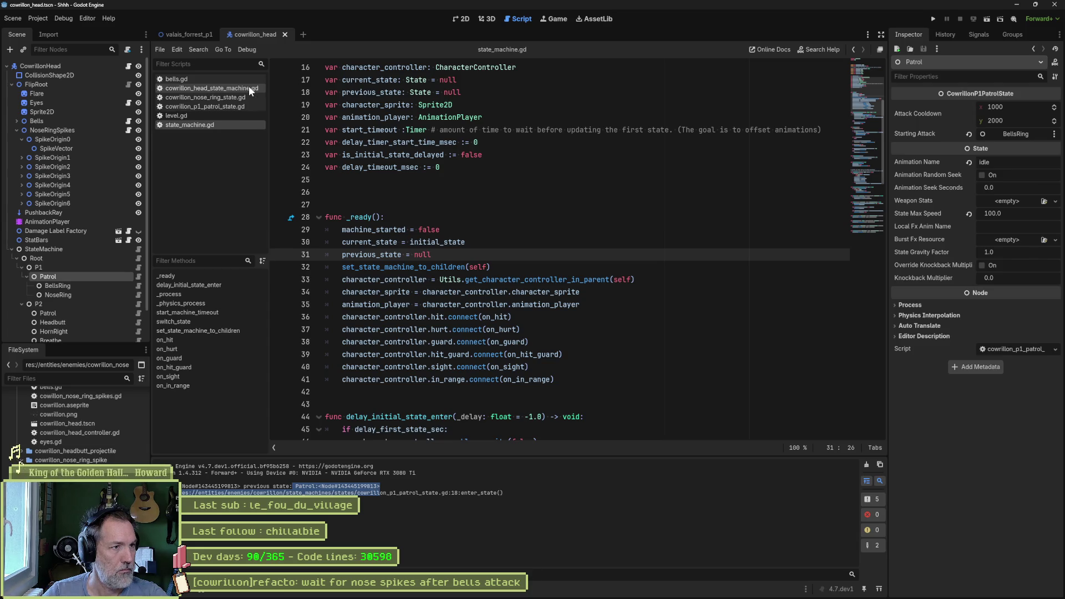
pyautogui.middleClick(249, 87)
pyautogui.middleClick(249, 87)
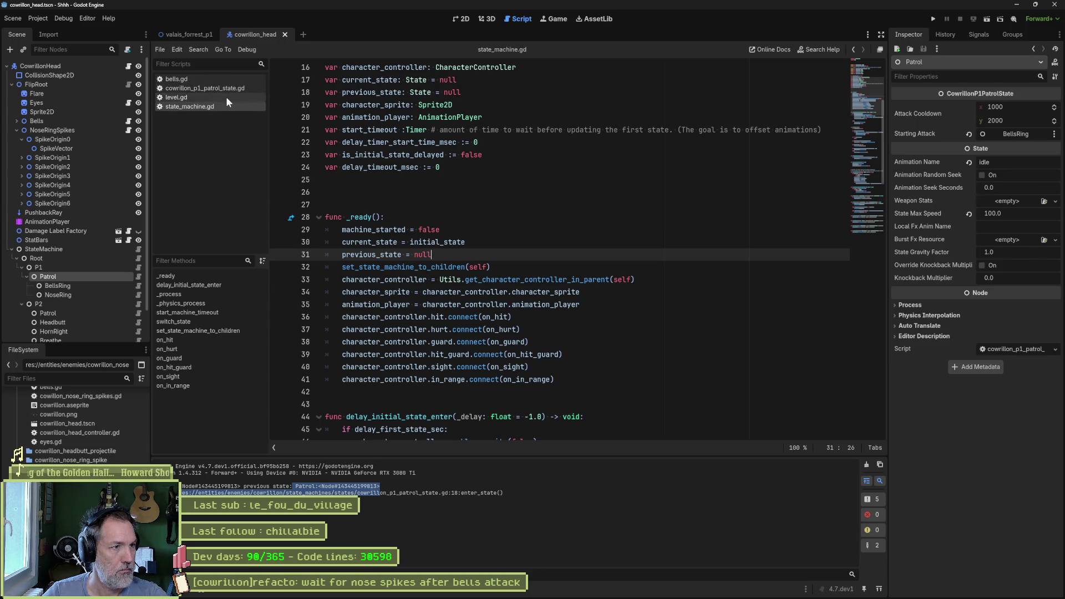
pyautogui.middleClick(225, 97)
pyautogui.click(222, 88)
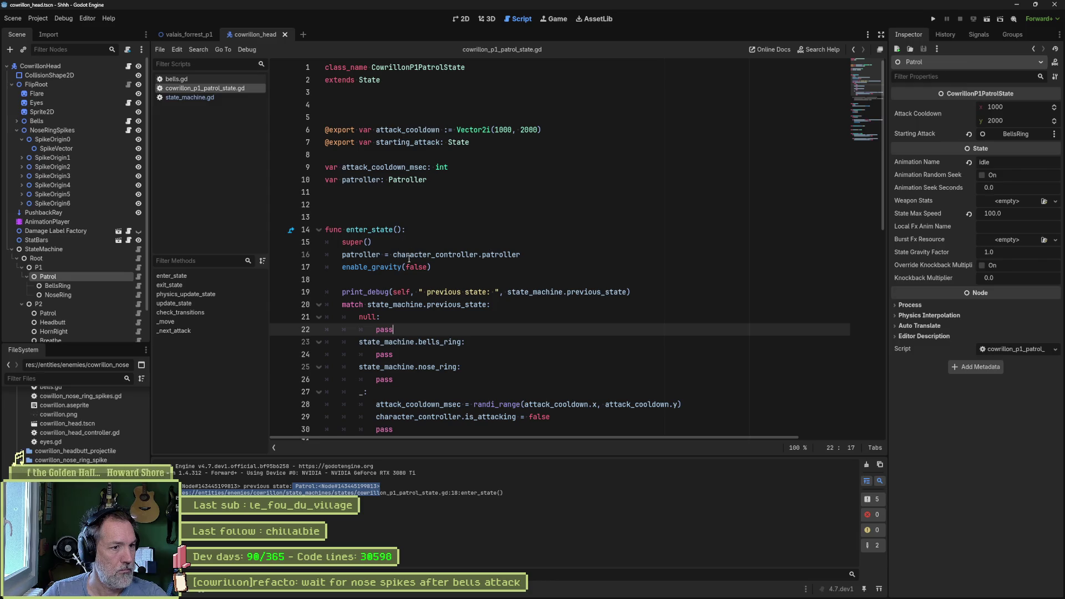
# Break on the null case's pass line, run the game with F5, then stop it with F8.
pyautogui.click(277, 330)
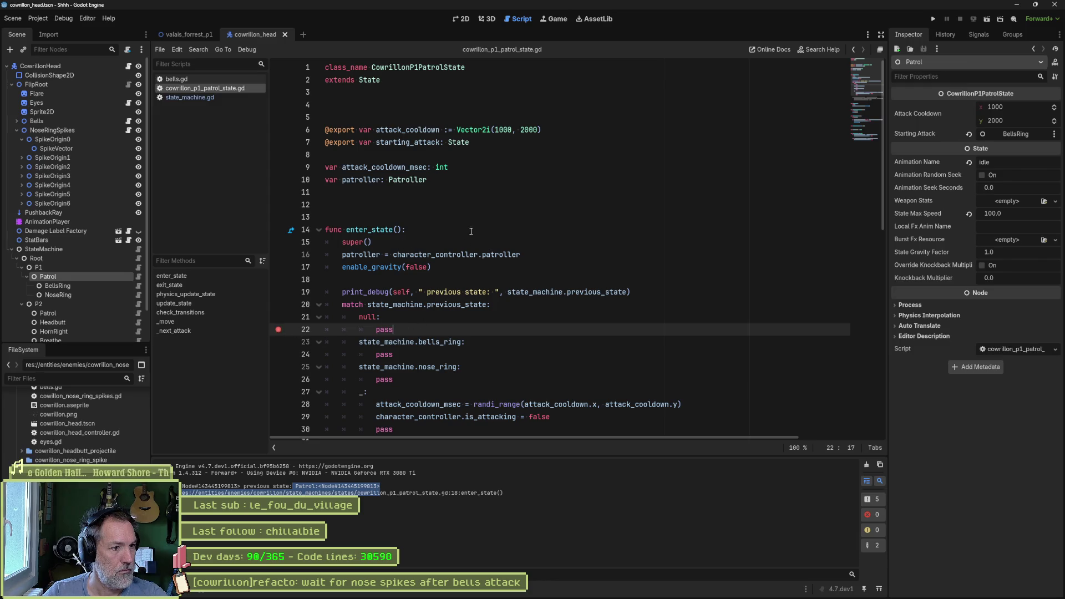
pyautogui.press('F5')
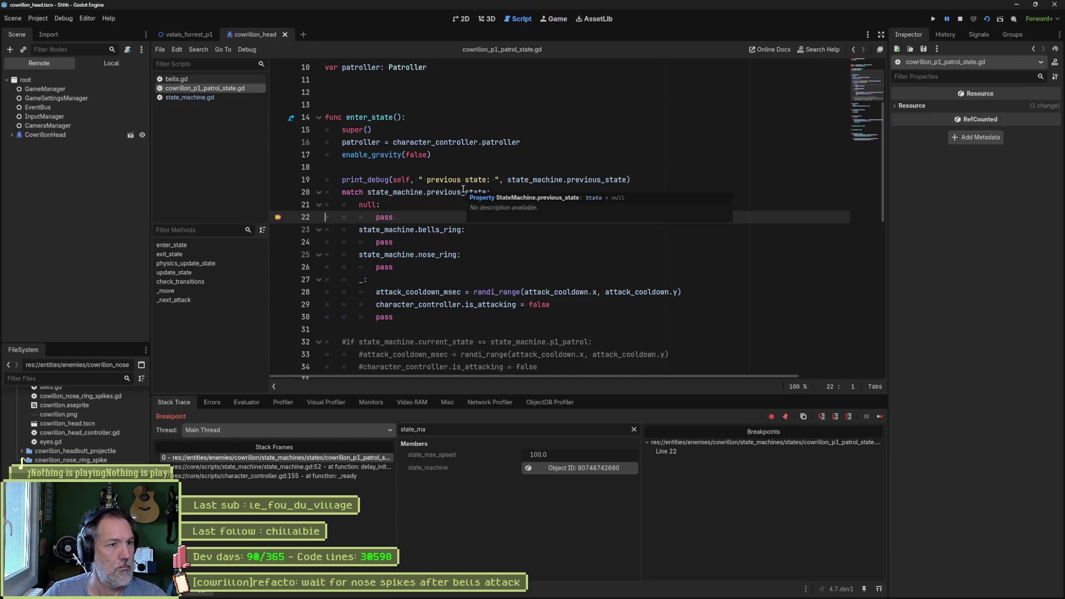
pyautogui.press('F5')
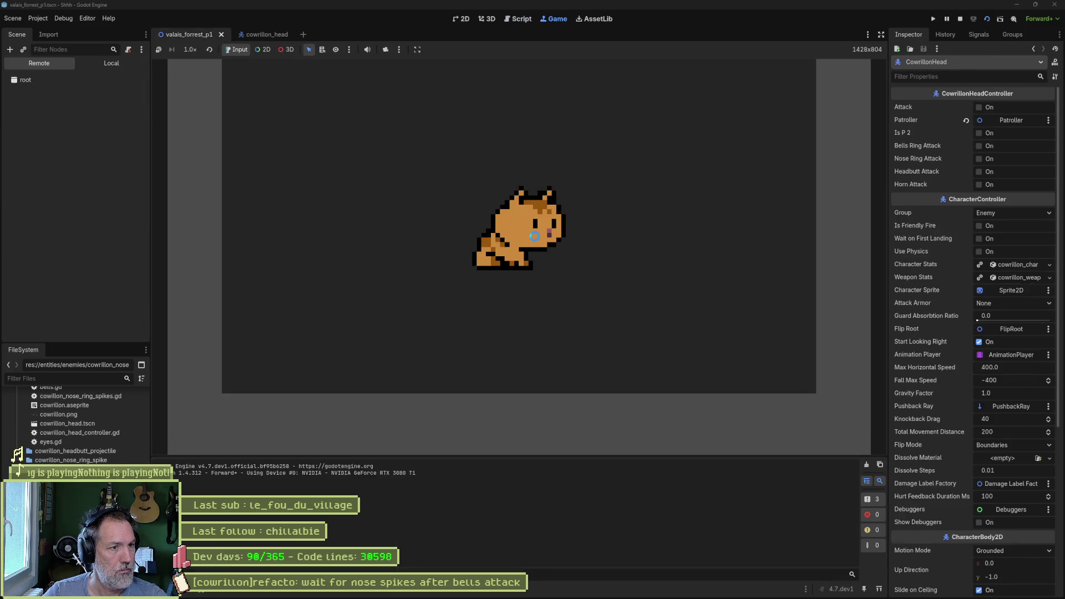
pyautogui.press('F5')
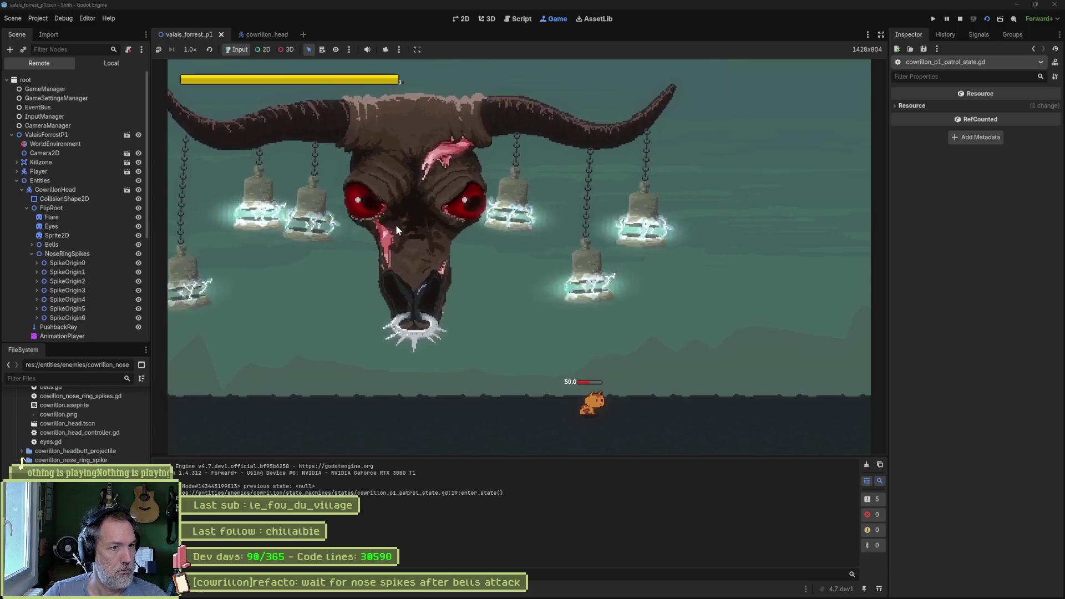
pyautogui.press('F8')
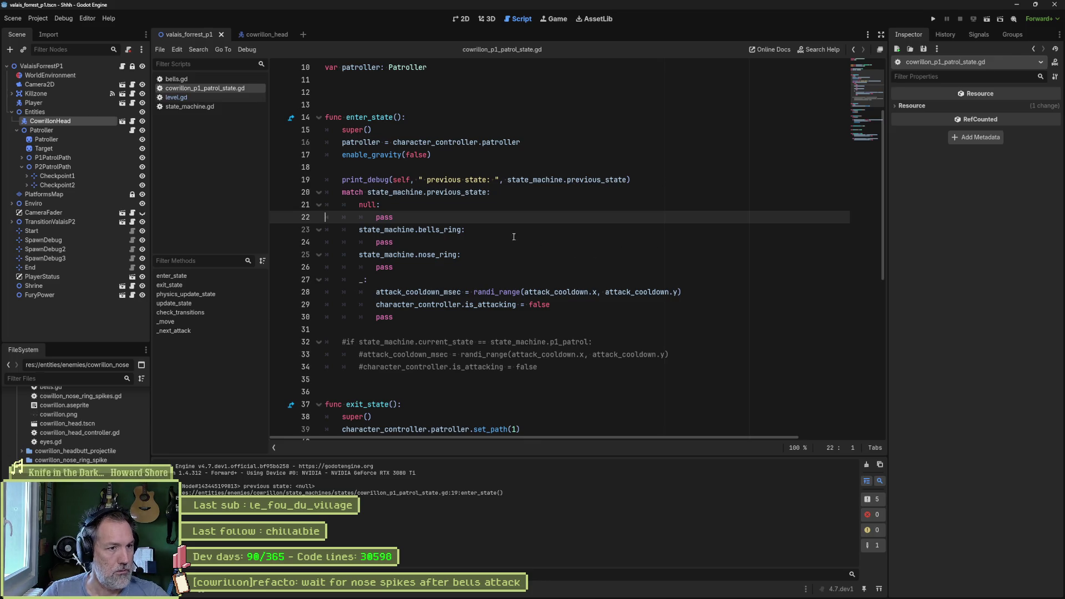
# Review the bells_ring case and how _next_attack checks previous_state.
pyautogui.click(476, 231)
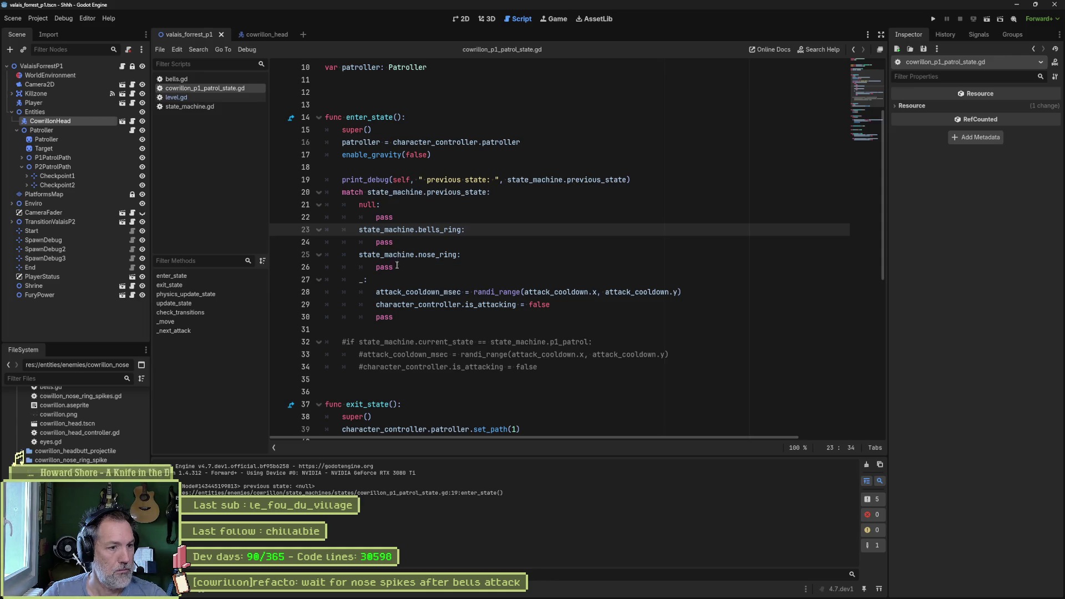
pyautogui.scroll(-6, 422, 260)
pyautogui.scroll(-3, 406, 301)
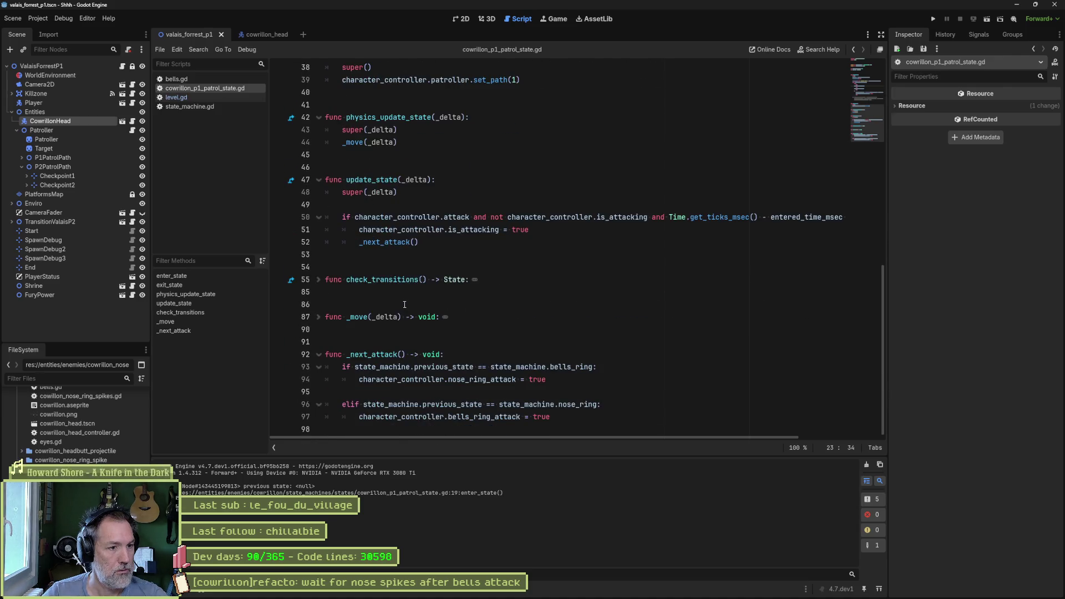
pyautogui.moveTo(405, 355); pyautogui.dragTo(347, 356)
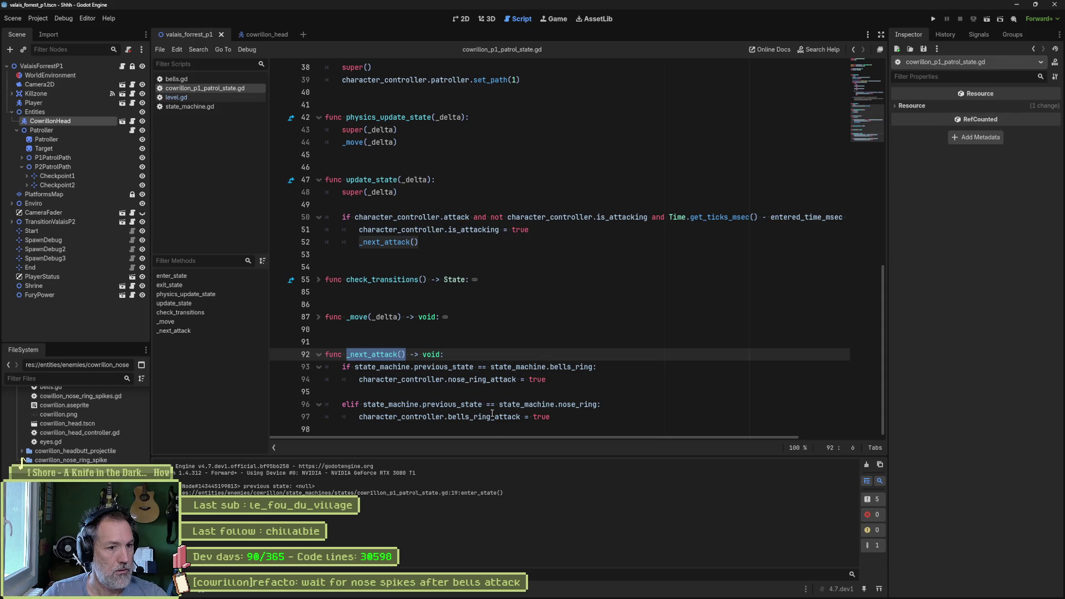
pyautogui.doubleClick(464, 368)
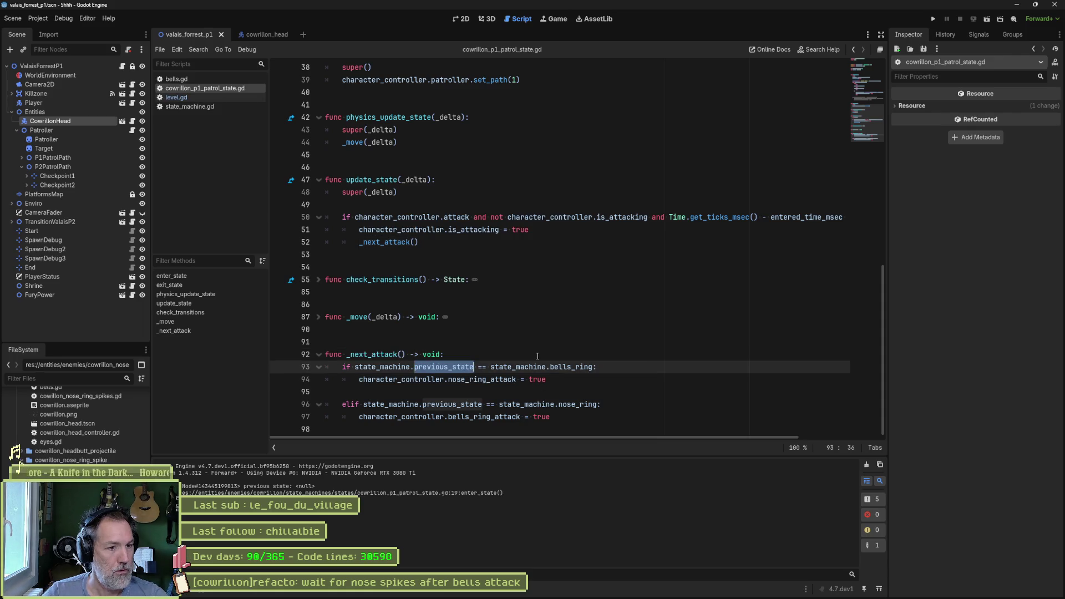
pyautogui.scroll(10, 521, 361)
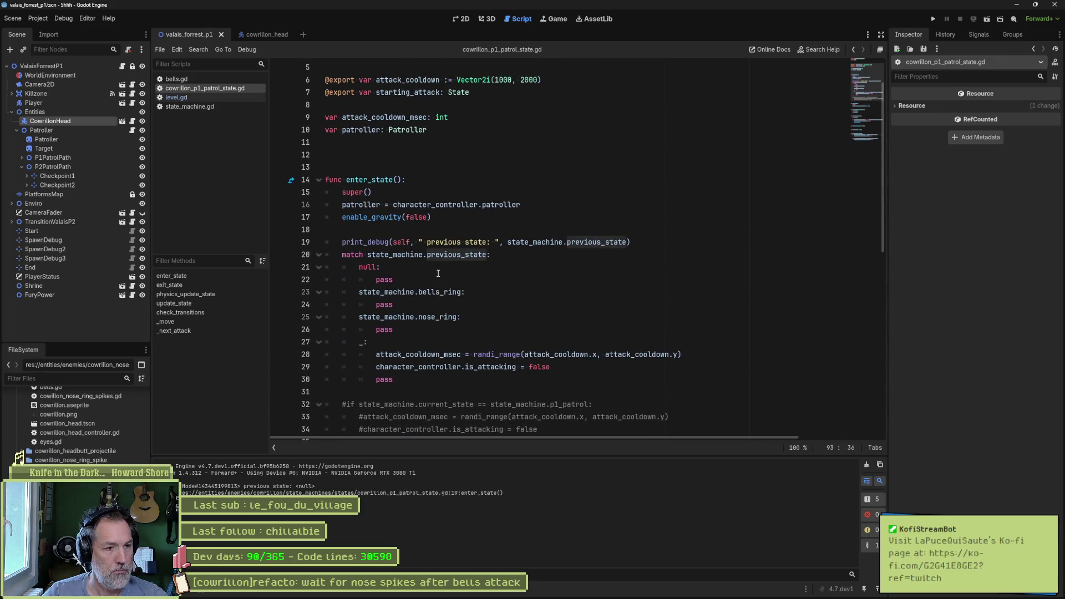
# In the null branch, add the assignment previous_state = state_machine.nose_ring.
pyautogui.click(468, 270)
pyautogui.press('Return')
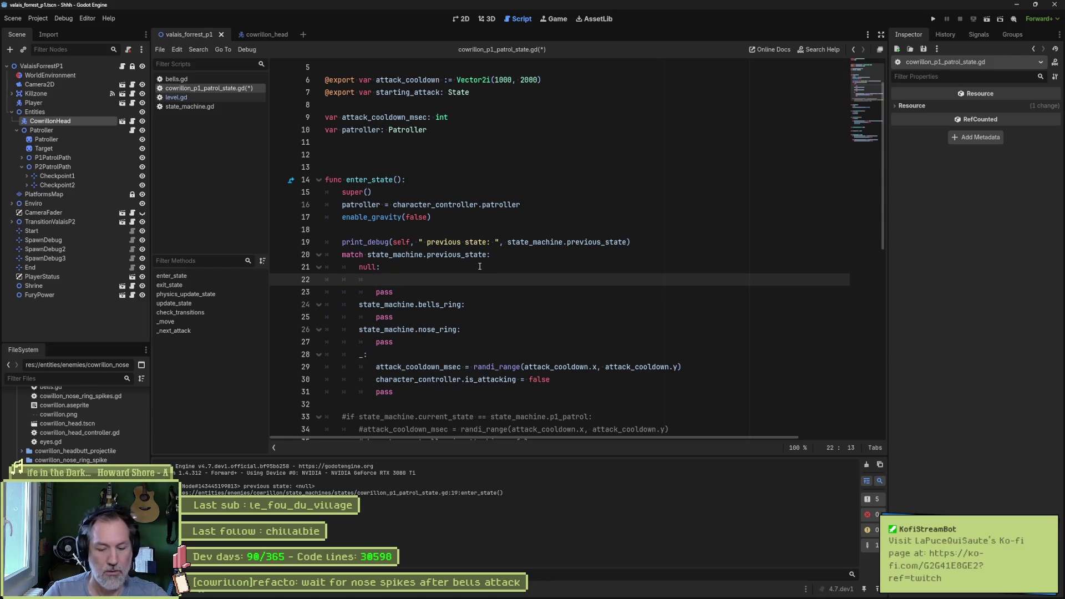
pyautogui.write('machin')
pyautogui.press('Return')
pyautogui.write('.')
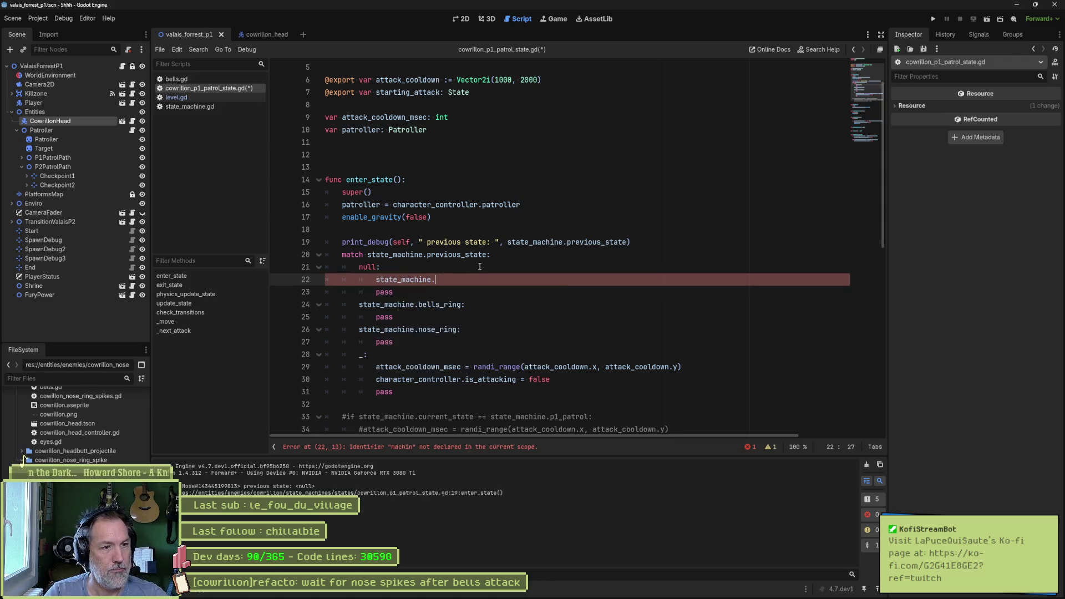
pyautogui.write('pre')
pyautogui.press('Return')
pyautogui.write('= ')
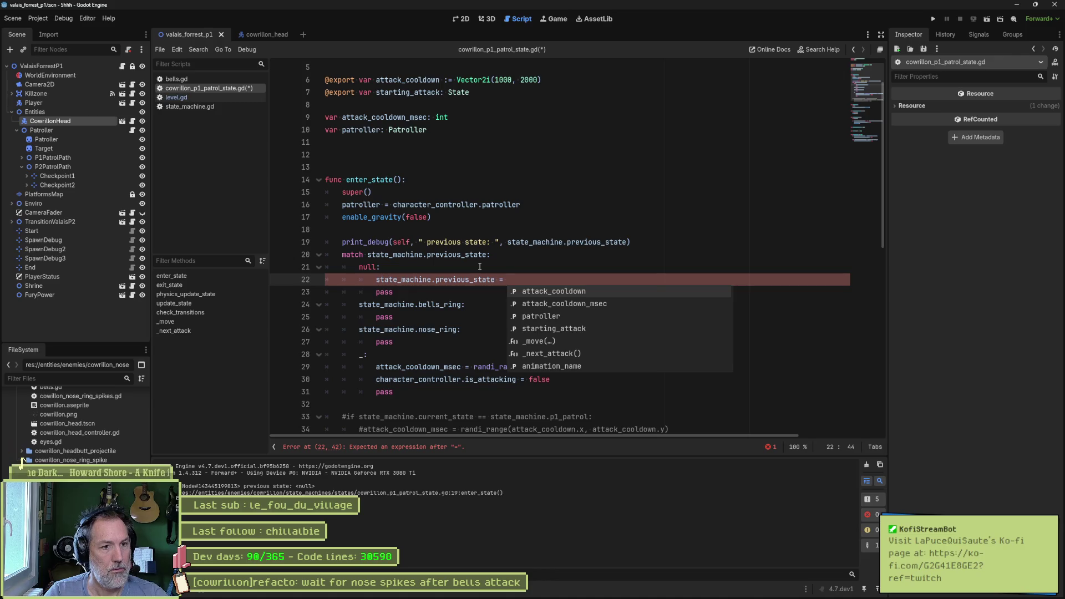
pyautogui.write('state_machine.b')
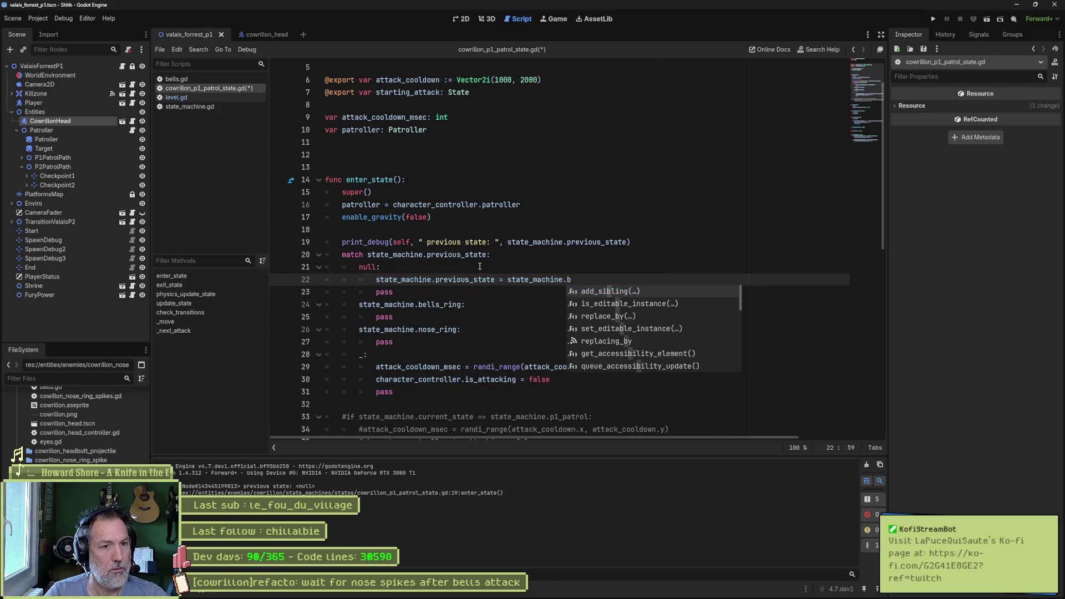
pyautogui.press('BackSpace')
pyautogui.write('r')
pyautogui.press('BackSpace')
pyautogui.write('nose_ring')
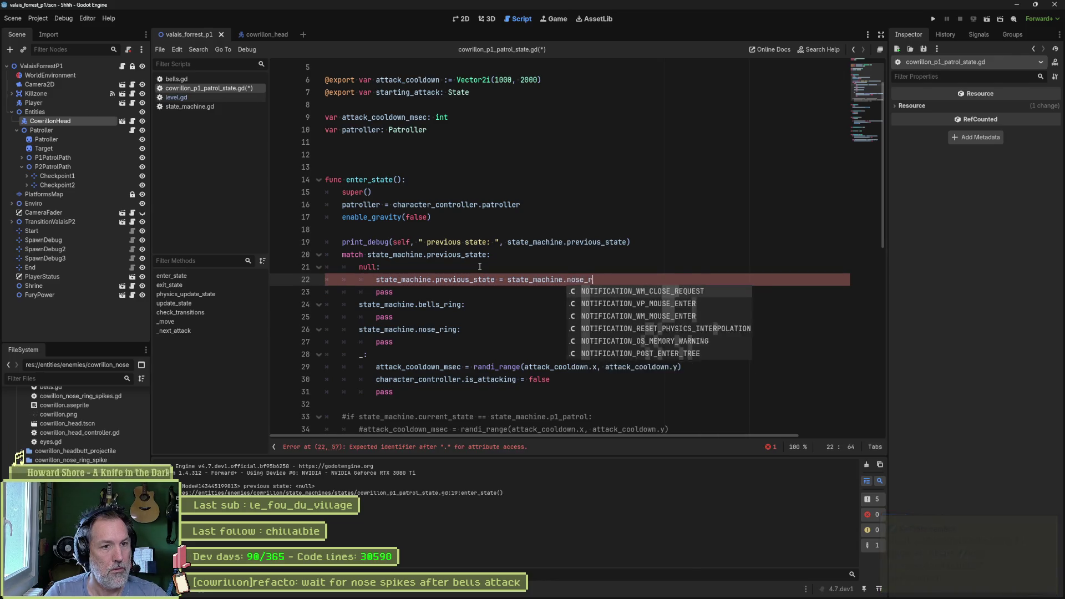
# Save the patrol state script, then test-run the game and stop it.
pyautogui.hotkey('ctrl', 's')
pyautogui.press('F6')
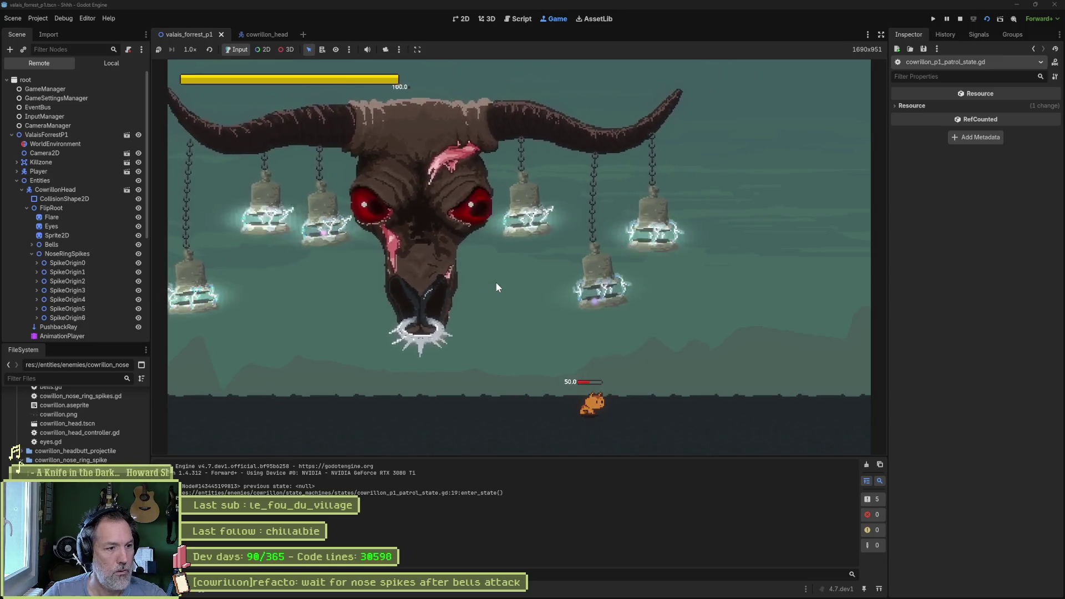
pyautogui.press('F8')
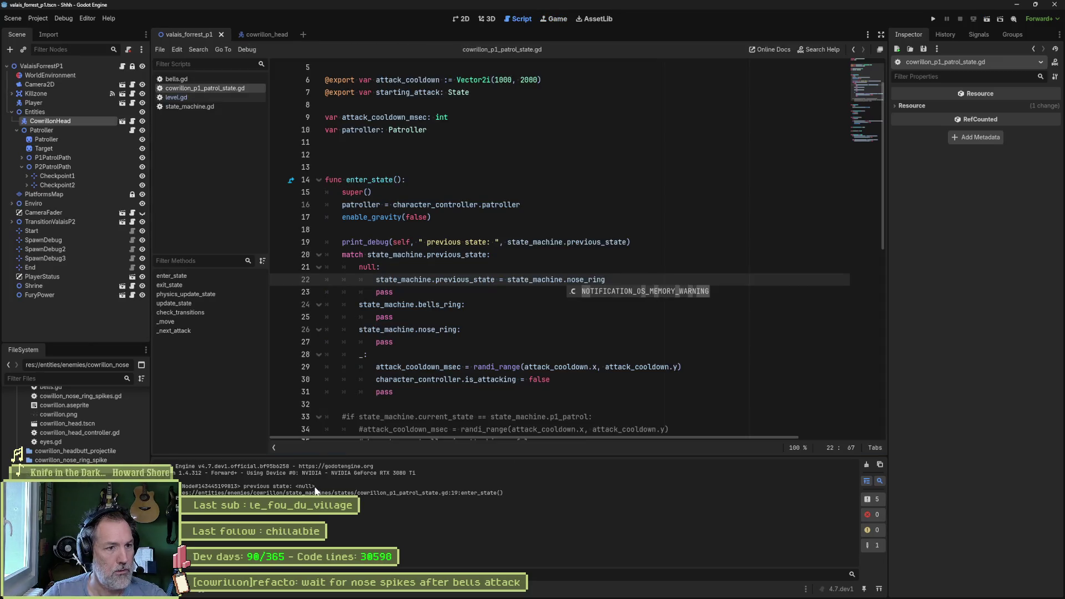
# Delete the print_debug line just before the match in enter_state.
pyautogui.click(500, 242)
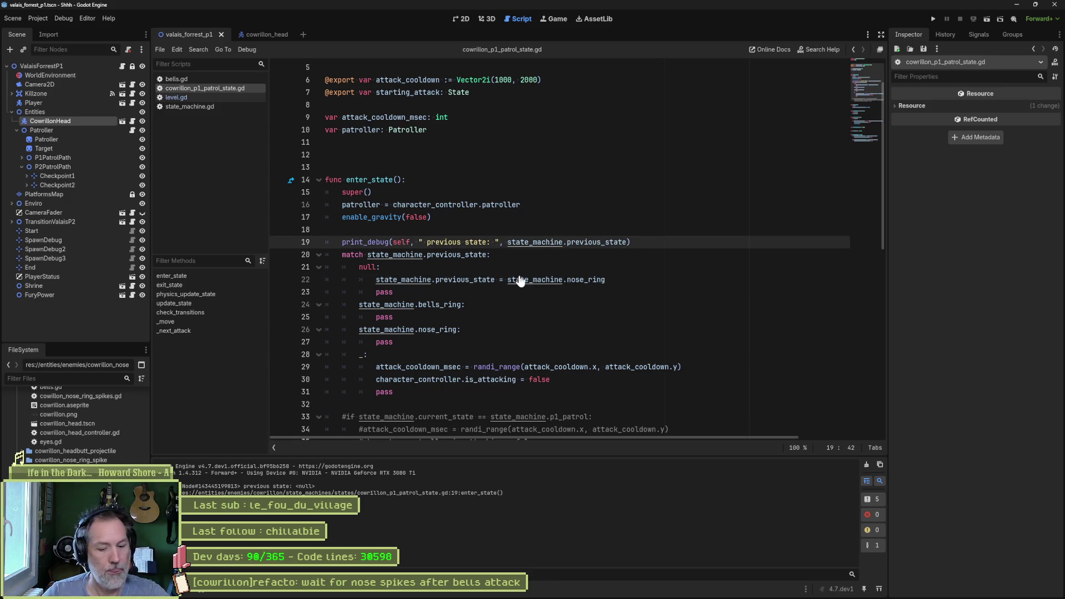
pyautogui.hotkey('ctrl', 'shift', 'k')
pyautogui.moveTo(517, 267); pyautogui.dragTo(607, 269)
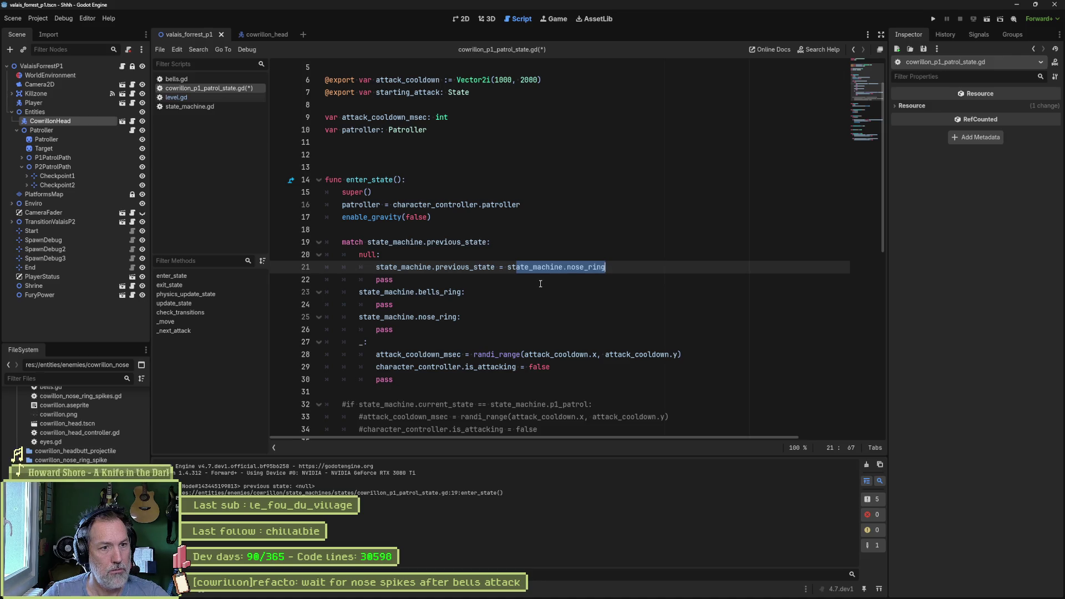
pyautogui.scroll(-4, 540, 283)
pyautogui.scroll(-4, 436, 330)
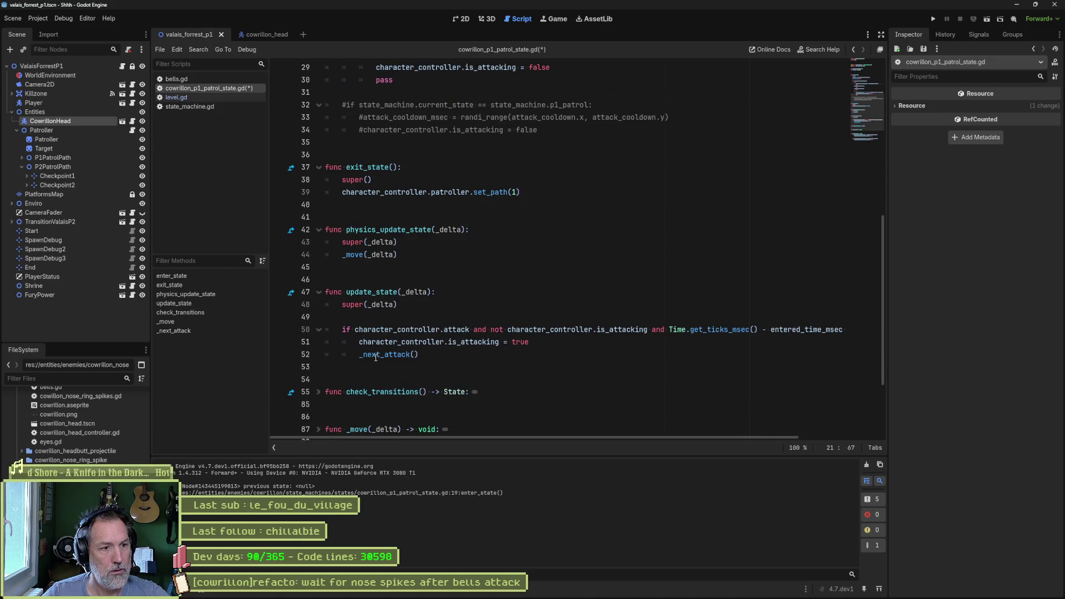
# Test-run the boss scene twice, stopping each run with F8.
pyautogui.moveTo(360, 358); pyautogui.dragTo(420, 358)
pyautogui.scroll(-3, 429, 358)
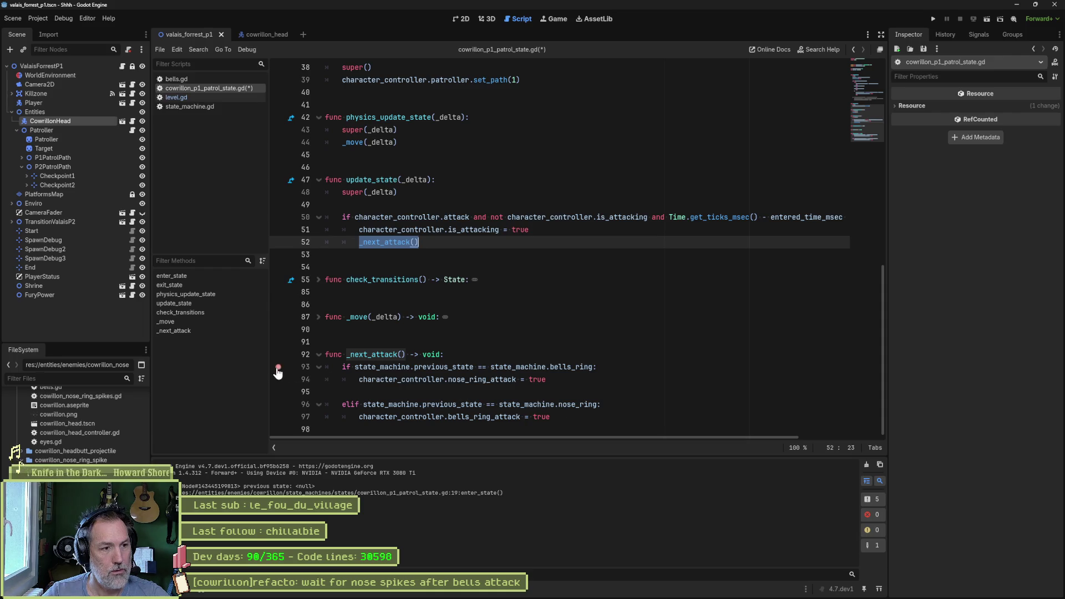
pyautogui.press('F6')
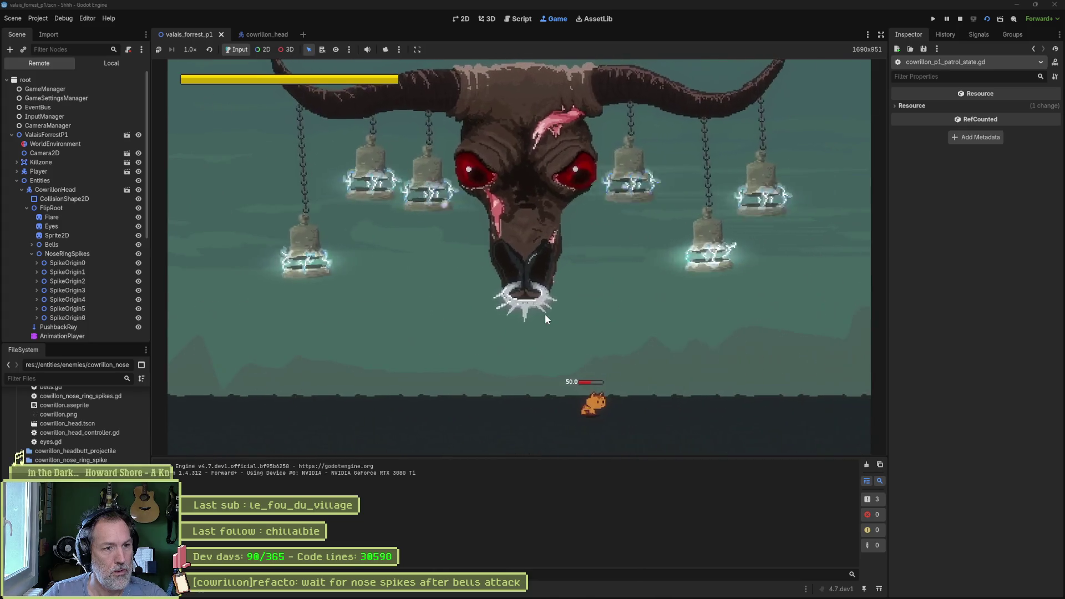
pyautogui.press('F8')
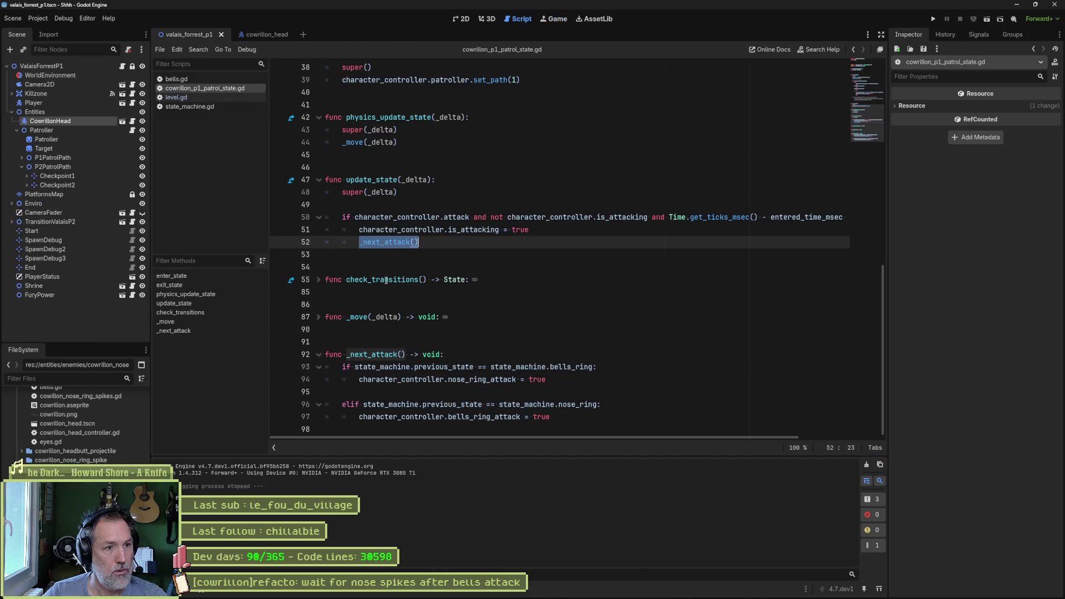
pyautogui.press('Up')
pyautogui.press('Up')
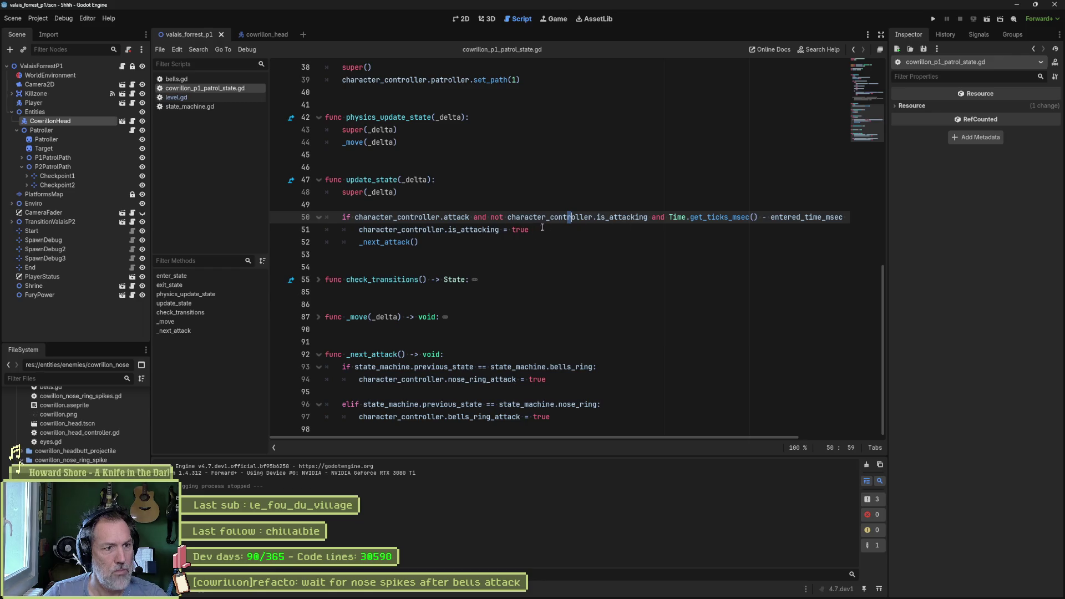
pyautogui.scroll(5, 484, 228)
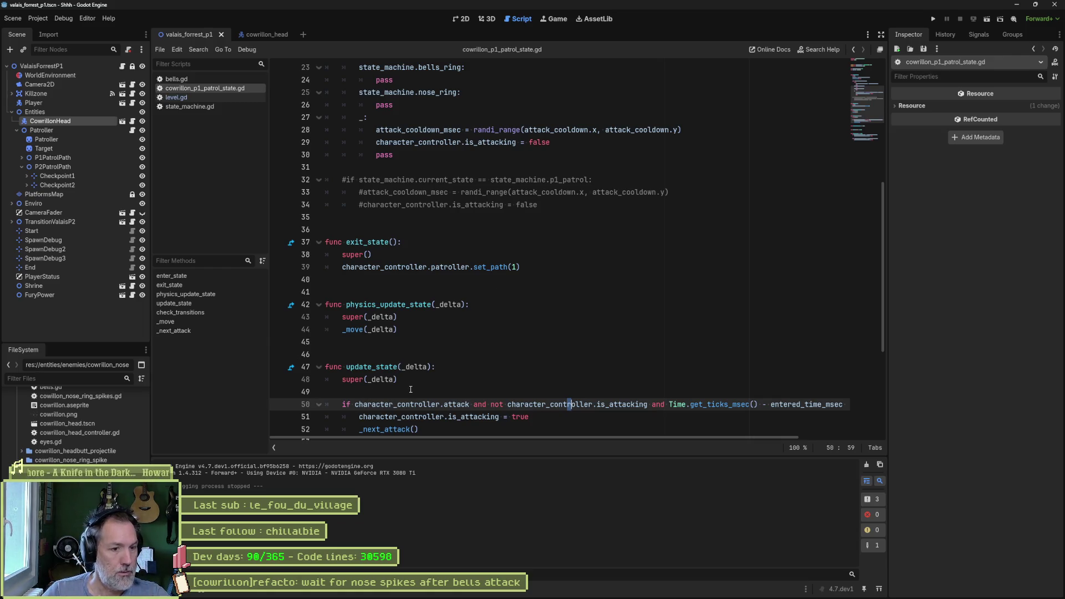
pyautogui.press('F6')
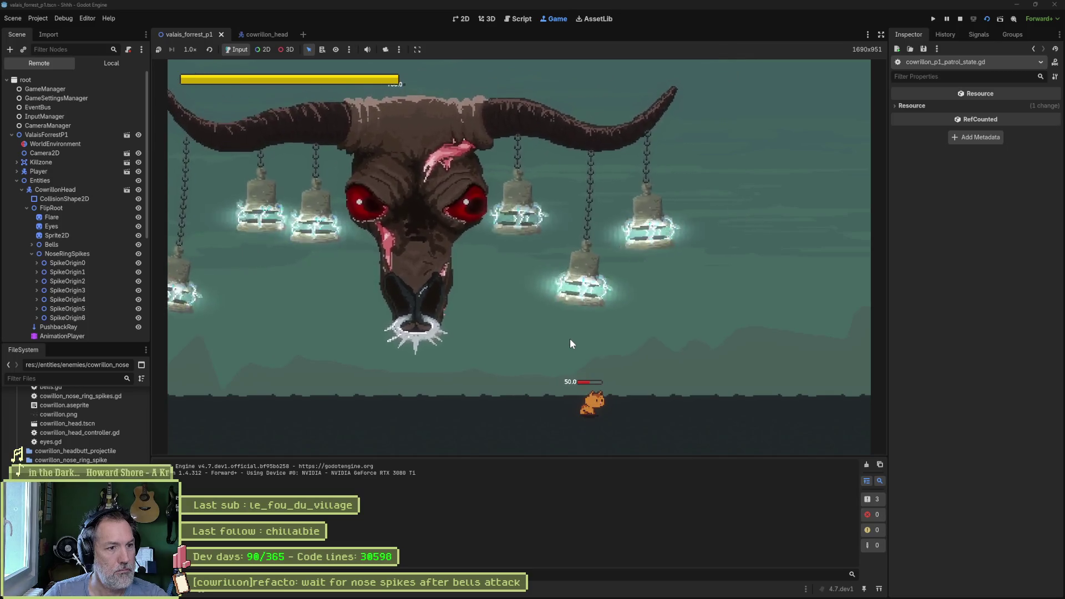
pyautogui.press('F8')
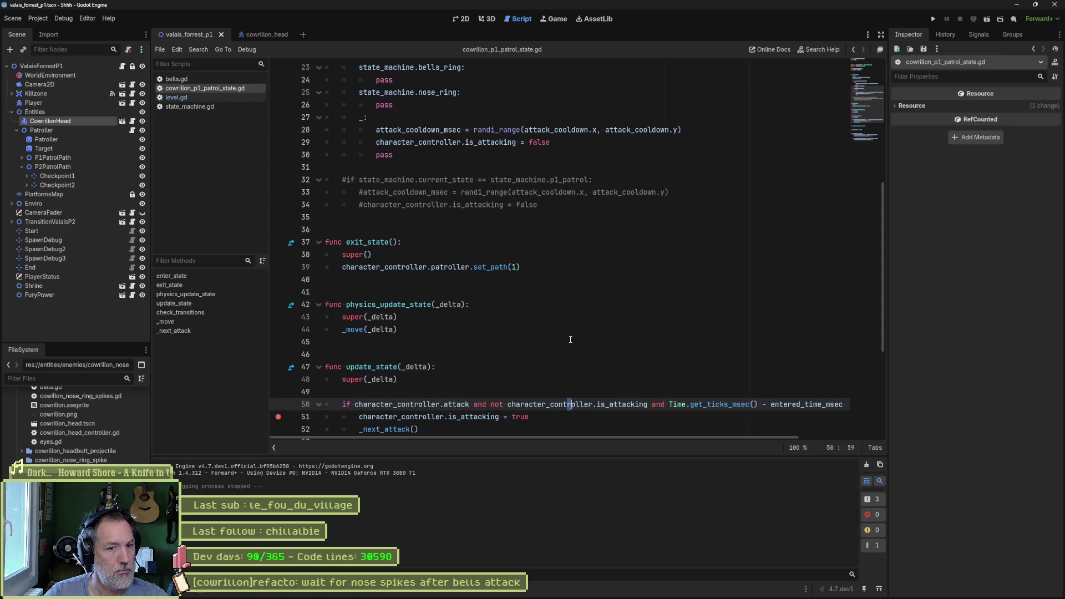
# Select the default branch's cooldown line.
pyautogui.moveTo(769, 436)
pyautogui.mouseDown()
pyautogui.moveTo(864, 439)
pyautogui.moveTo(688, 438)
pyautogui.mouseUp()
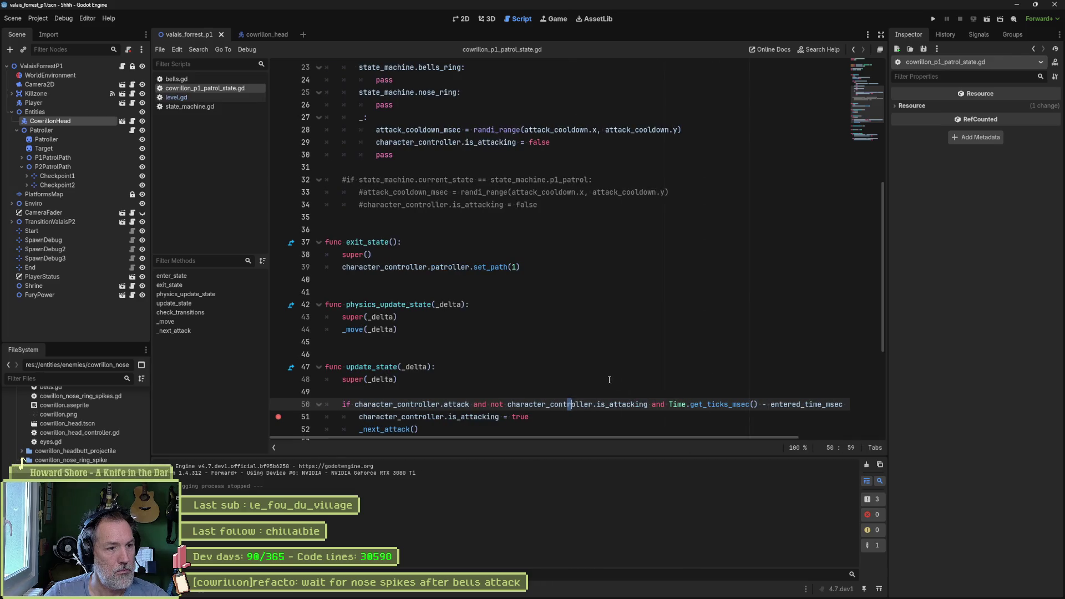
pyautogui.scroll(5, 548, 354)
pyautogui.moveTo(688, 317); pyautogui.dragTo(647, 303)
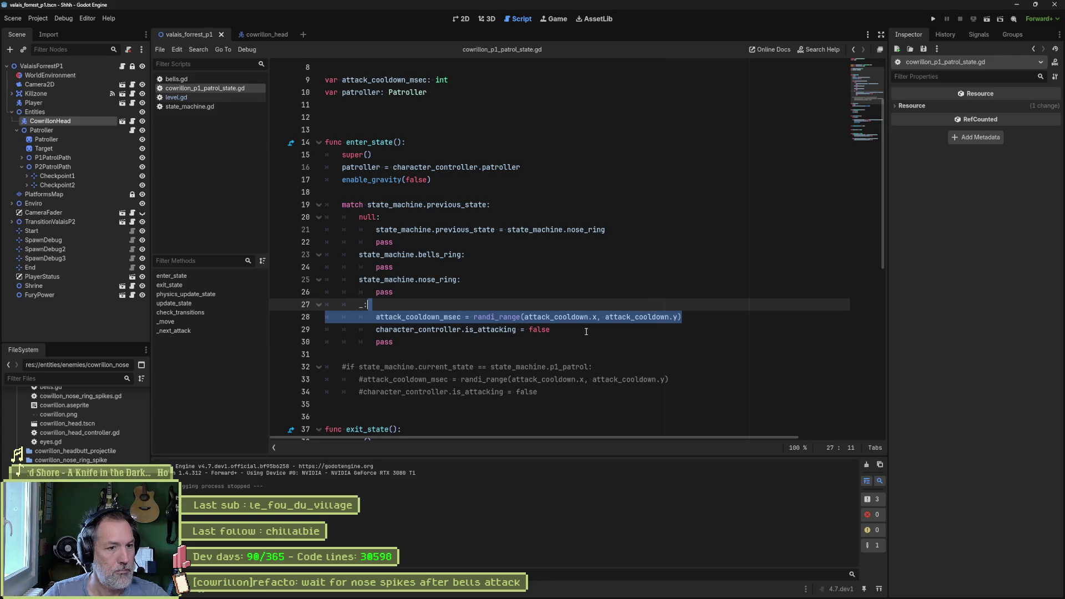
# Paste the cooldown and is_attacking reset lines into the null branch.
pyautogui.moveTo(588, 333)
pyautogui.mouseDown()
pyautogui.moveTo(594, 317)
pyautogui.moveTo(576, 308)
pyautogui.mouseUp()
pyautogui.hotkey('ctrl', 'c')
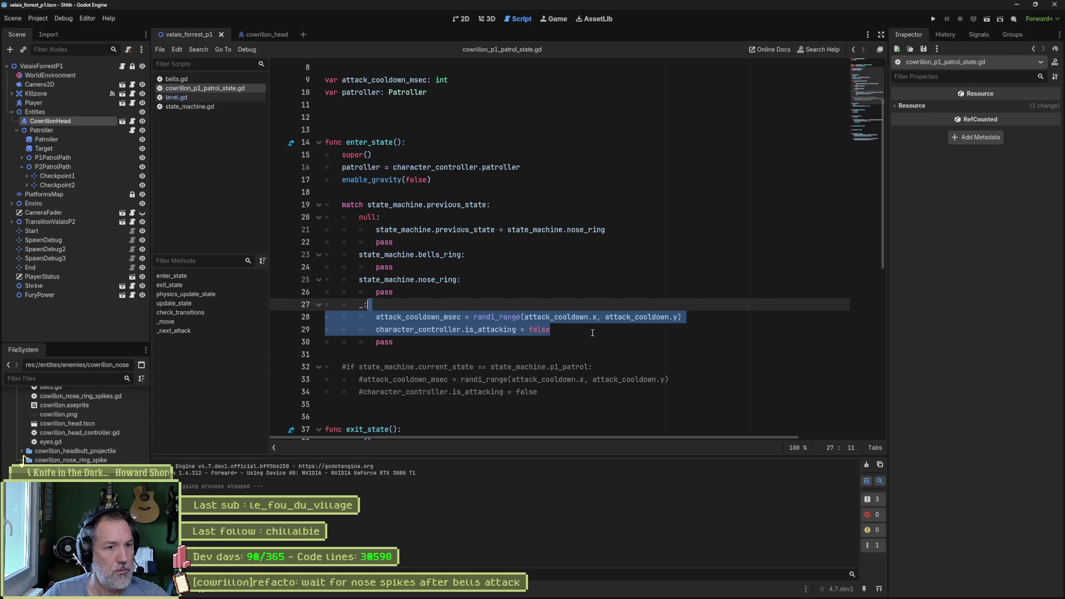
pyautogui.click(618, 230)
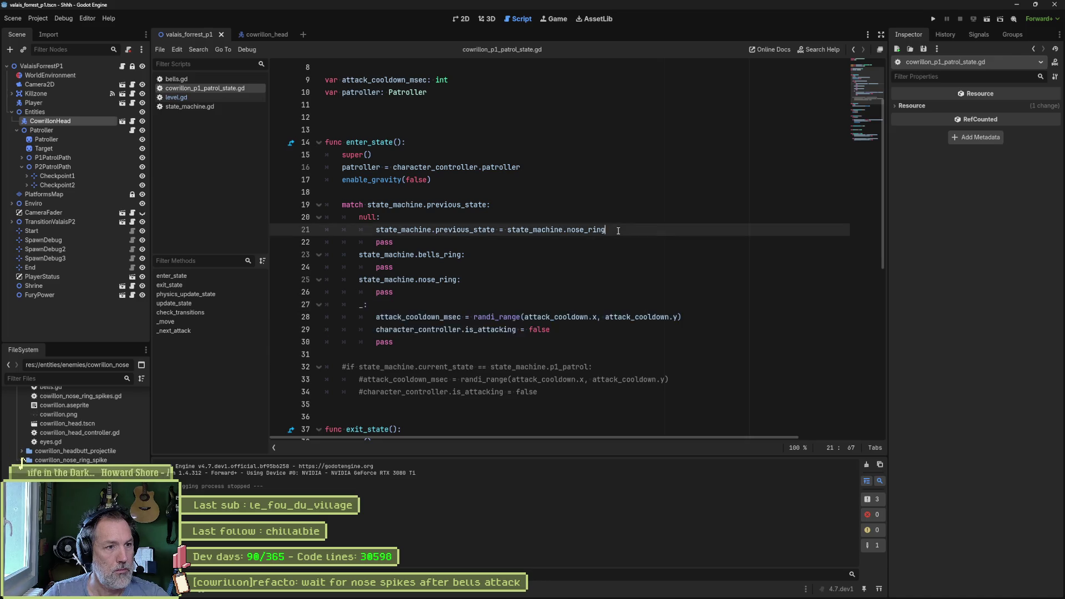
pyautogui.hotkey('ctrl', 'v')
# Run the scene, stop it, and relaunch so it pauses at the null-branch breakpoint.
pyautogui.press('F6')
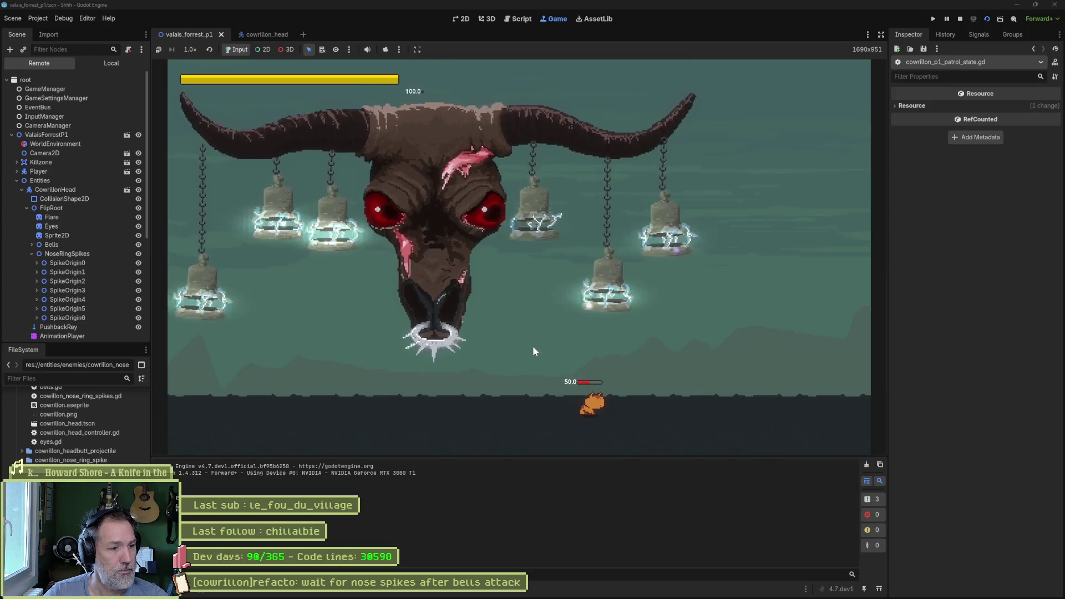
pyautogui.press('F8')
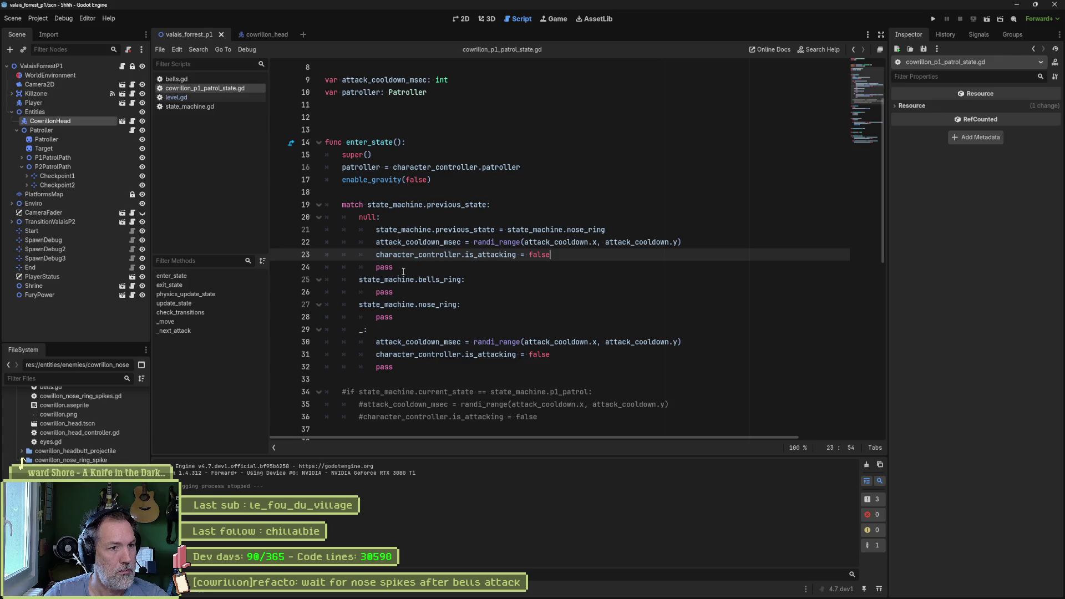
pyautogui.press('F6')
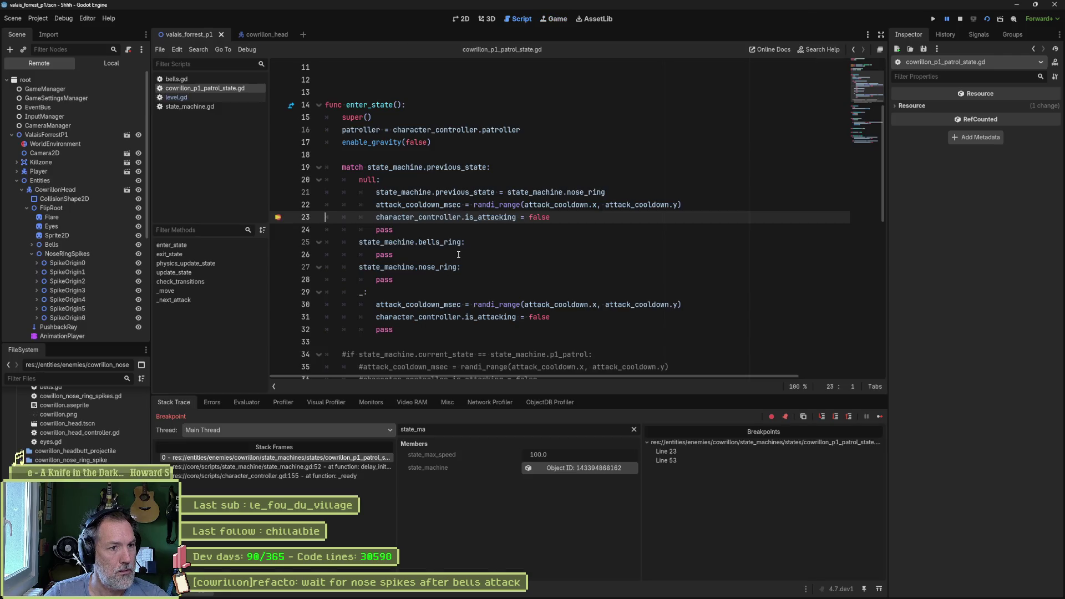
# Move the breakpoint from lines 23 and 53 to the attack condition on line 52.
pyautogui.click(278, 218)
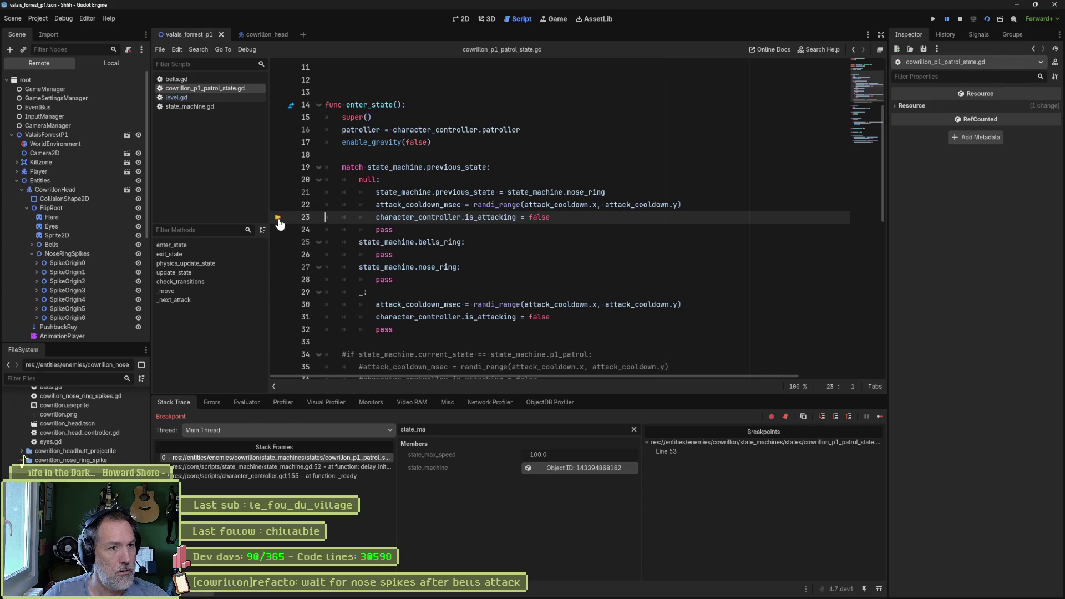
pyautogui.scroll(-9, 388, 299)
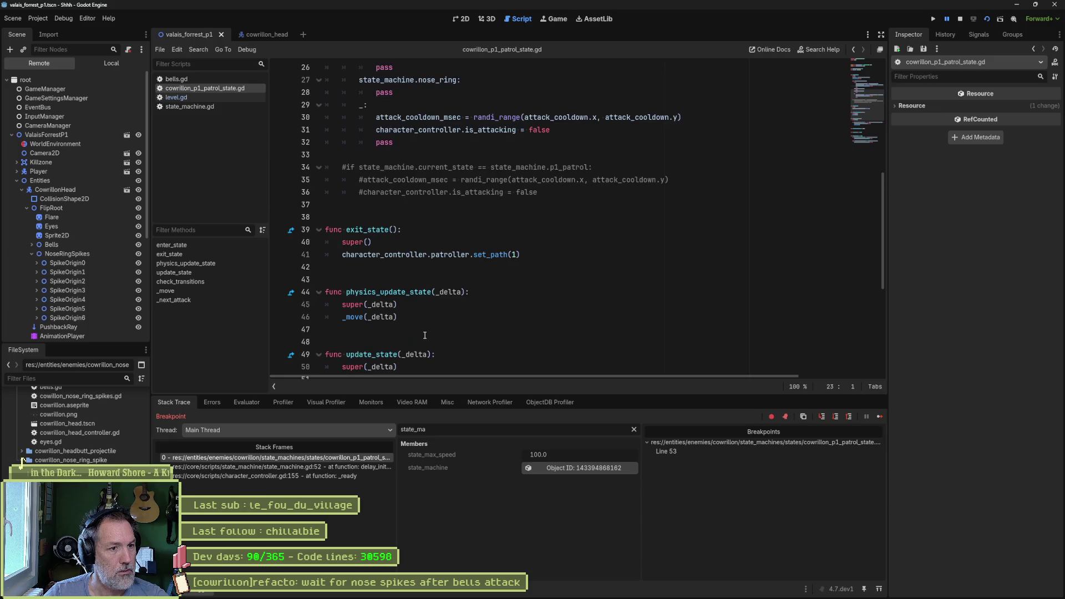
pyautogui.click(278, 242)
pyautogui.click(278, 255)
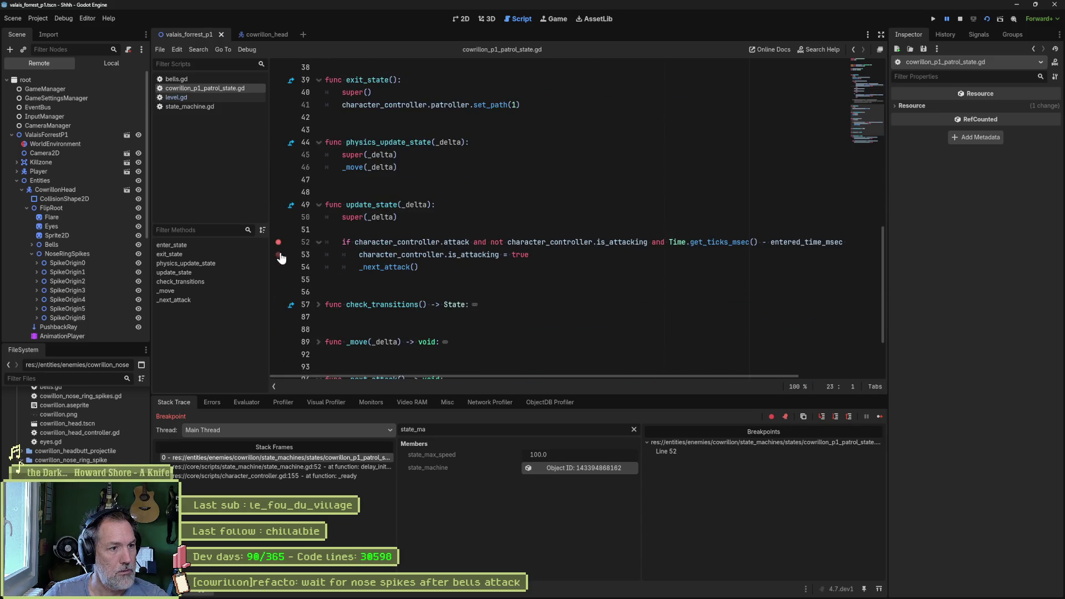
pyautogui.click(879, 416)
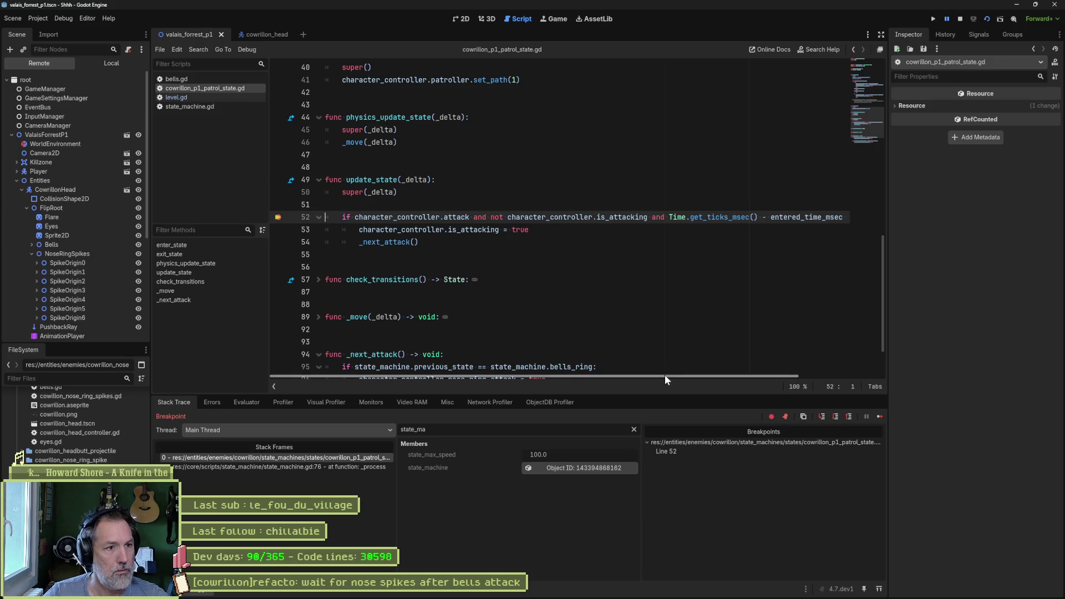
# Evaluate character_controller.attack in the Evaluator, then stop debugging.
pyautogui.moveTo(355, 218); pyautogui.dragTo(471, 218)
pyautogui.hotkey('ctrl', 'c')
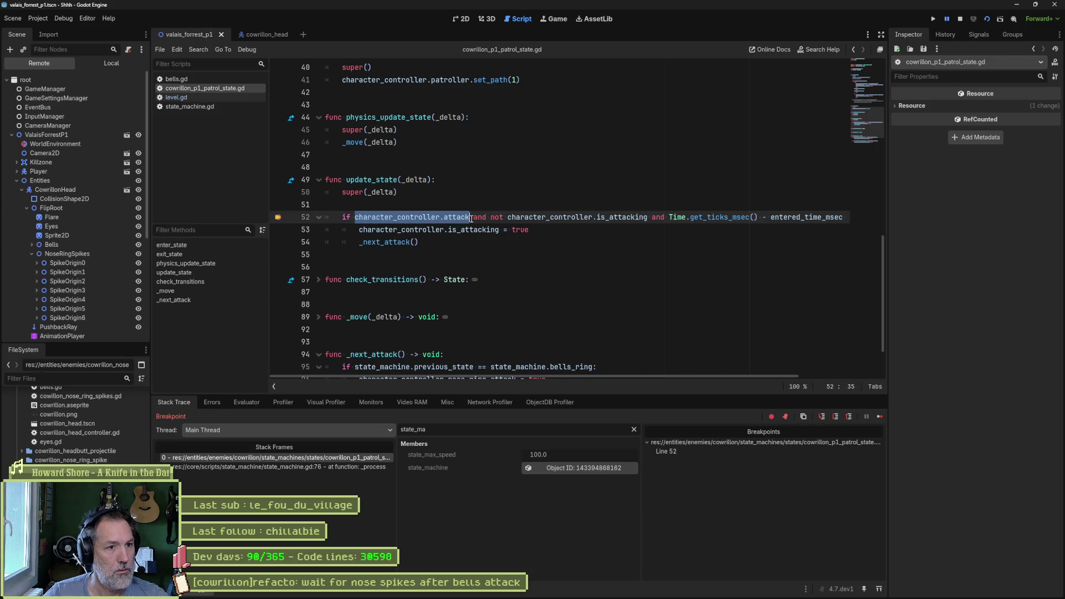
pyautogui.click(261, 402)
pyautogui.hotkey('ctrl', 'v')
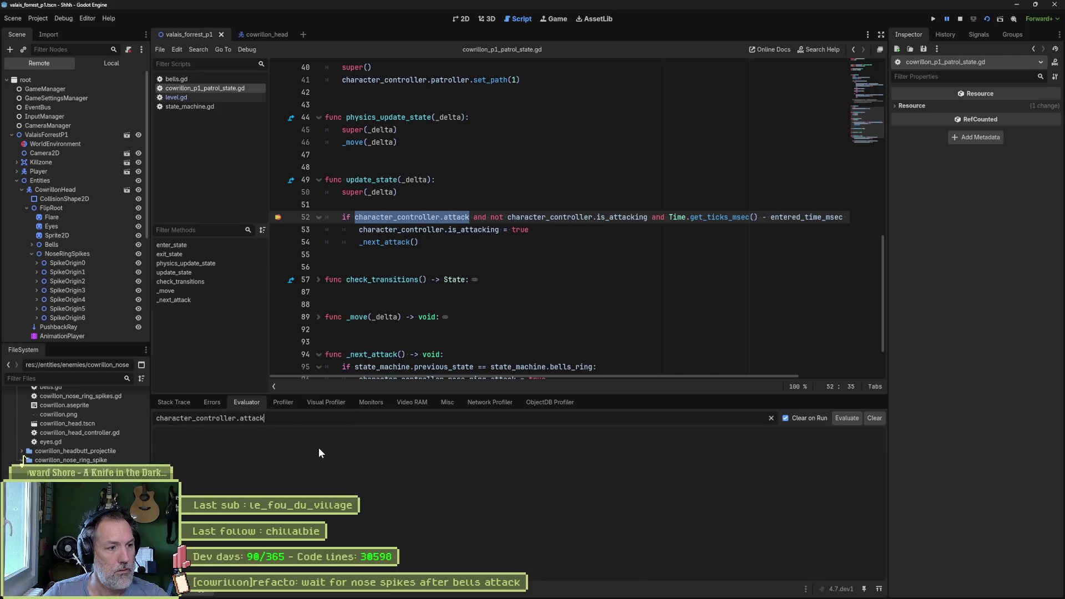
pyautogui.press('Return')
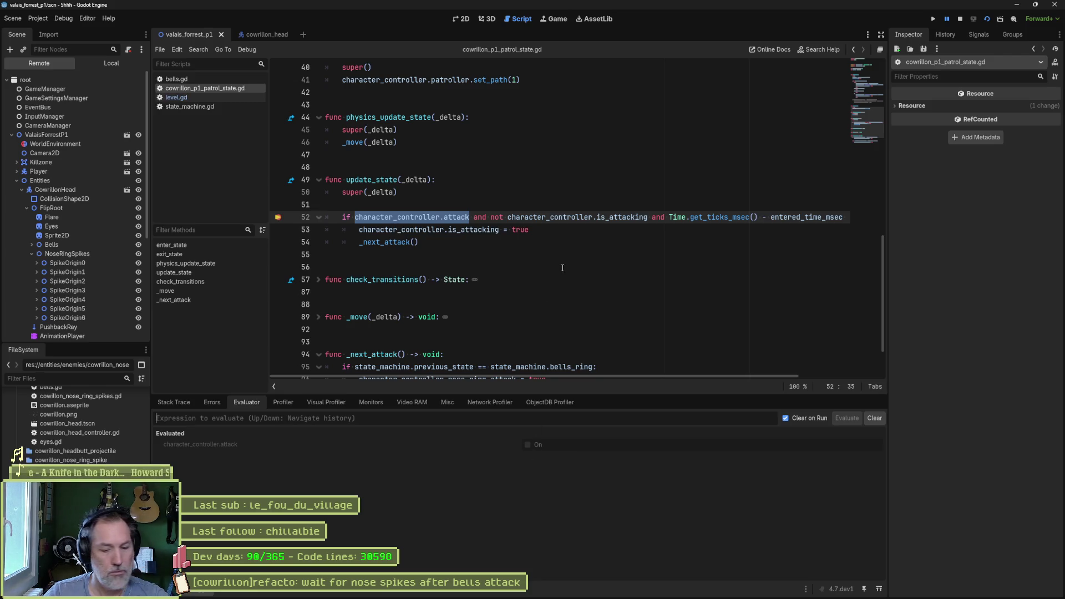
pyautogui.press('F8')
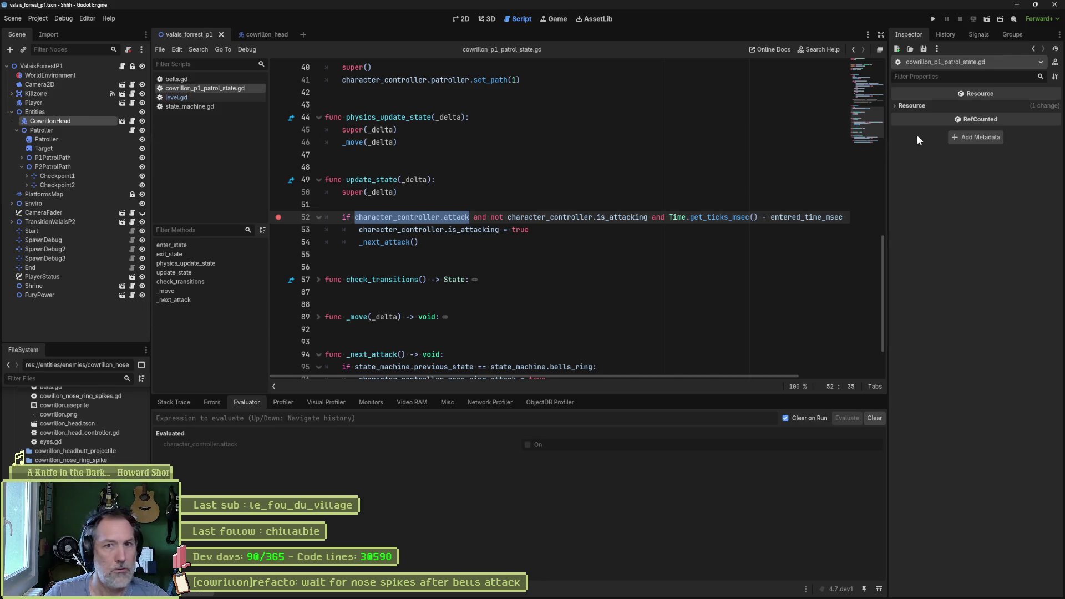
# Turn on CowrillonHead's Attack property, rerun the scene, and review the Debugger's Errors list.
pyautogui.click(65, 122)
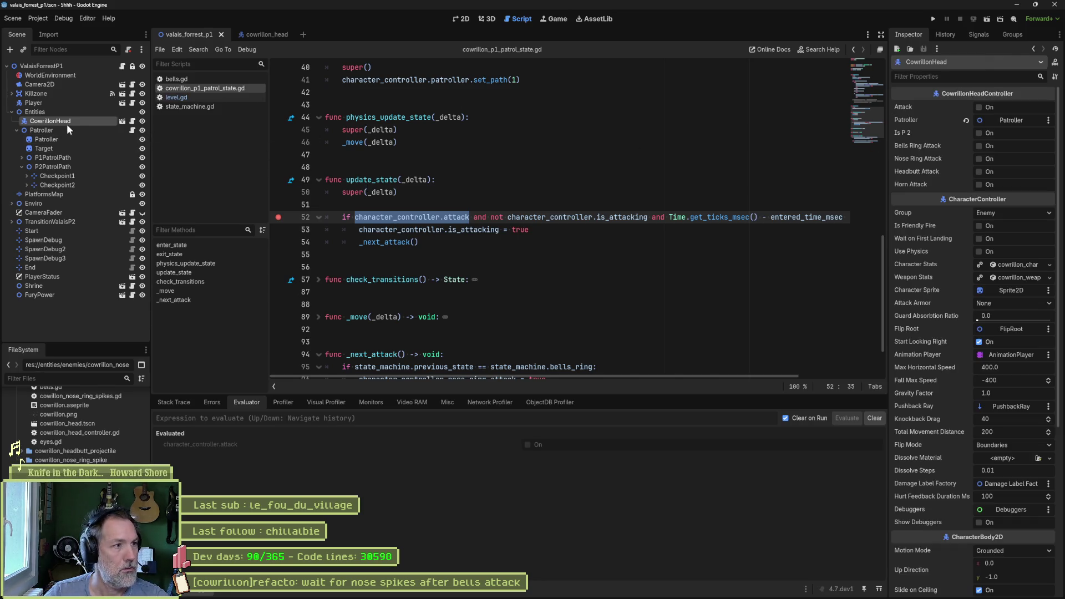
pyautogui.click(979, 108)
pyautogui.click(636, 290)
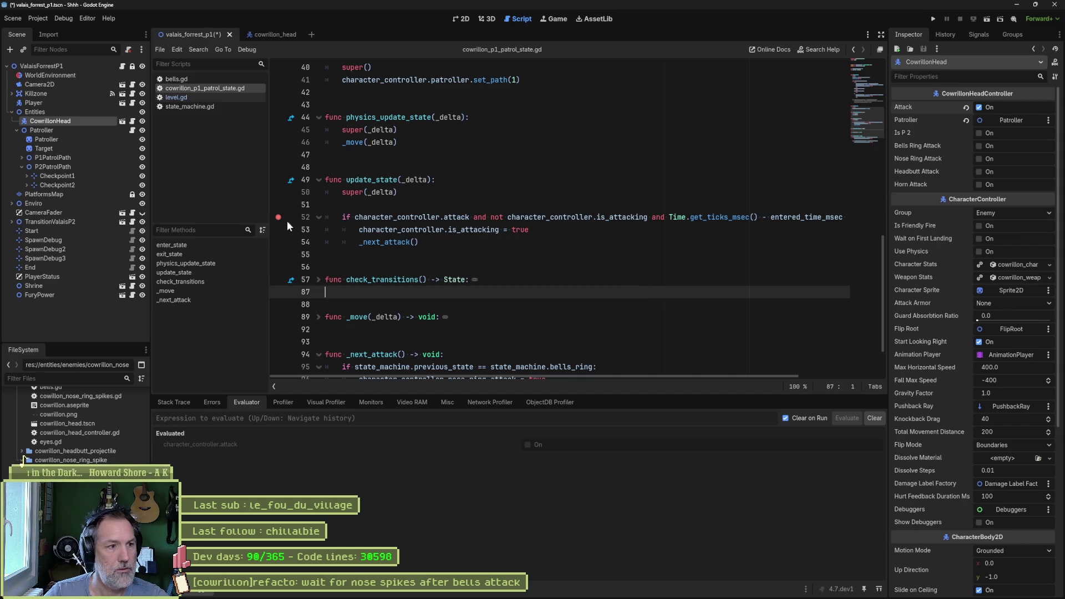
pyautogui.press('F6')
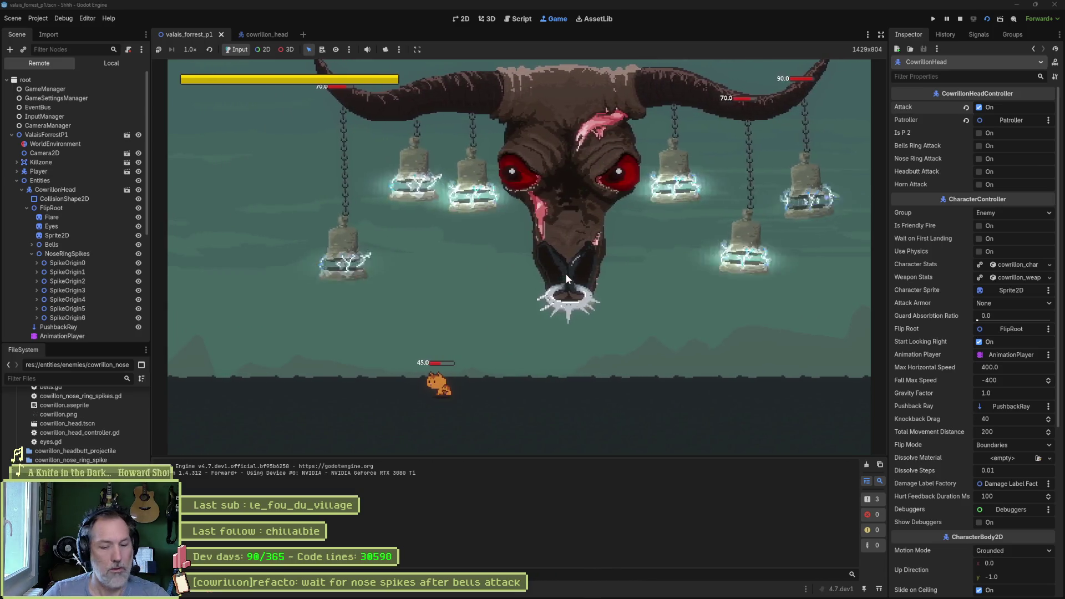
pyautogui.press('F8')
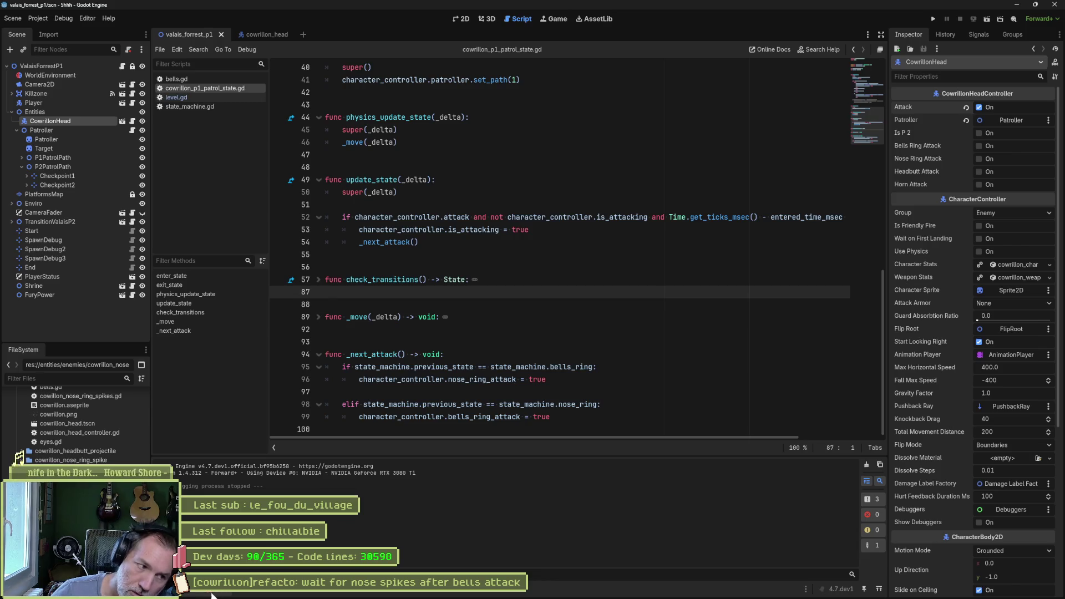
pyautogui.click(221, 594)
pyautogui.click(230, 405)
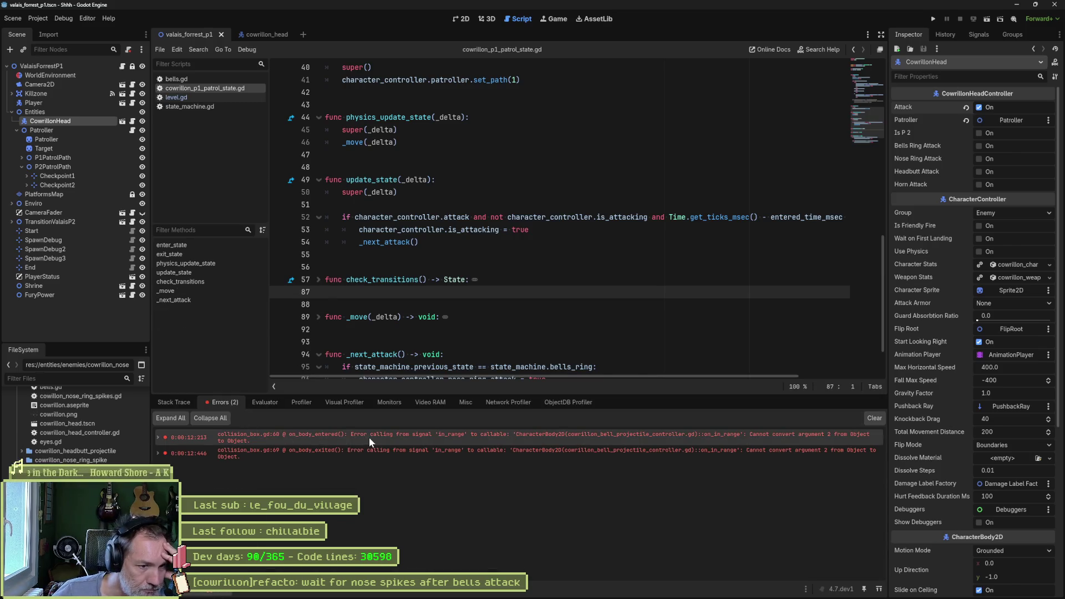
# Delete the leftover commented-out block after the match.
pyautogui.hotkey('alt', 'o')
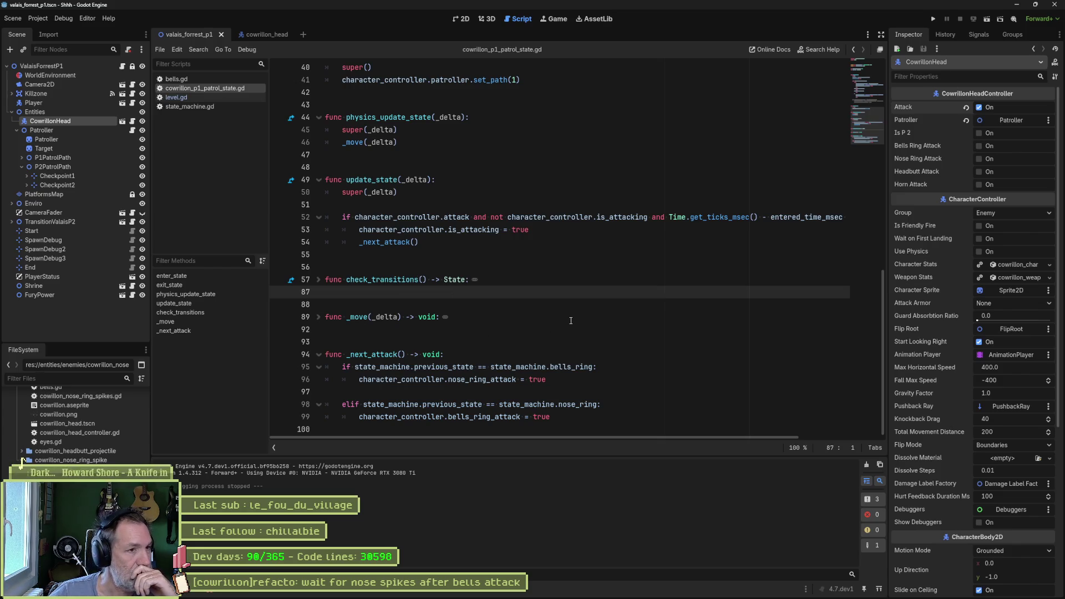
pyautogui.scroll(9, 565, 323)
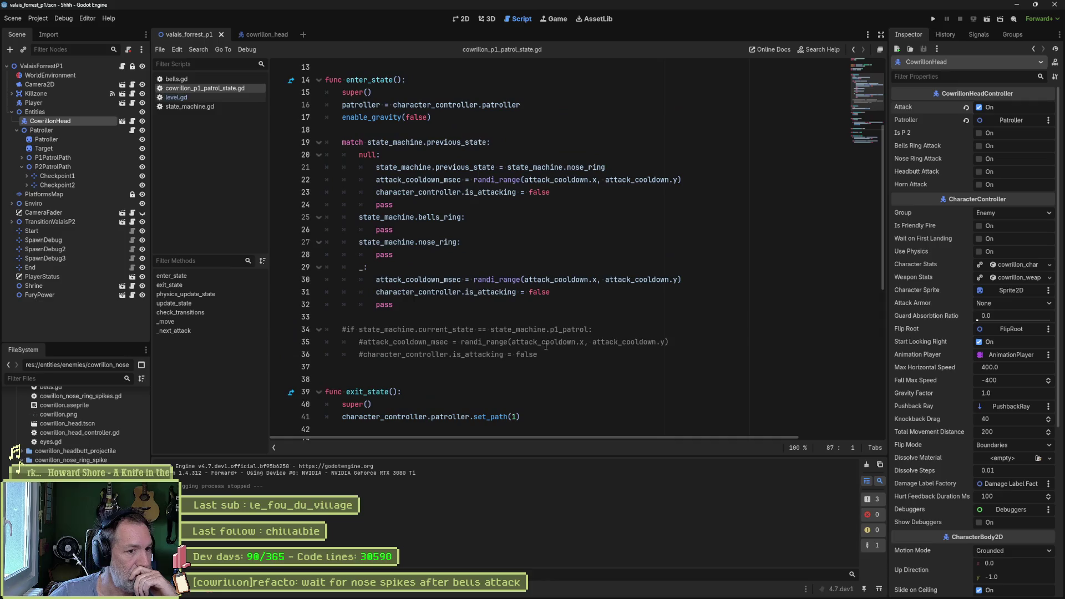
pyautogui.moveTo(550, 351); pyautogui.dragTo(553, 311)
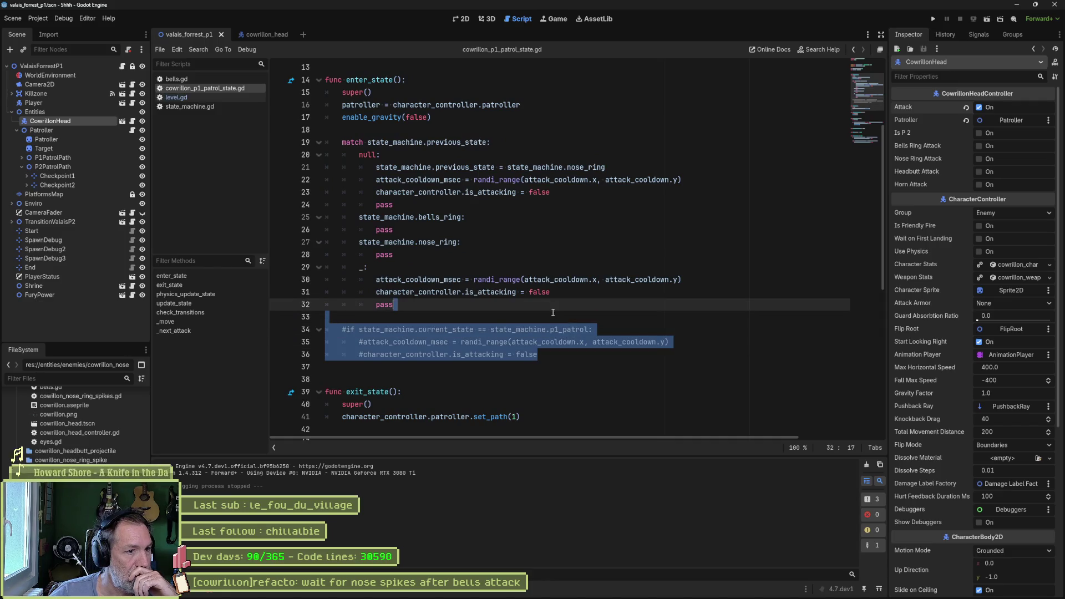
pyautogui.press('Delete')
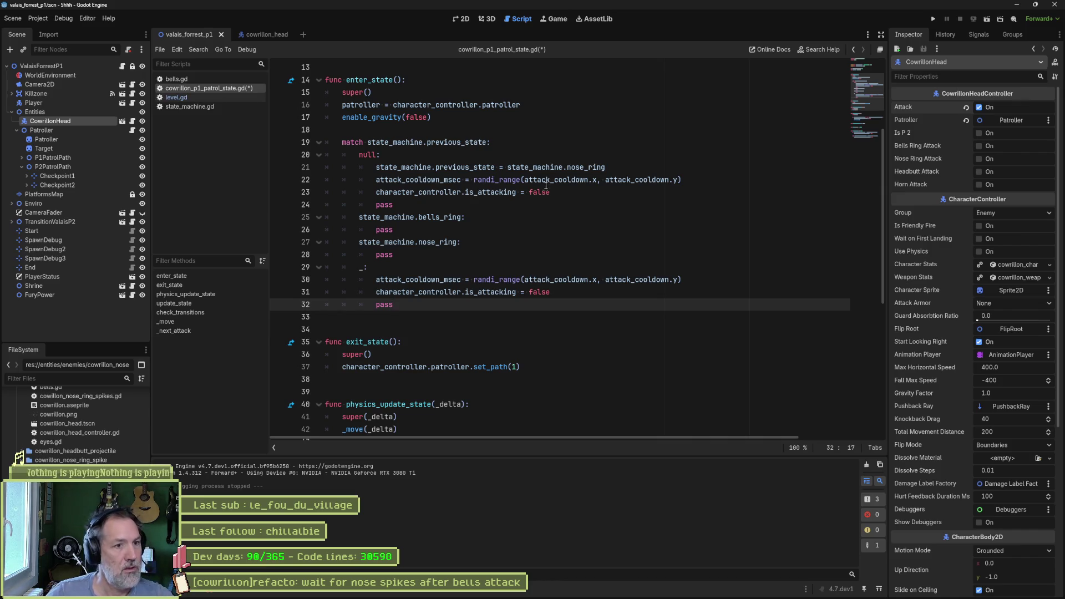
# Move the default branch's is_attacking = false below pass and dedent it after the match.
pyautogui.moveTo(556, 183)
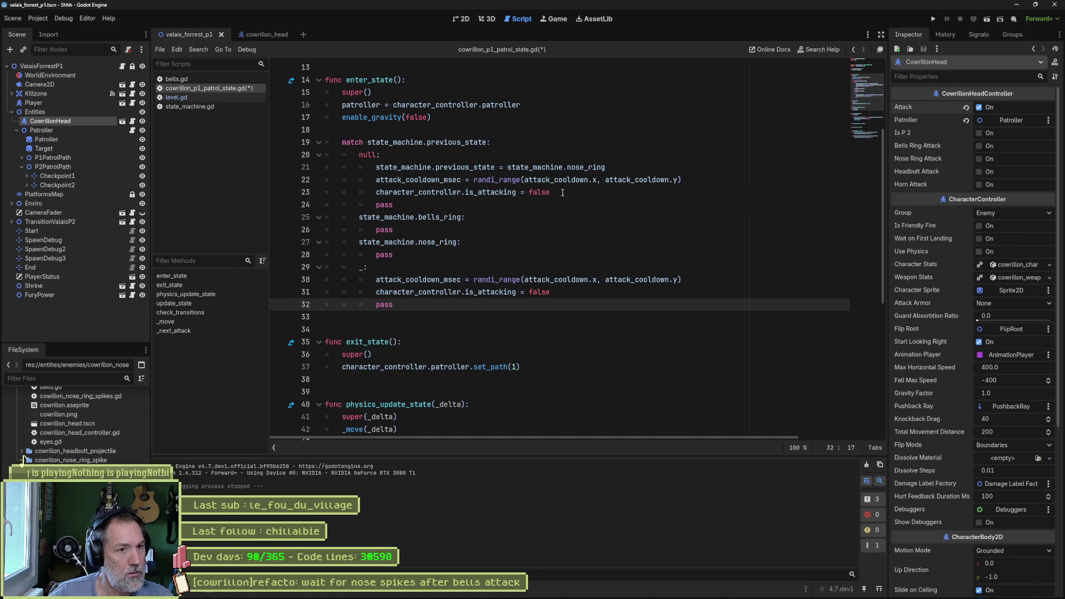
pyautogui.click(563, 192)
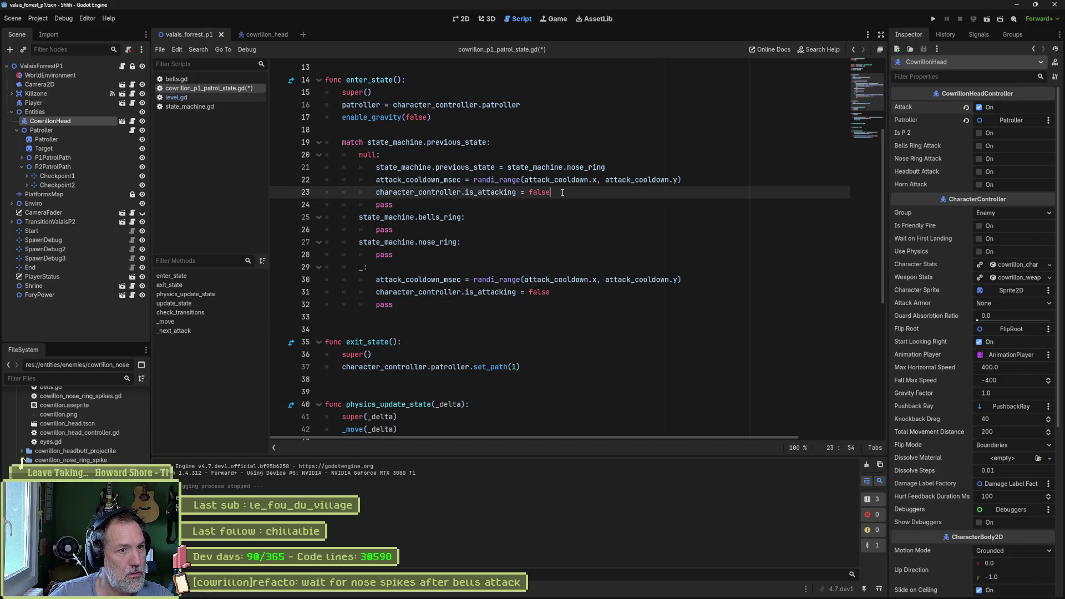
pyautogui.click(567, 292)
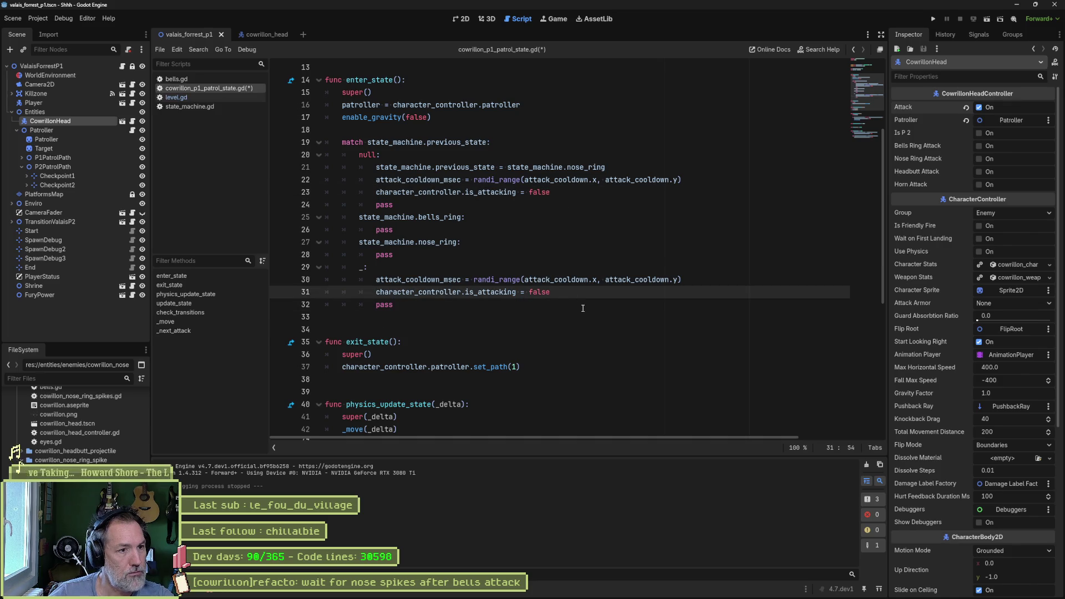
pyautogui.hotkey('alt', 'Down')
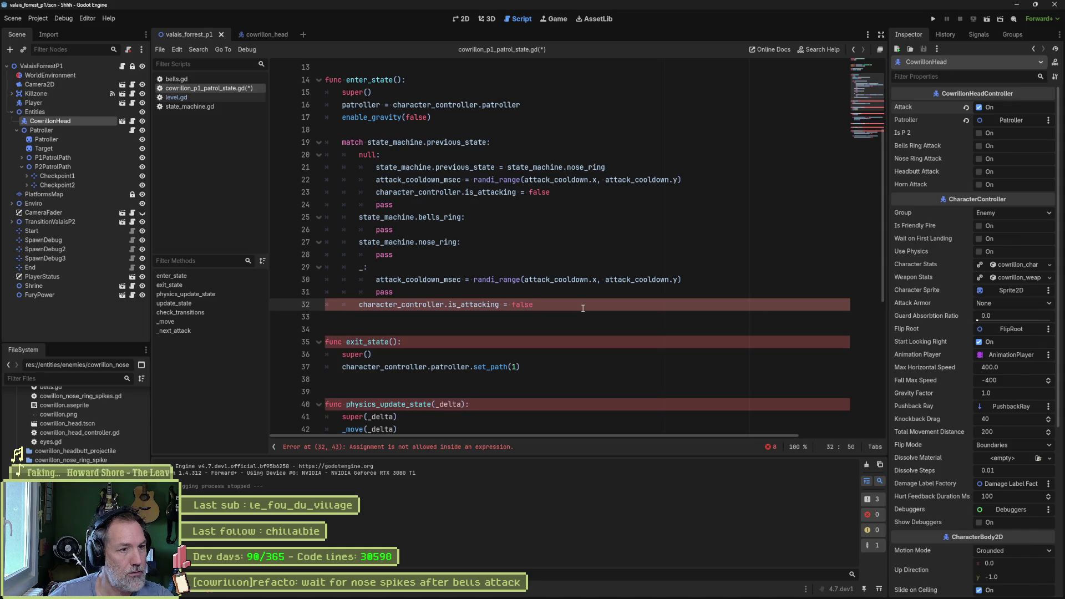
pyautogui.hotkey('shift', 'Tab')
pyautogui.hotkey('shift', 'Tab')
pyautogui.hotkey('ctrl', 'shift', 'Return')
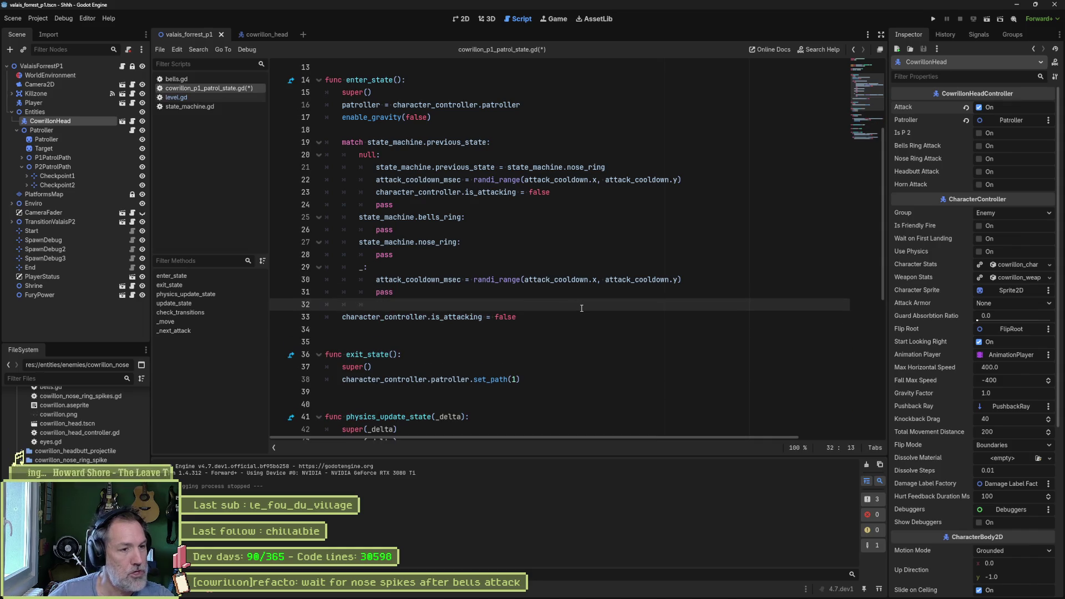
pyautogui.doubleClick(366, 268)
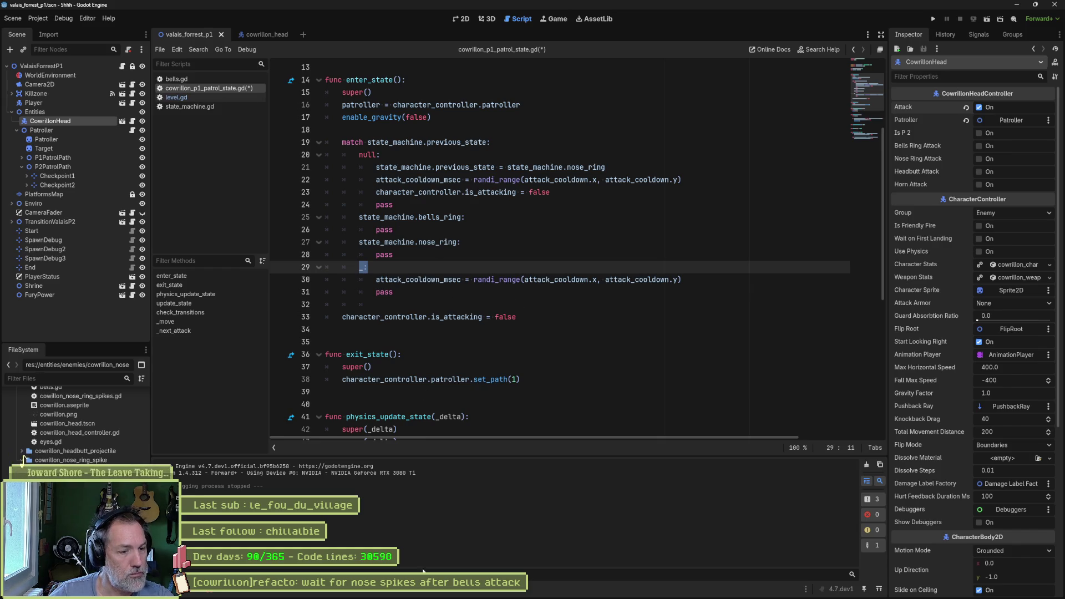
# Run the project with F5, stop it, and check the match line's context menu.
pyautogui.press('F5')
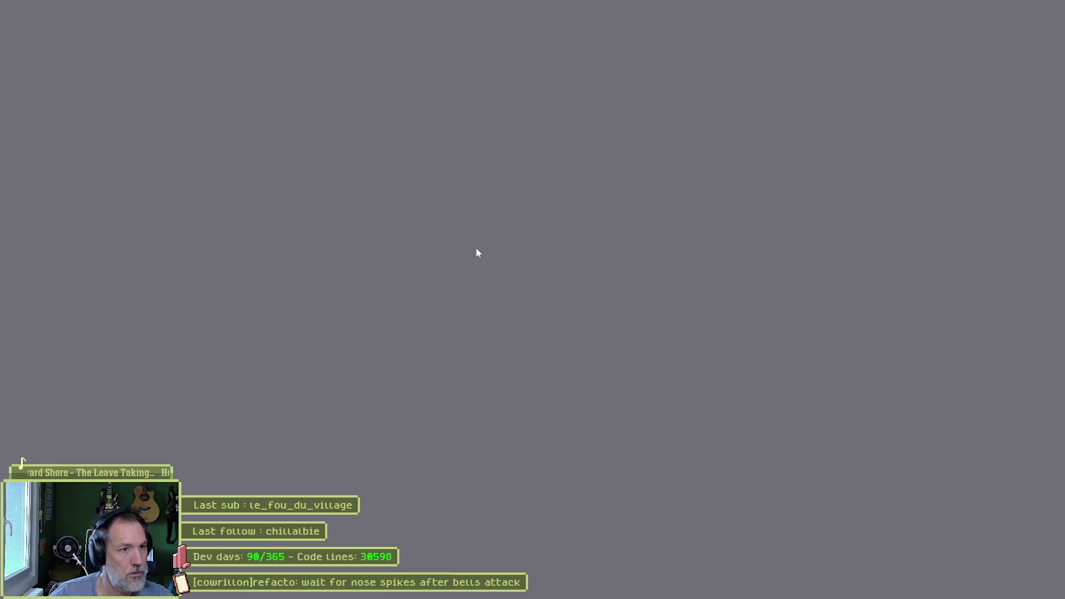
pyautogui.press('F8')
pyautogui.click(352, 143)
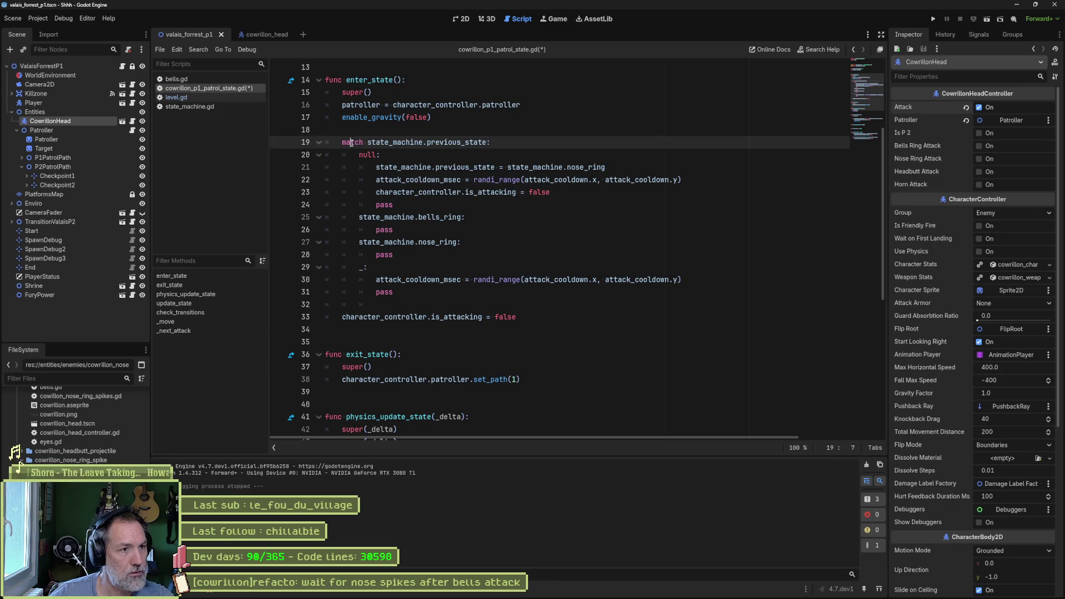
pyautogui.rightClick(351, 144)
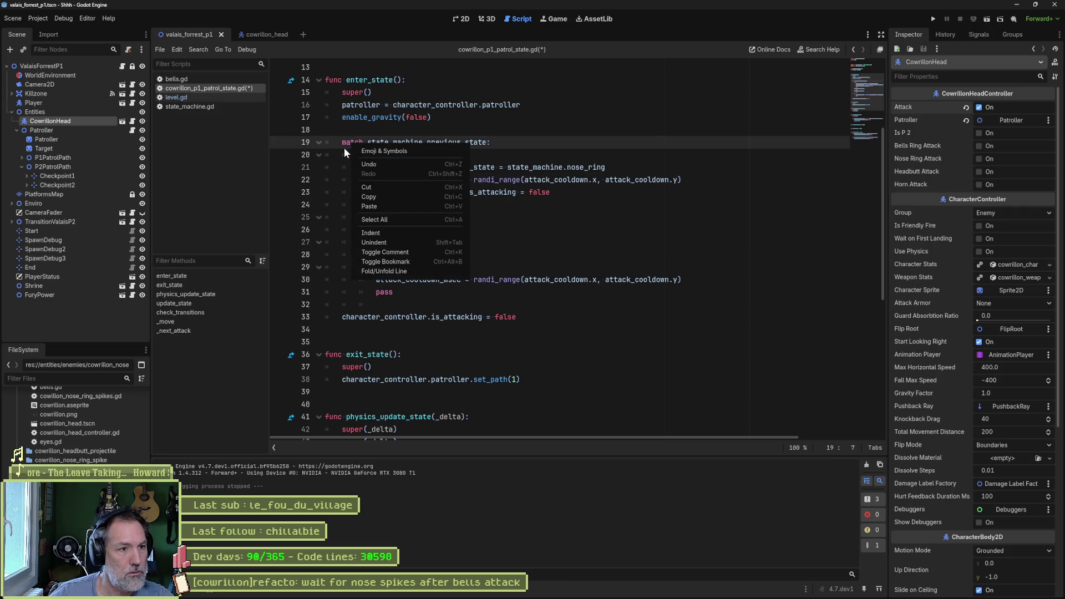
pyautogui.press('Escape')
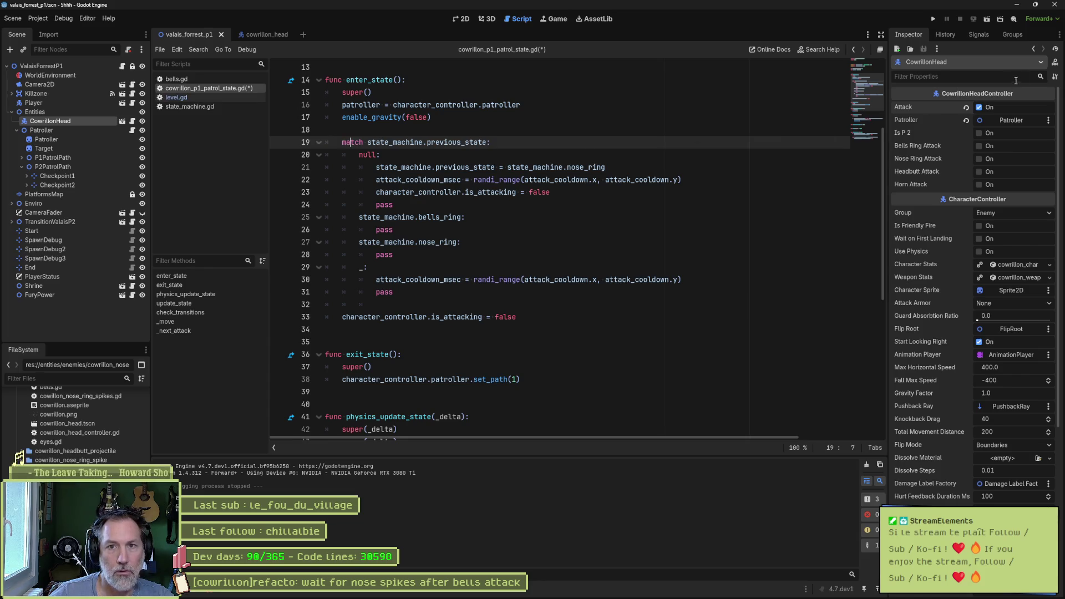
# Look up the built-in class reference, return to the script, and switch to the browser.
pyautogui.click(1055, 63)
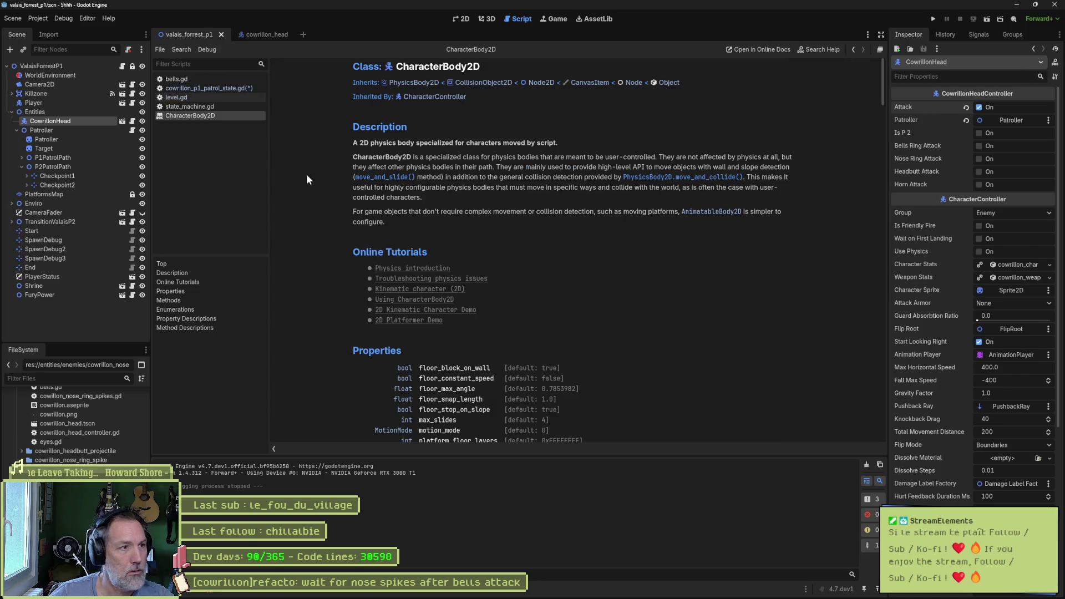
pyautogui.hotkey('alt', 'Left')
pyautogui.hotkey('alt', 'Tab')
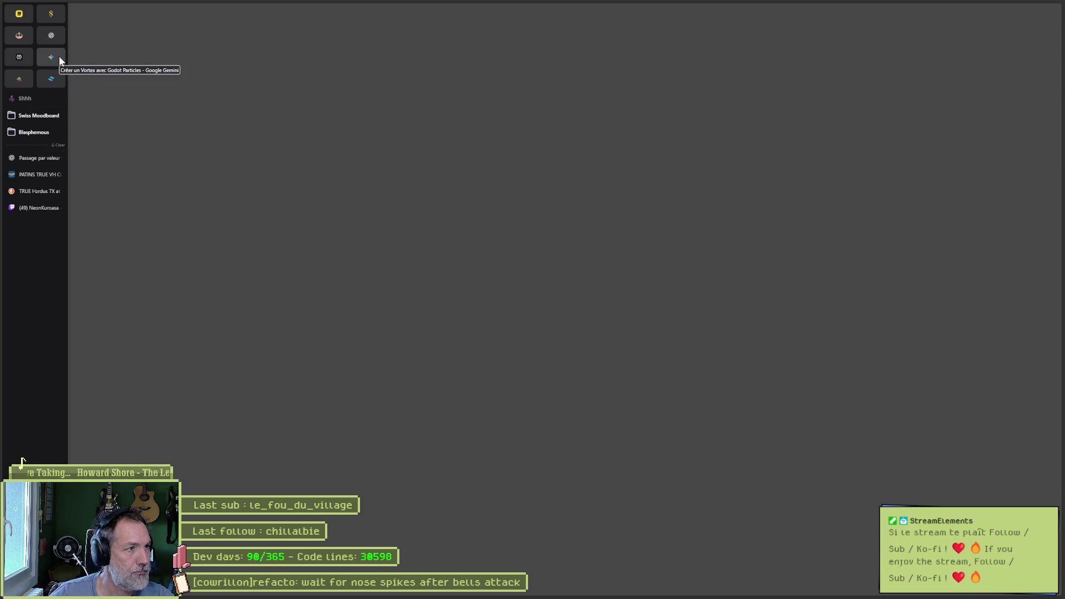
# Open the Godot documentation and search 'match' to reach the GDScript reference page.
pyautogui.hotkey('ctrl', 't')
pyautogui.write('godotengine.org/')
pyautogui.press('Return')
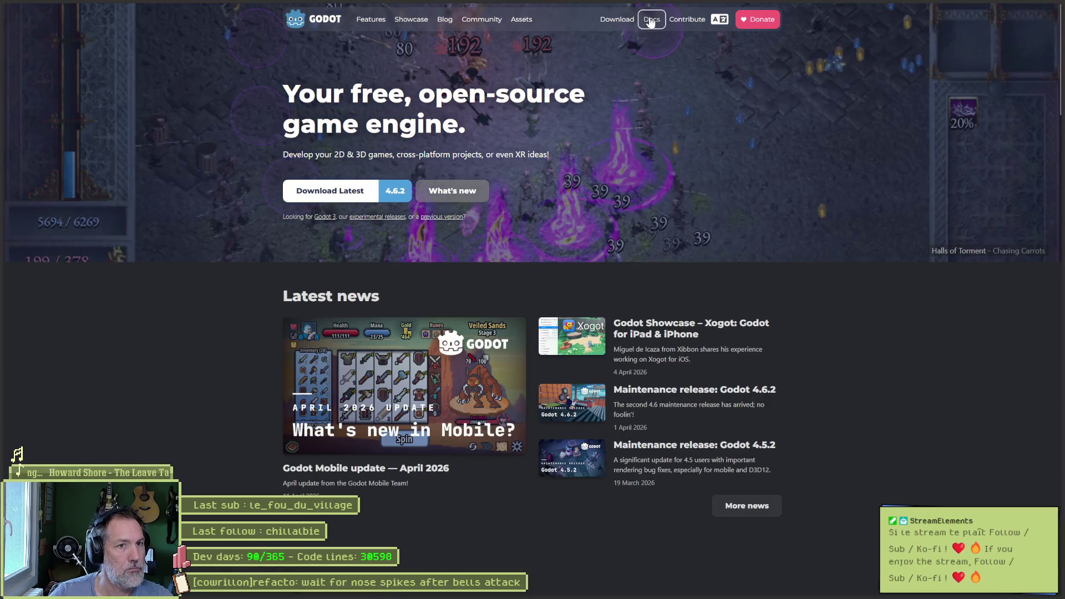
pyautogui.click(650, 21)
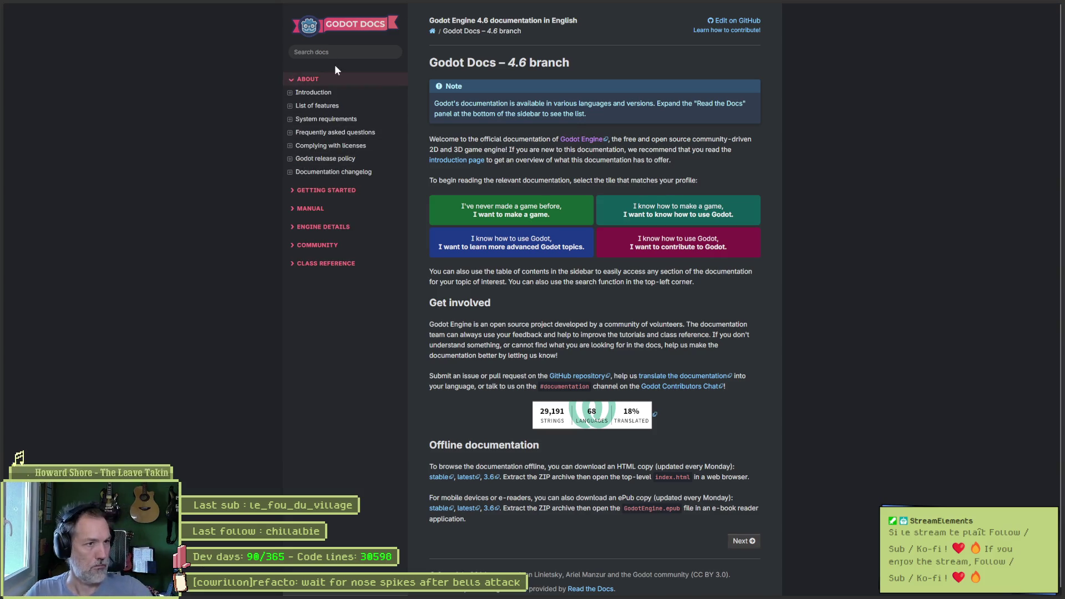
pyautogui.click(337, 56)
pyautogui.write('match')
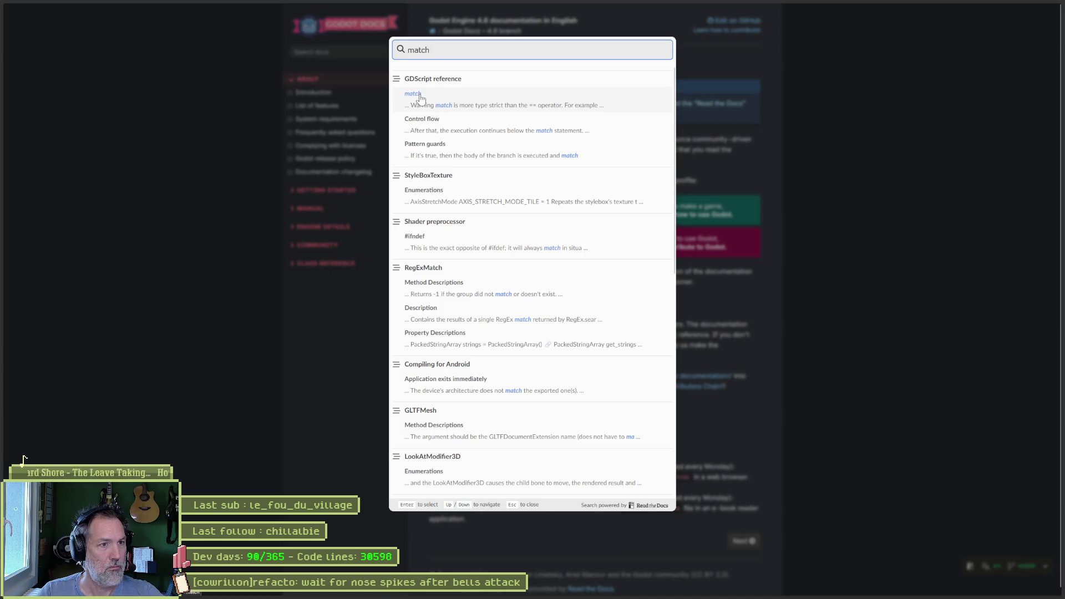
pyautogui.click(419, 95)
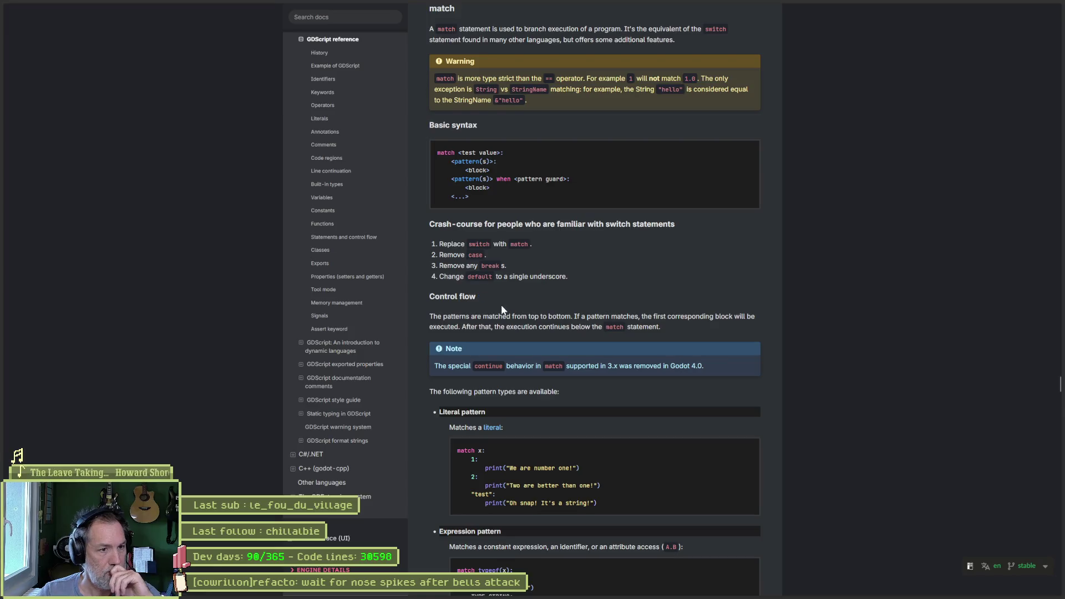
# Scroll down to the match pattern guards and select the 'when y == x' example.
pyautogui.scroll(-2, 491, 318)
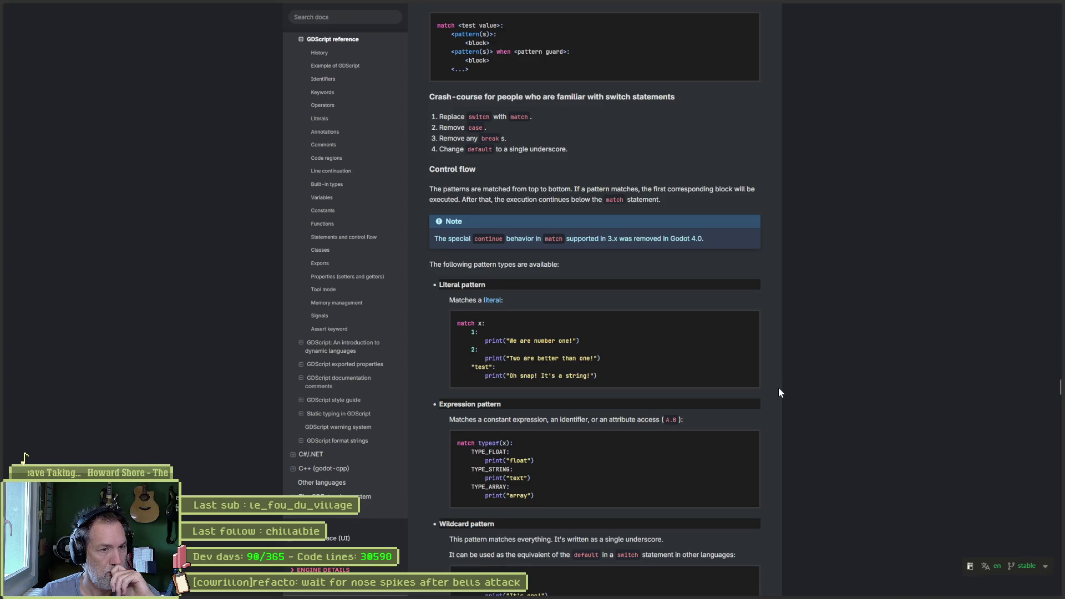
pyautogui.scroll(-2, 778, 392)
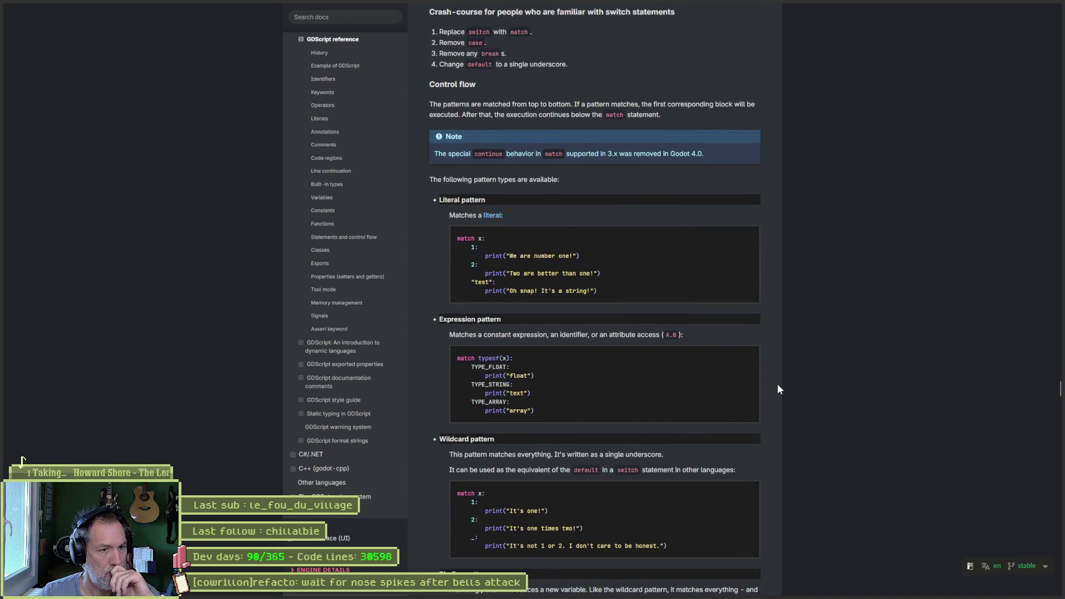
pyautogui.scroll(-4, 778, 384)
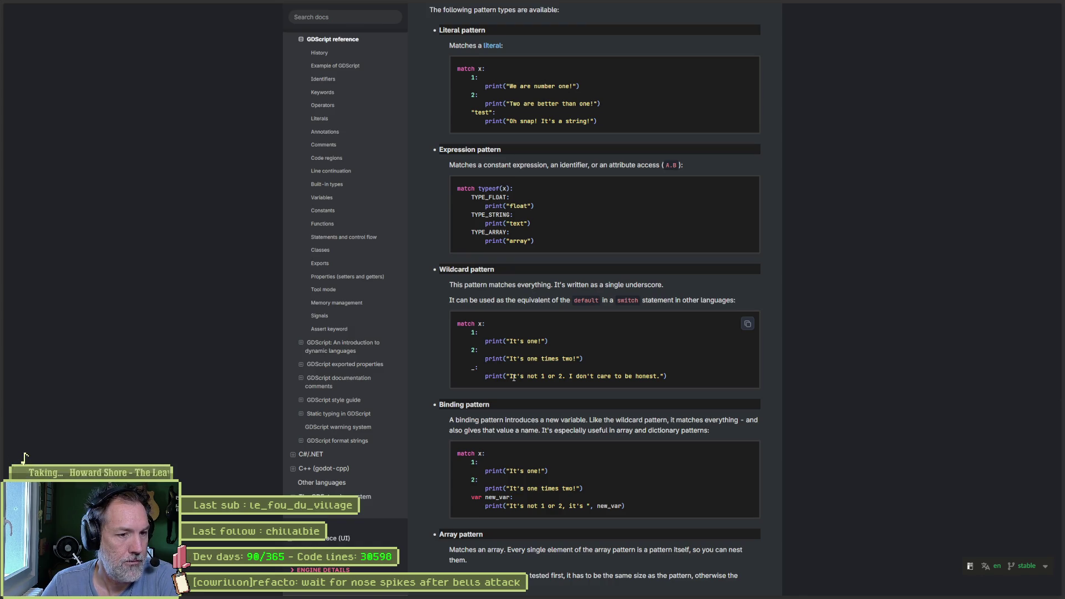
pyautogui.scroll(-6, 514, 377)
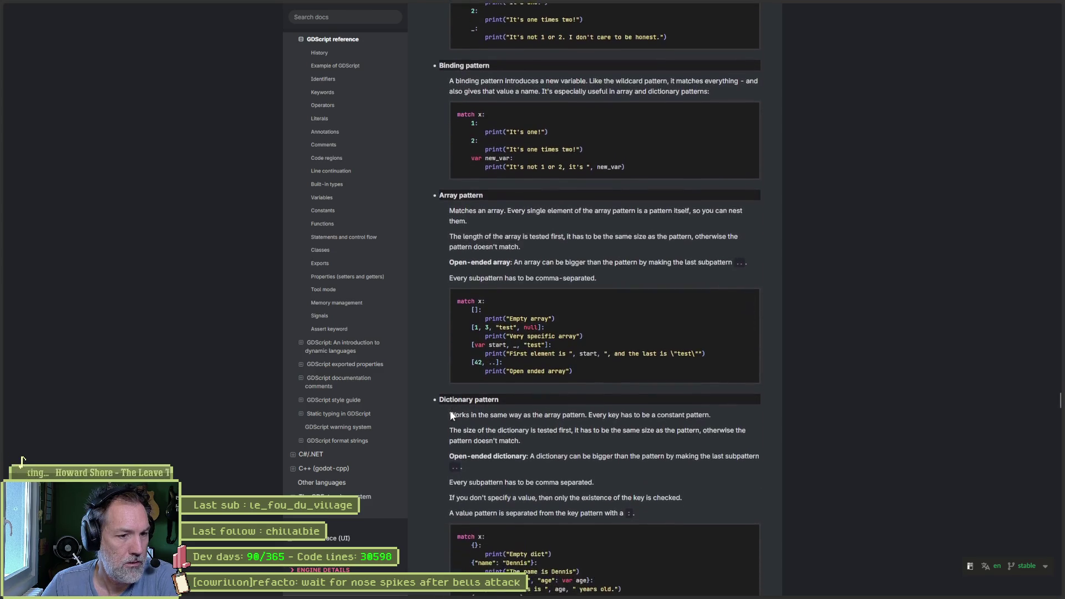
pyautogui.scroll(-1, 442, 410)
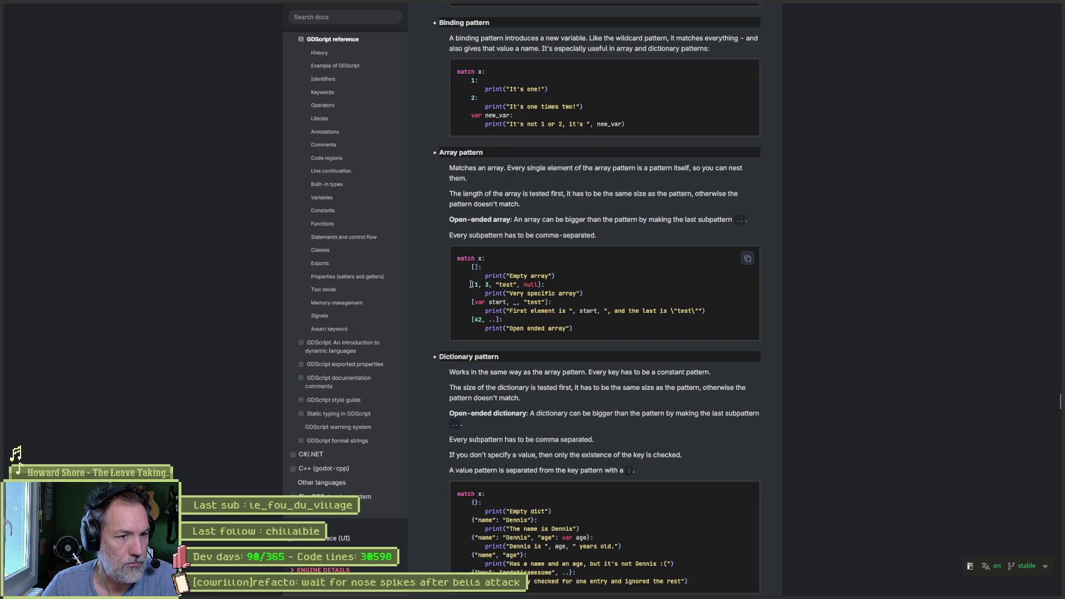
pyautogui.scroll(-5, 448, 381)
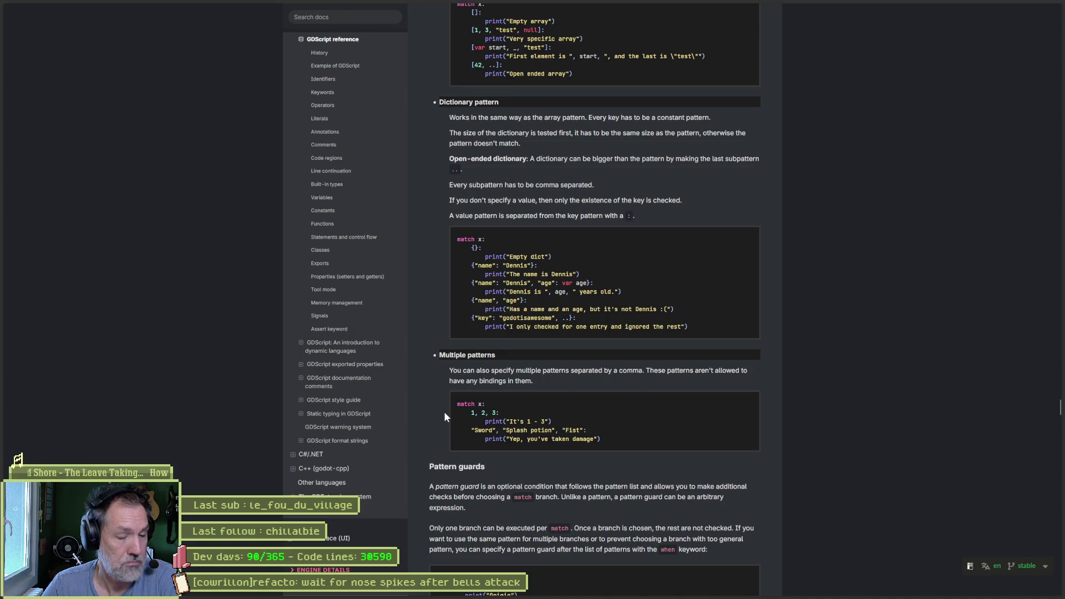
pyautogui.scroll(-3, 444, 411)
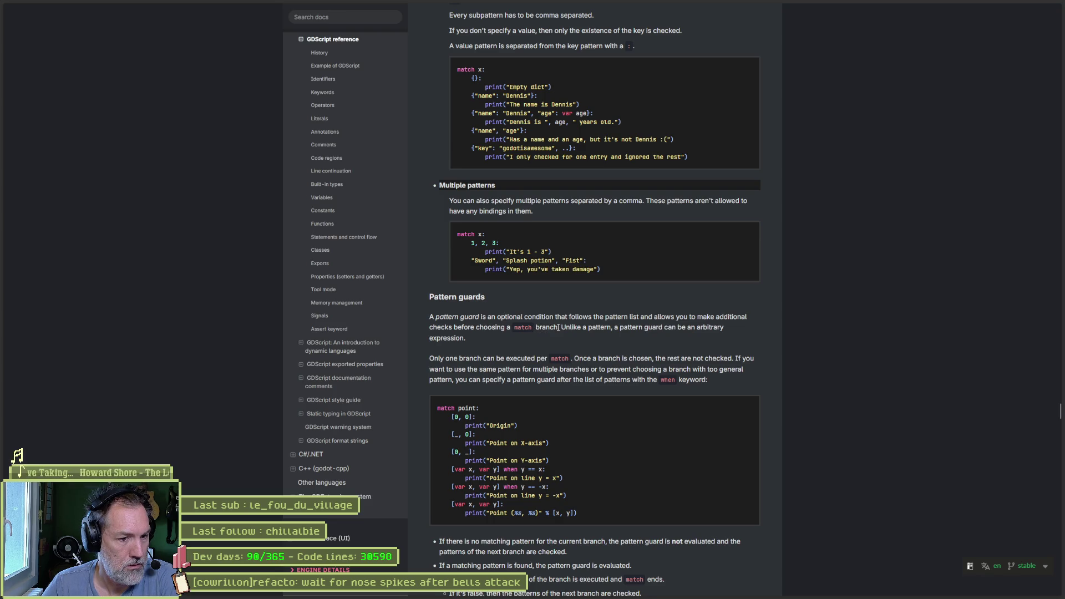
pyautogui.moveTo(503, 470); pyautogui.dragTo(546, 470)
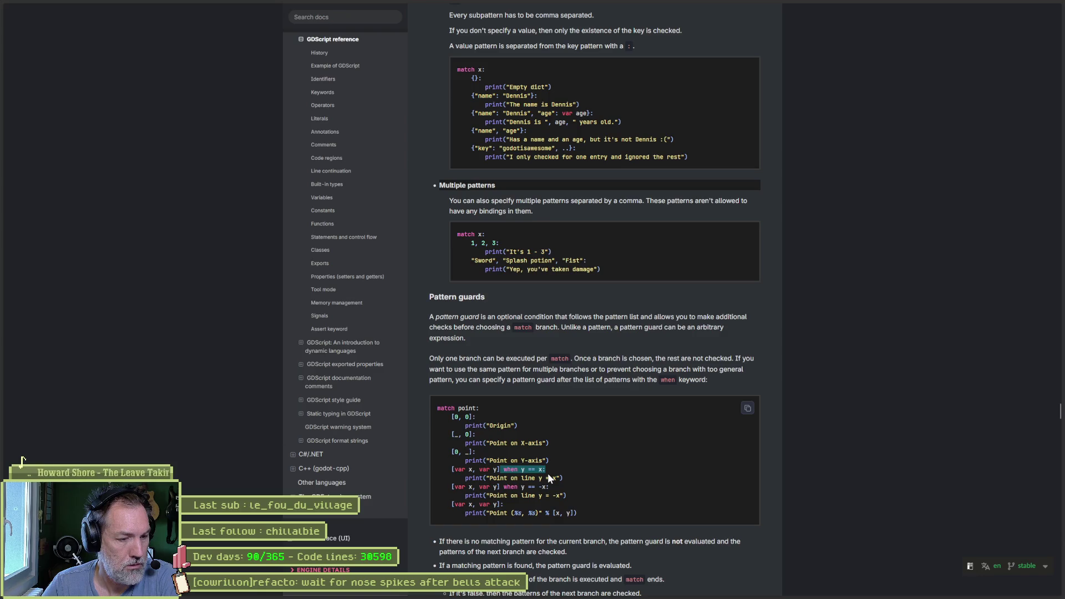
# Scroll further to the class_name and abstract classes section.
pyautogui.scroll(-3, 601, 417)
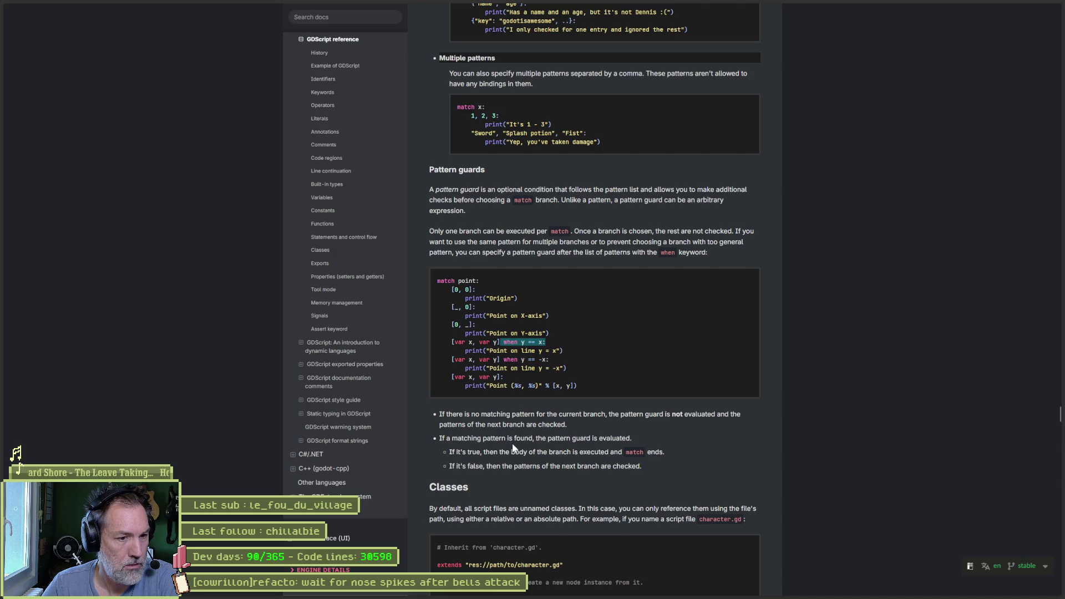
pyautogui.scroll(-7, 501, 458)
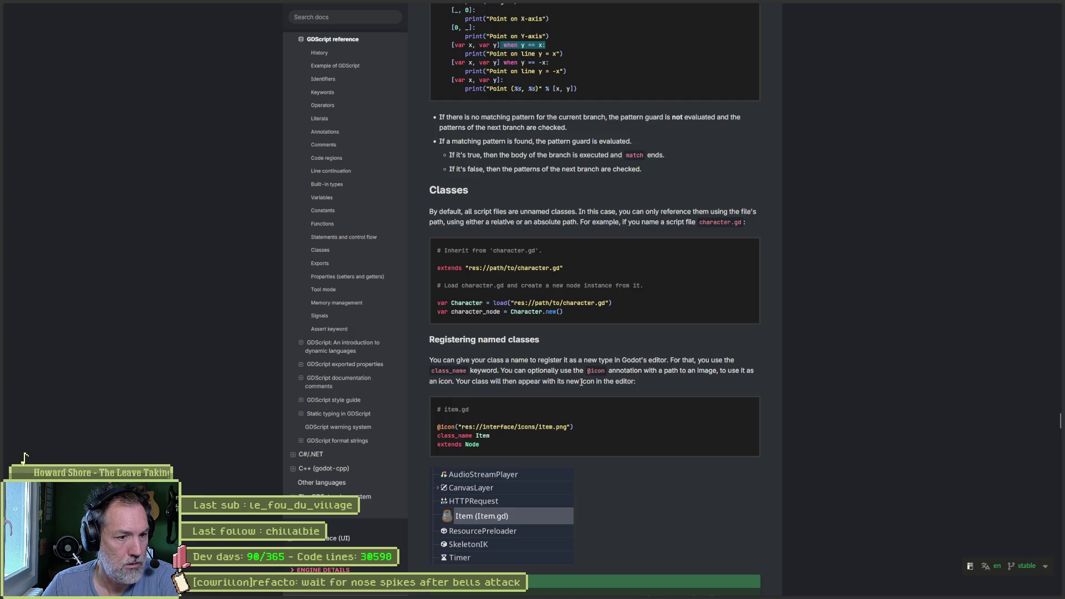
pyautogui.scroll(-3, 444, 382)
pyautogui.scroll(-5, 421, 382)
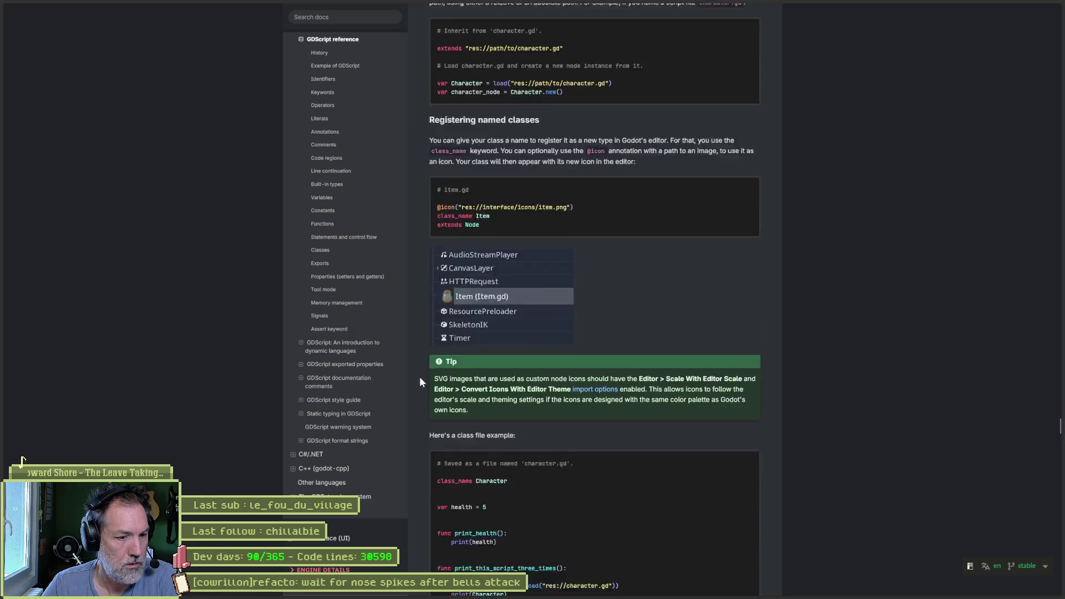
pyautogui.scroll(-3, 420, 383)
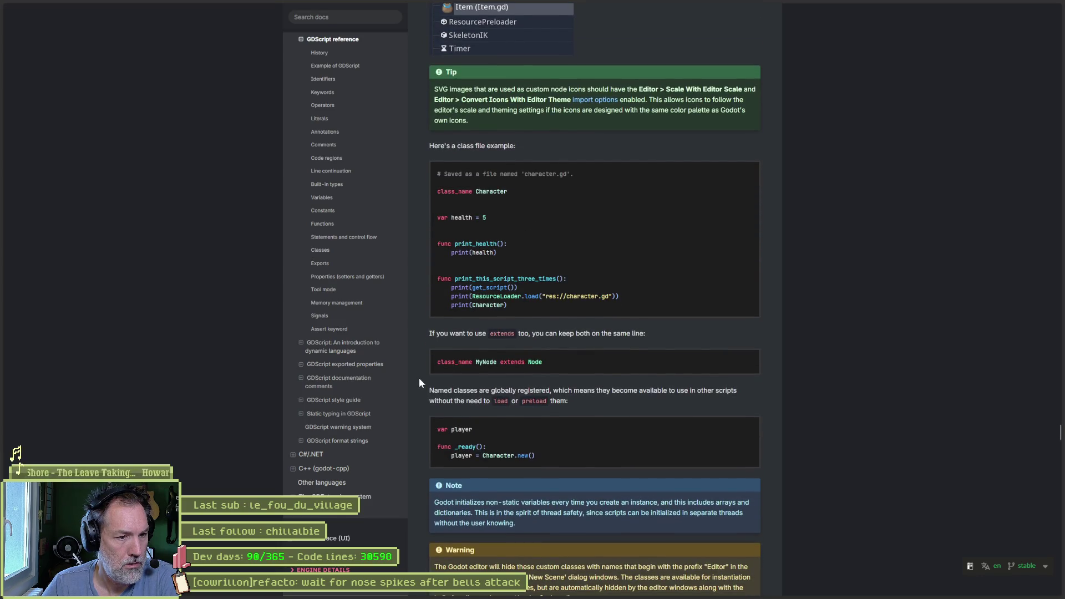
pyautogui.scroll(-2, 420, 382)
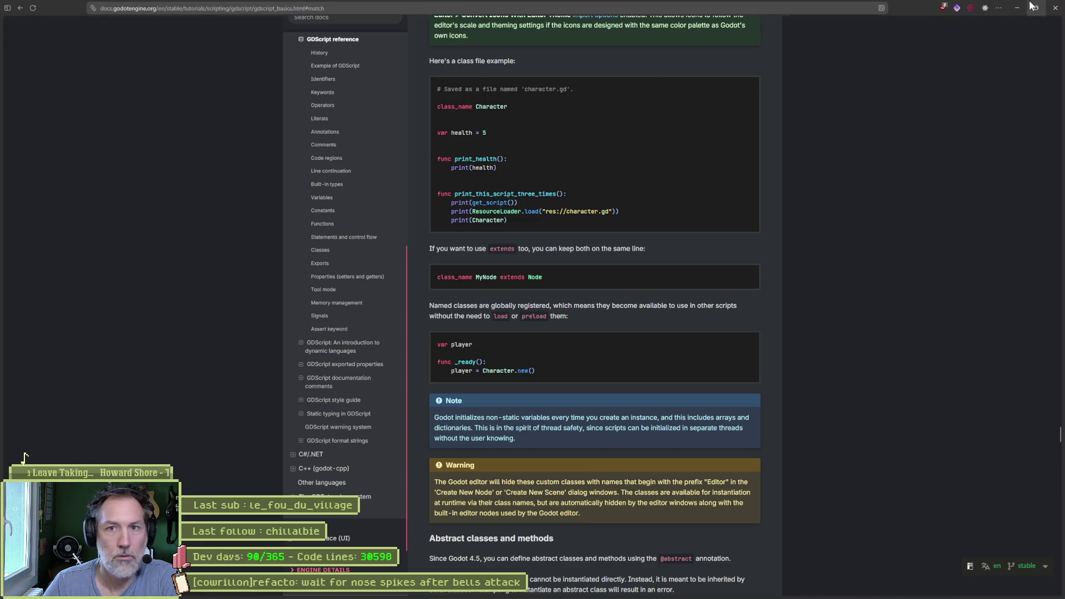
# Add print_debug(self, " default called") under the _ branch and test-run the scene.
pyautogui.click(1031, 6)
pyautogui.click(490, 270)
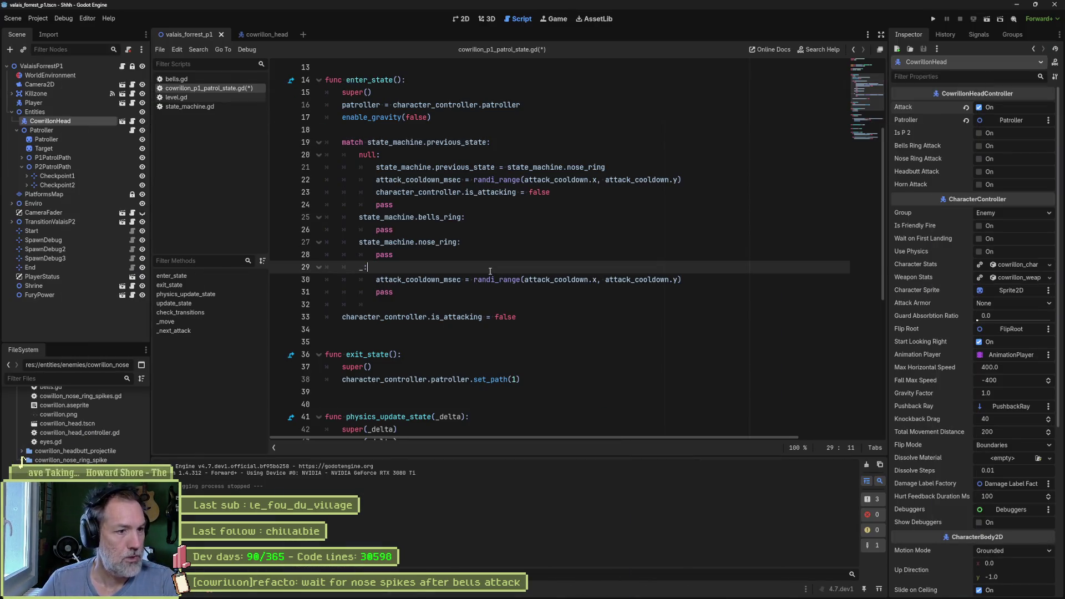
pyautogui.press('Return')
pyautogui.write('print_de')
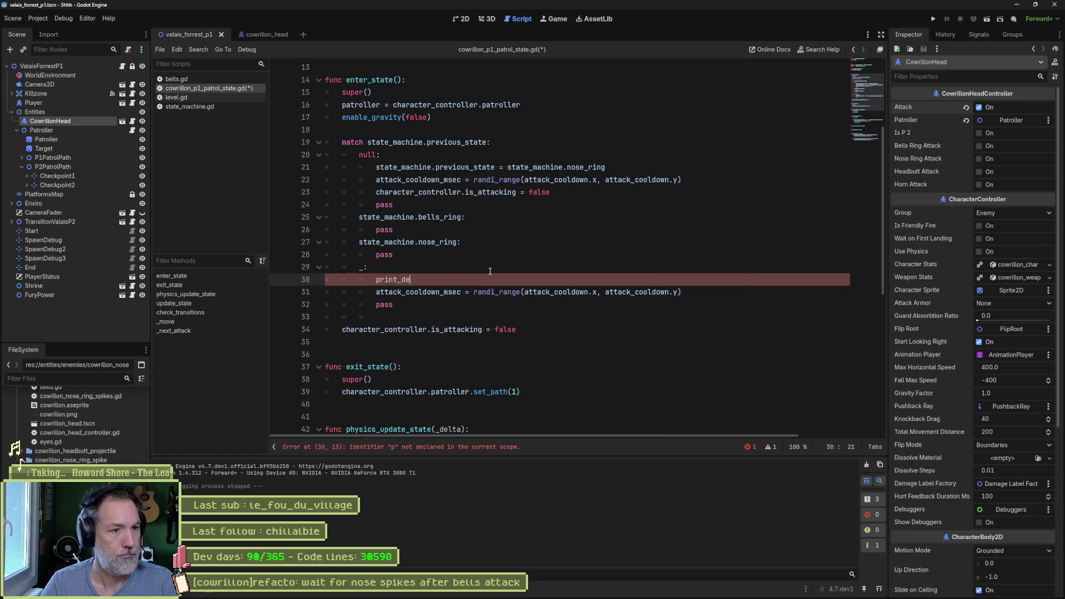
pyautogui.write('bu')
pyautogui.press('Return')
pyautogui.write('self, ')
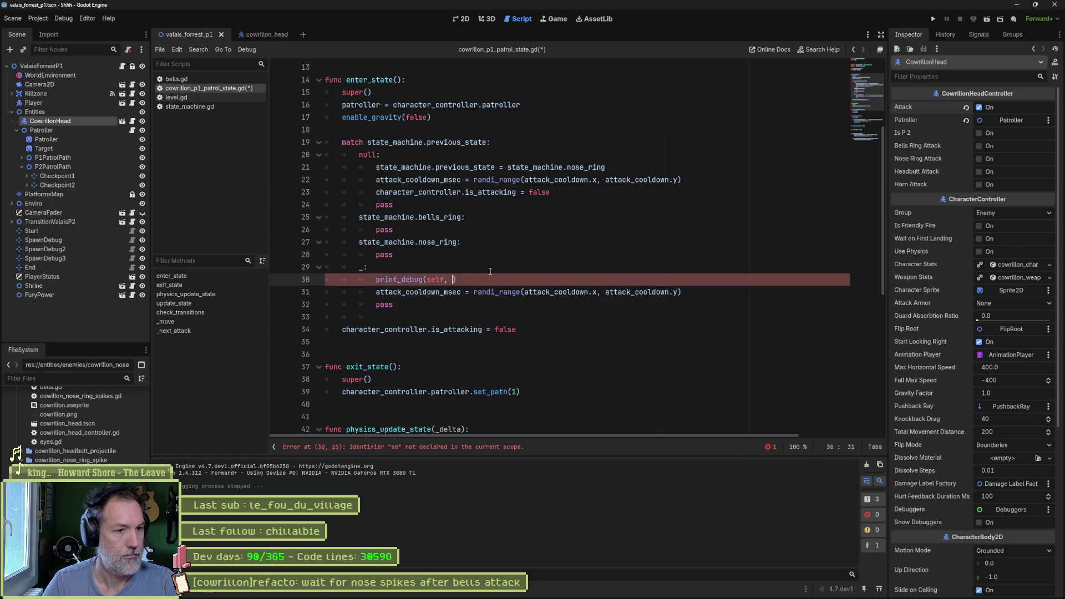
pyautogui.write('" default caleld')
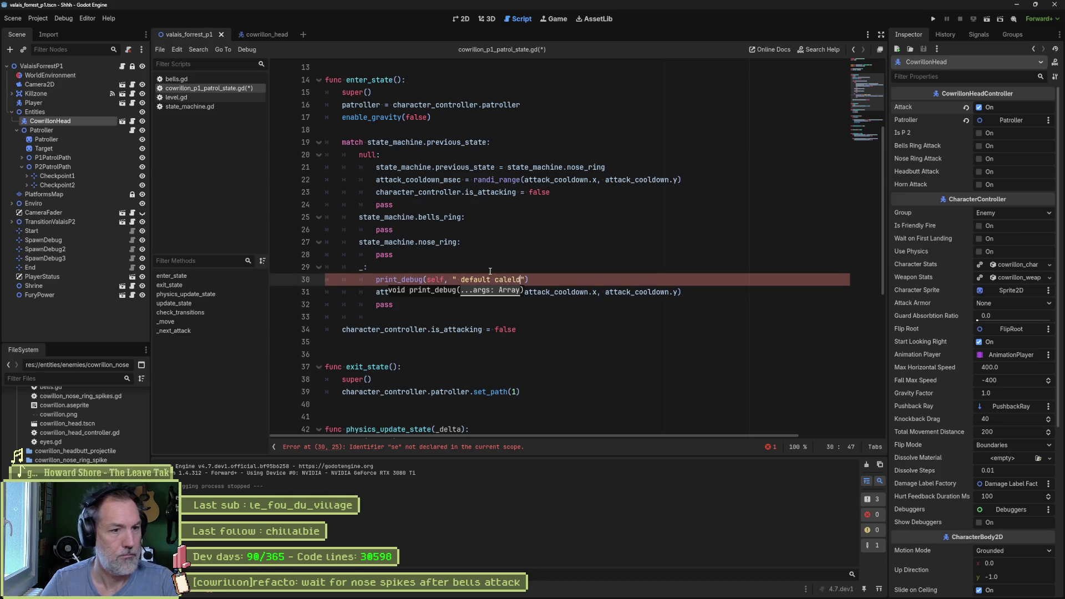
pyautogui.press('BackSpace')
pyautogui.press('Right')
pyautogui.write('e')
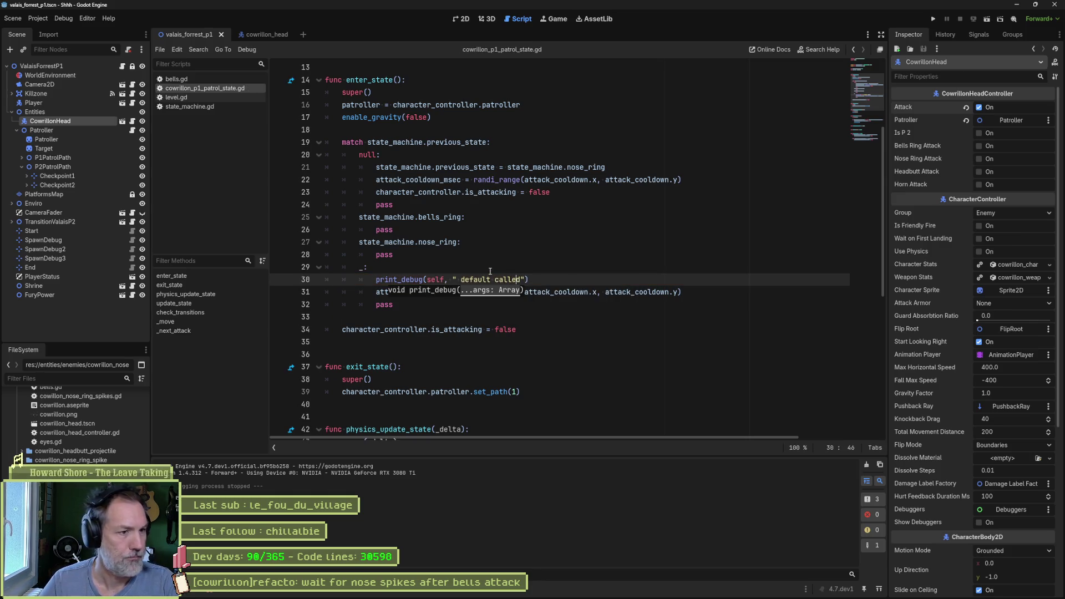
pyautogui.press('F6')
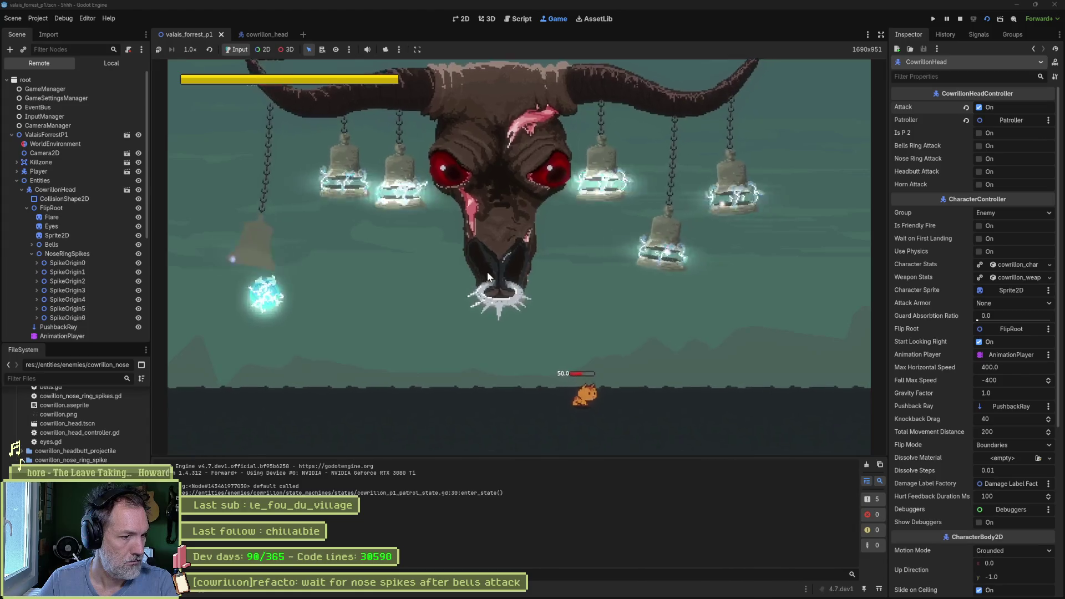
pyautogui.press('F8')
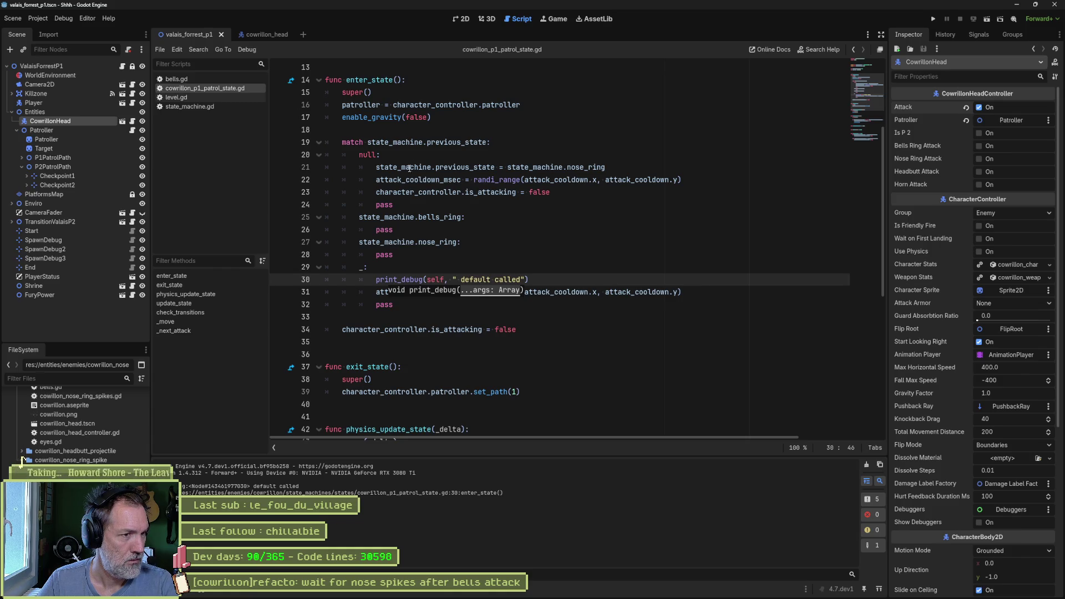
# Paste a print_debug line above the match, change it to " match called", and test-run.
pyautogui.click(490, 129)
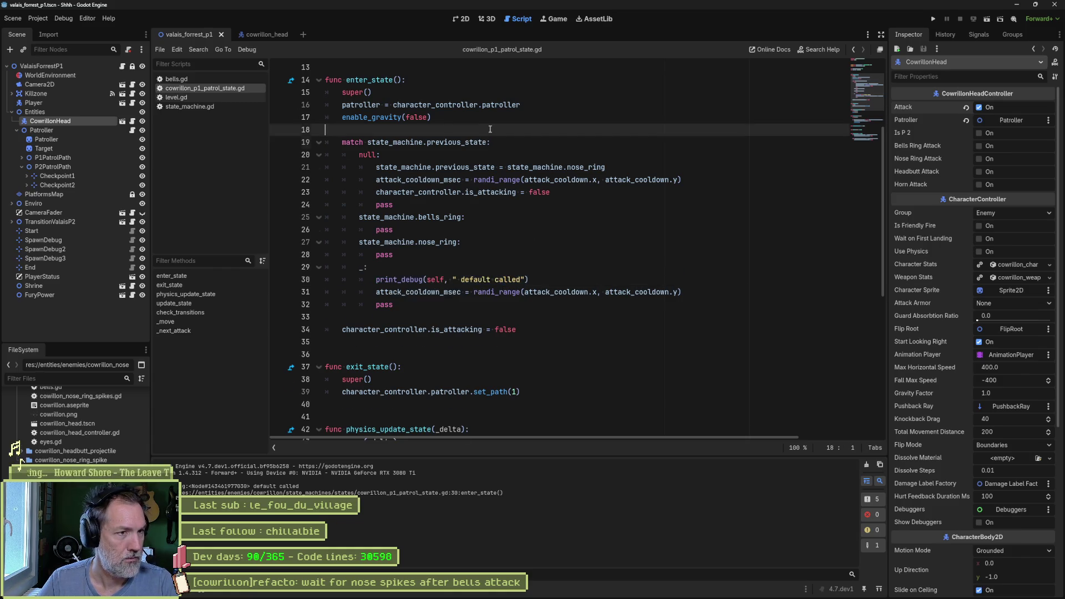
pyautogui.write('print_debug(self, " default called")')
pyautogui.doubleClick(441, 144)
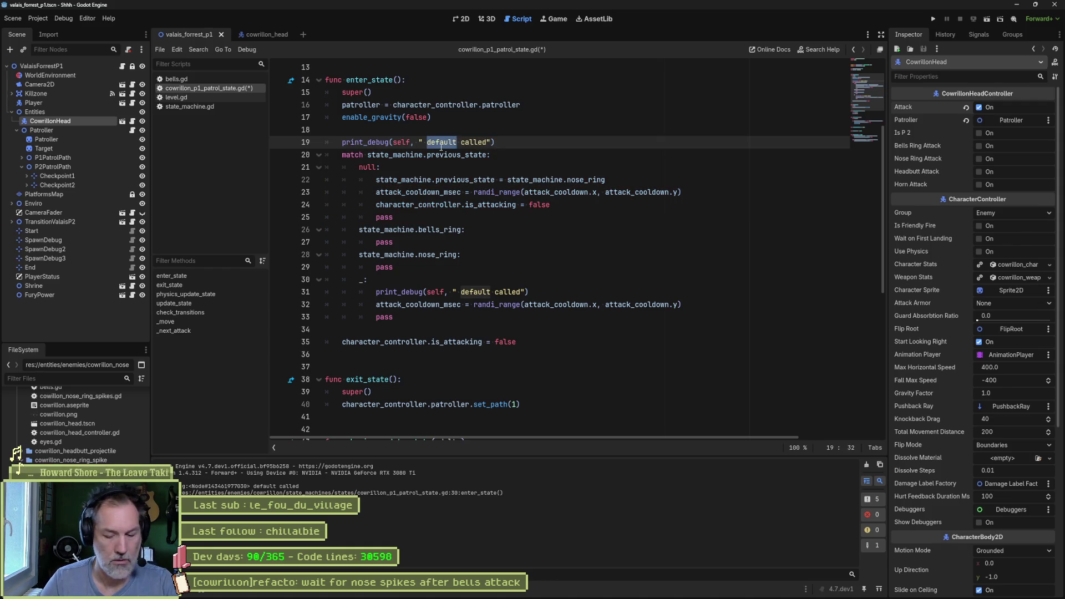
pyautogui.write('enter')
pyautogui.press('F6')
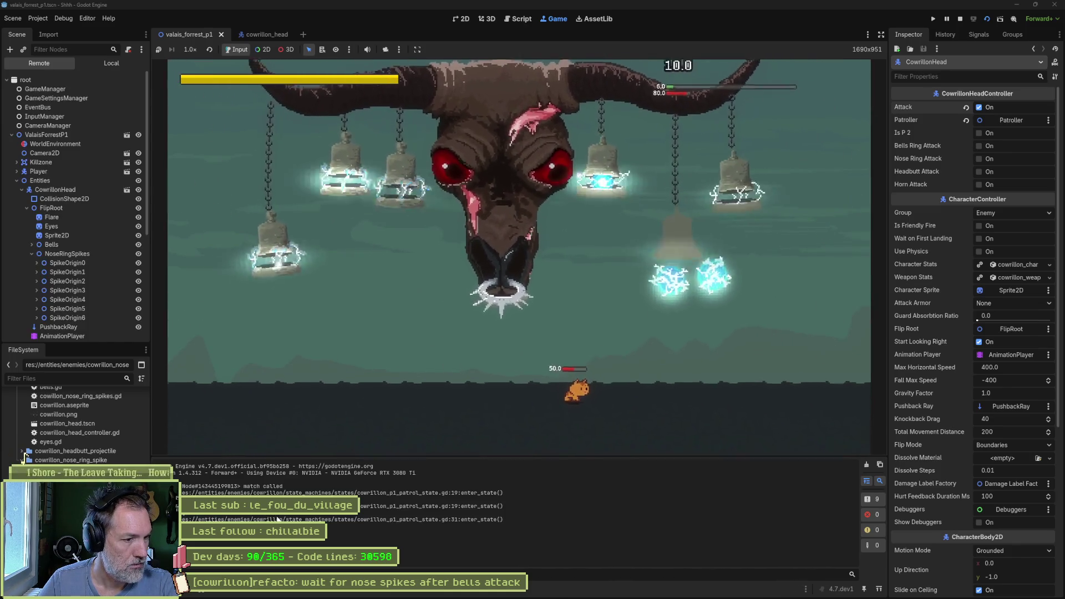
pyautogui.press('F8')
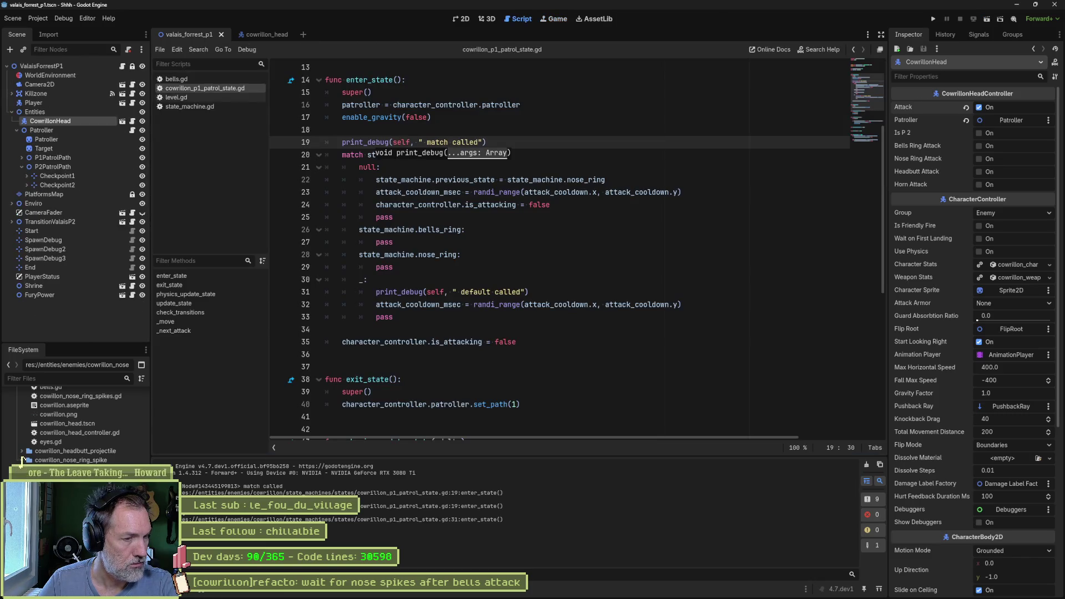
# Delete the pass lines from the null and default branches, then return to the docs.
pyautogui.click(555, 205)
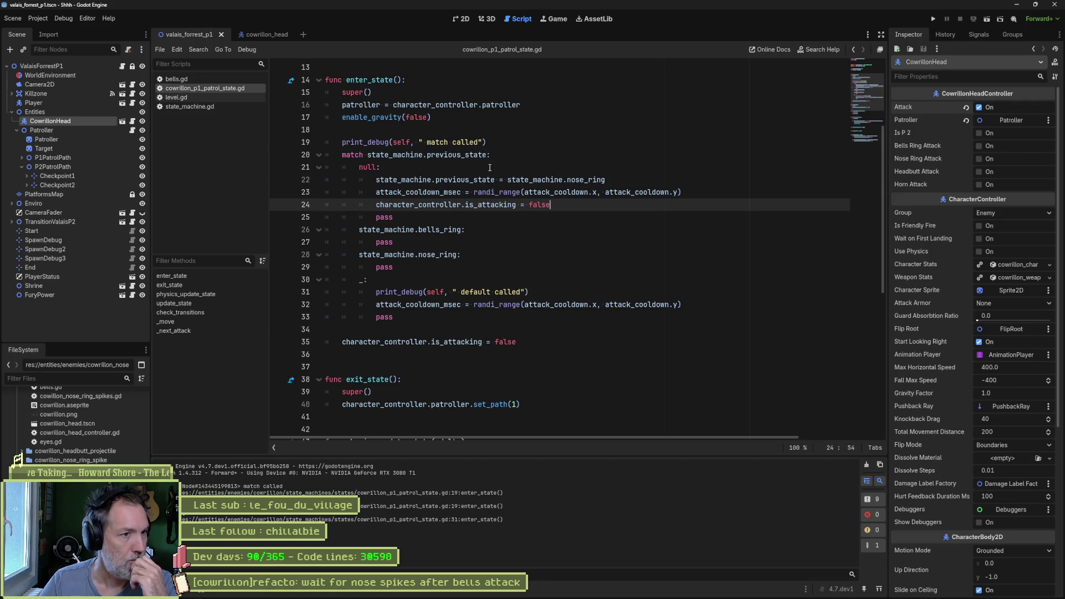
pyautogui.doubleClick(458, 155)
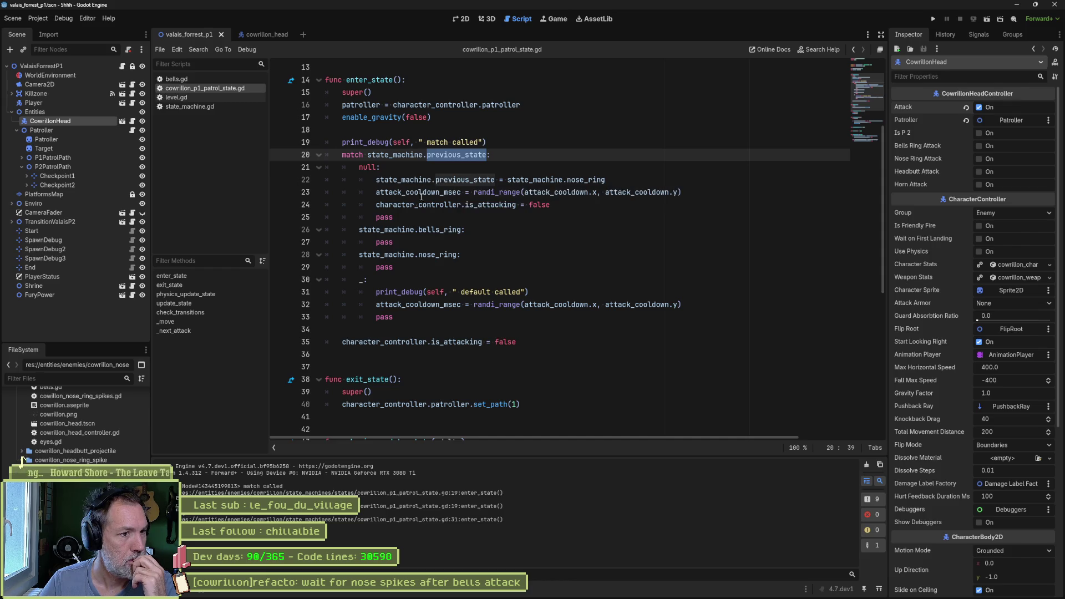
pyautogui.click(448, 218)
pyautogui.hotkey('ctrl', 'shift', 'k')
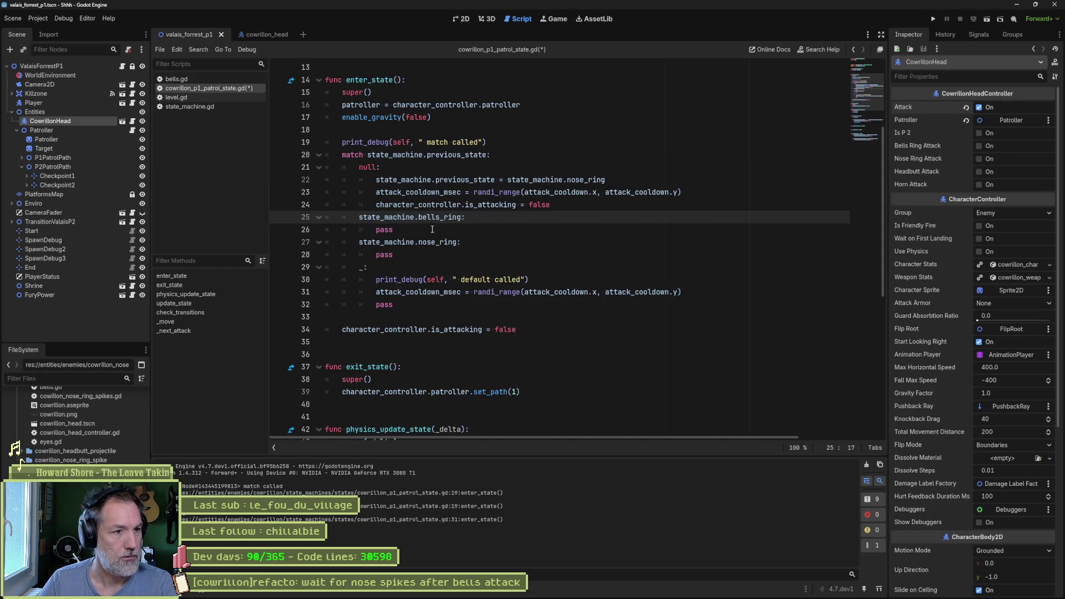
pyautogui.click(422, 305)
pyautogui.hotkey('ctrl', 'shift', 'k')
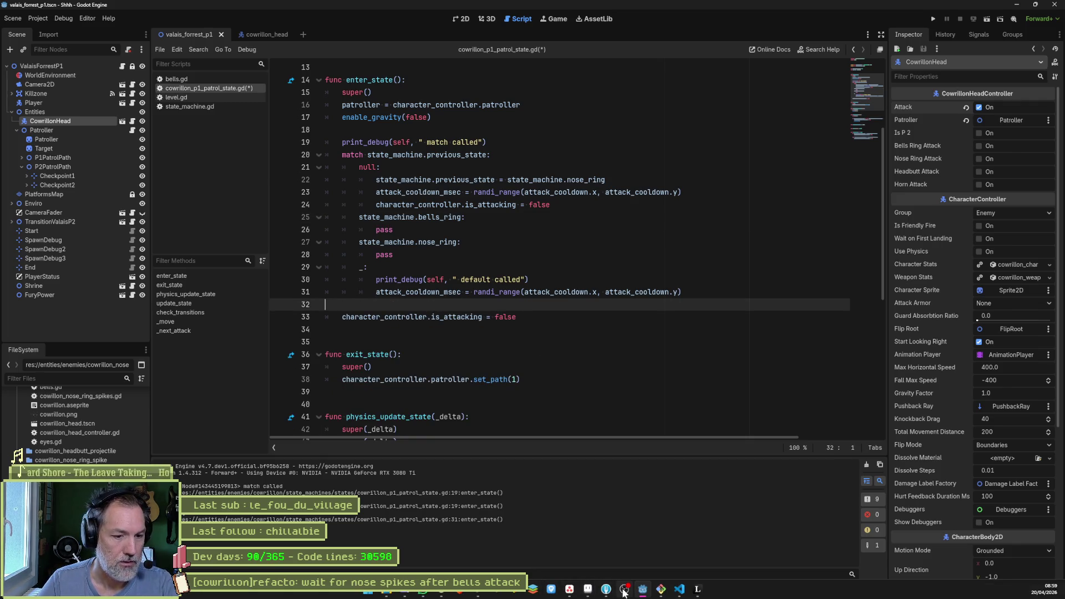
pyautogui.click(463, 594)
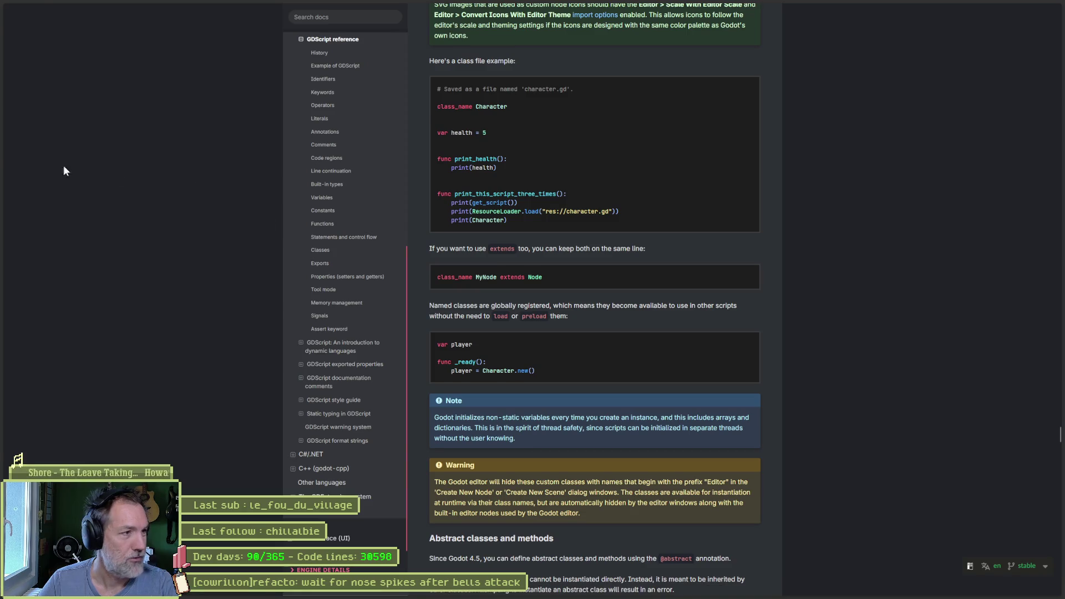
# Ask Gemini whether '_' is Godot's default case, clarifying 'je parle dans le match'.
pyautogui.moveTo(2, 58)
pyautogui.click(51, 57)
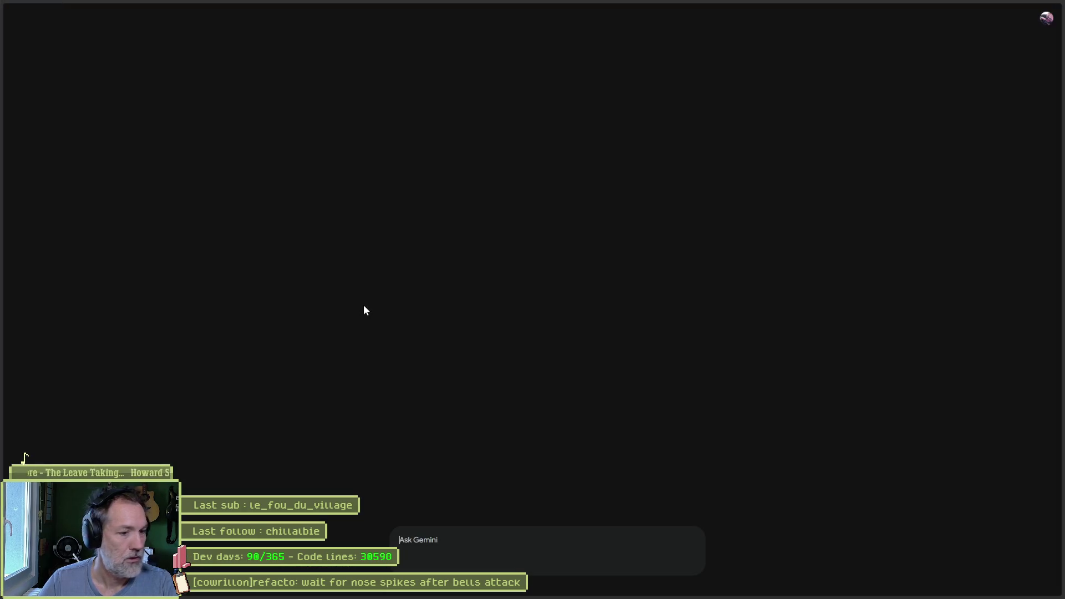
pyautogui.write('comment fonc')
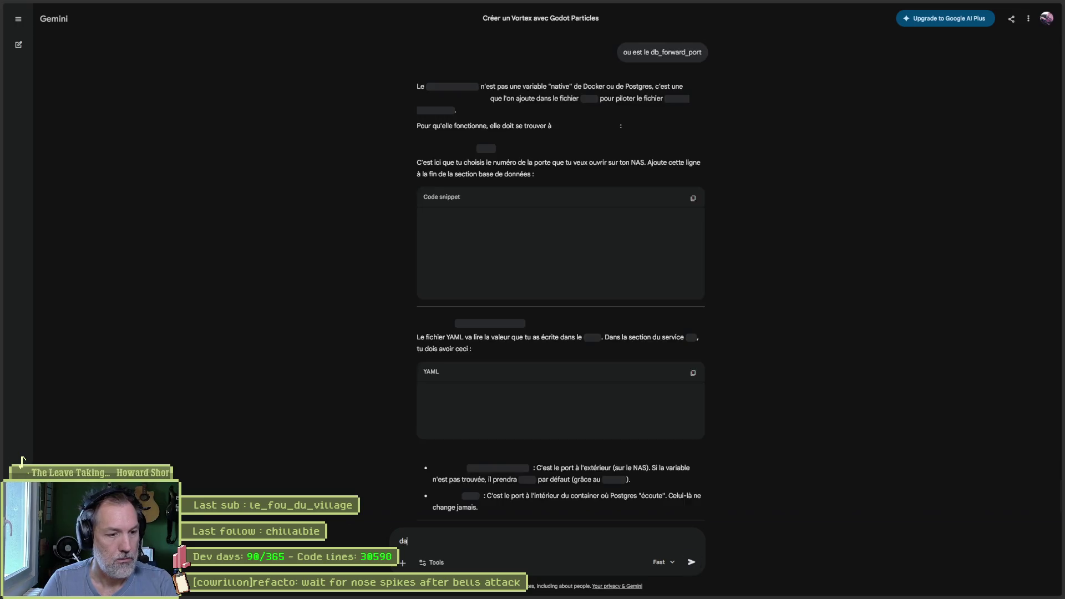
pyautogui.press('BackSpace')
pyautogui.press('BackSpace')
pyautogui.press('BackSpace')
pyautogui.write('dan')
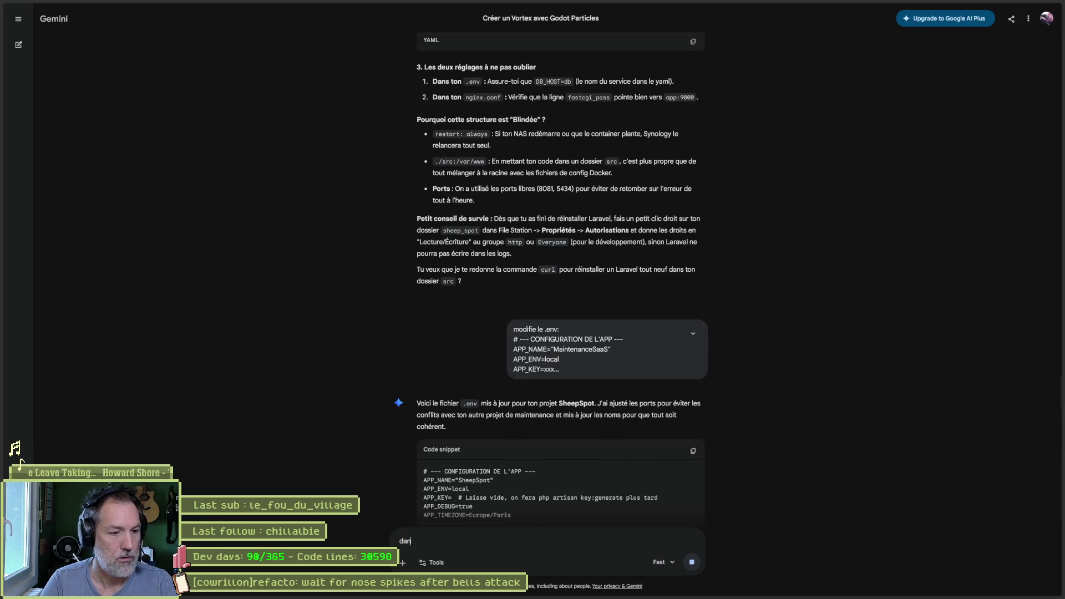
pyautogui.write('s godot, ')
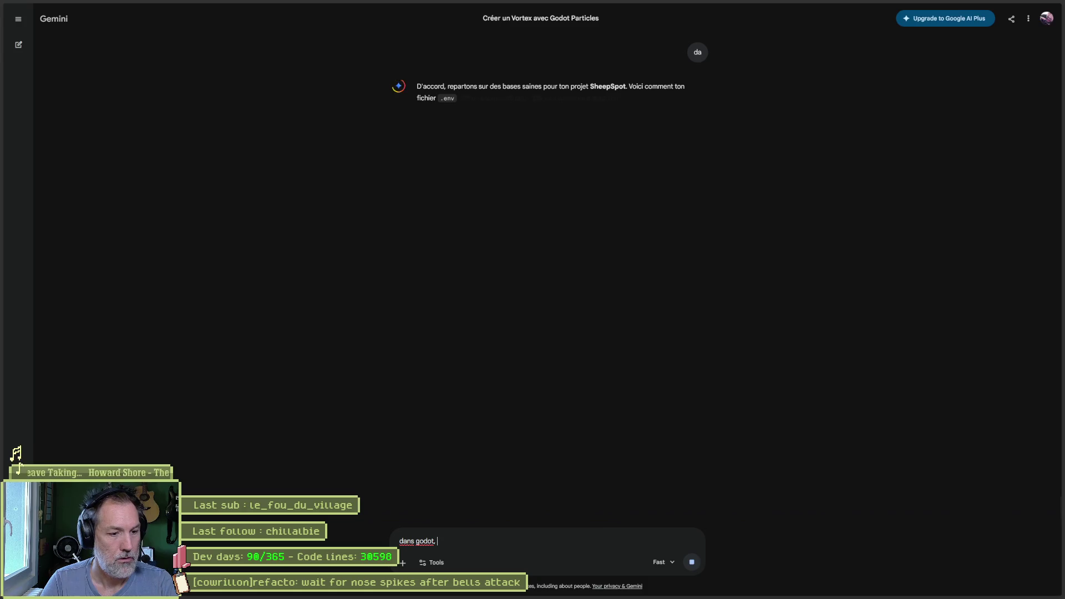
pyautogui.write('est/ce que le default ')
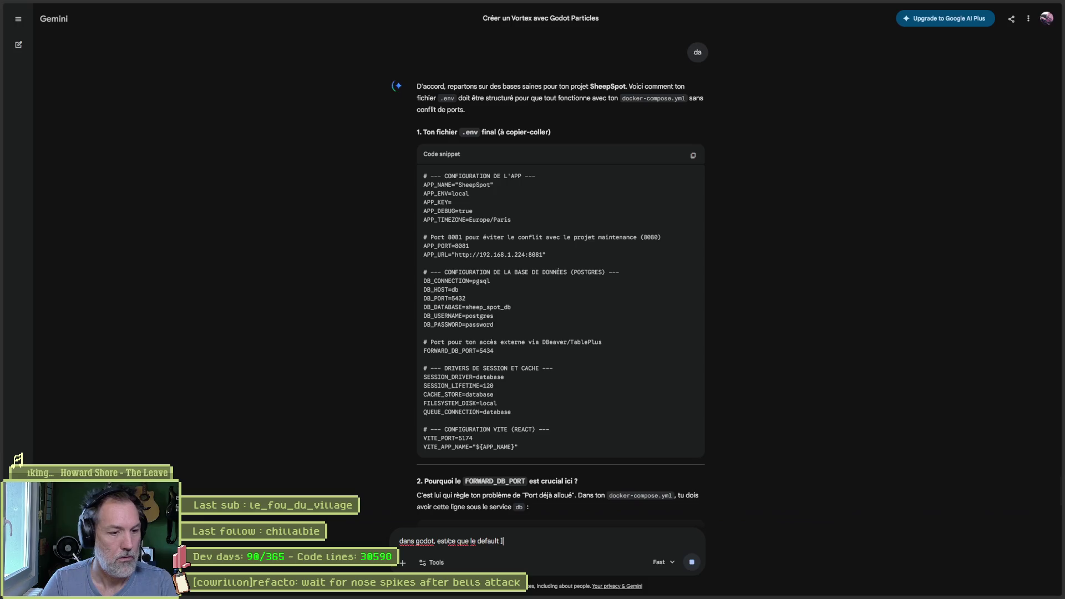
pyautogui.write("'_'")
pyautogui.press('Return')
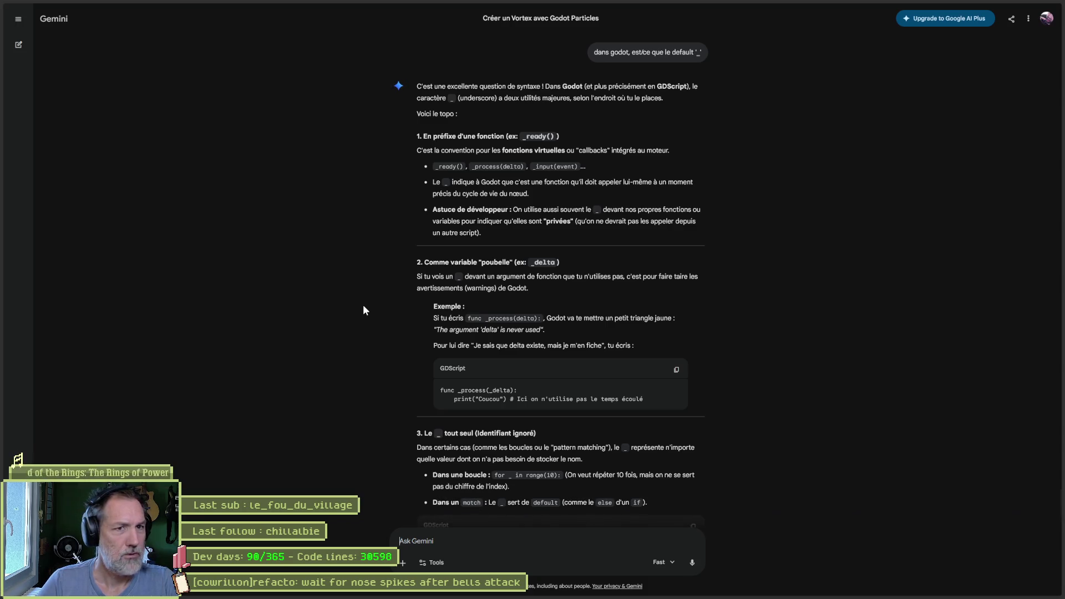
pyautogui.write('je parle ')
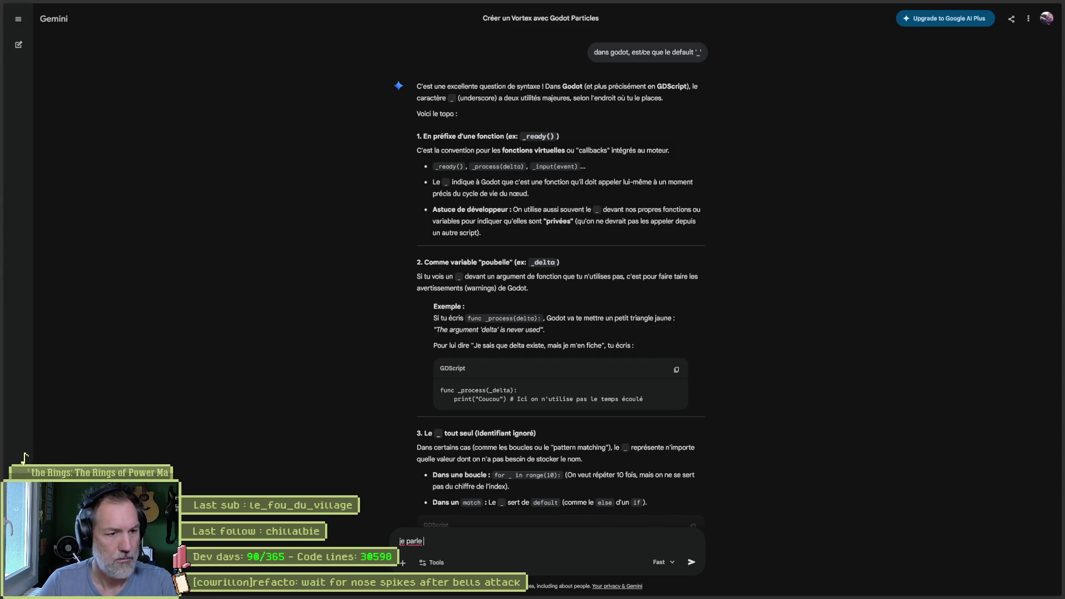
pyautogui.write('dans le match')
pyautogui.press('Return')
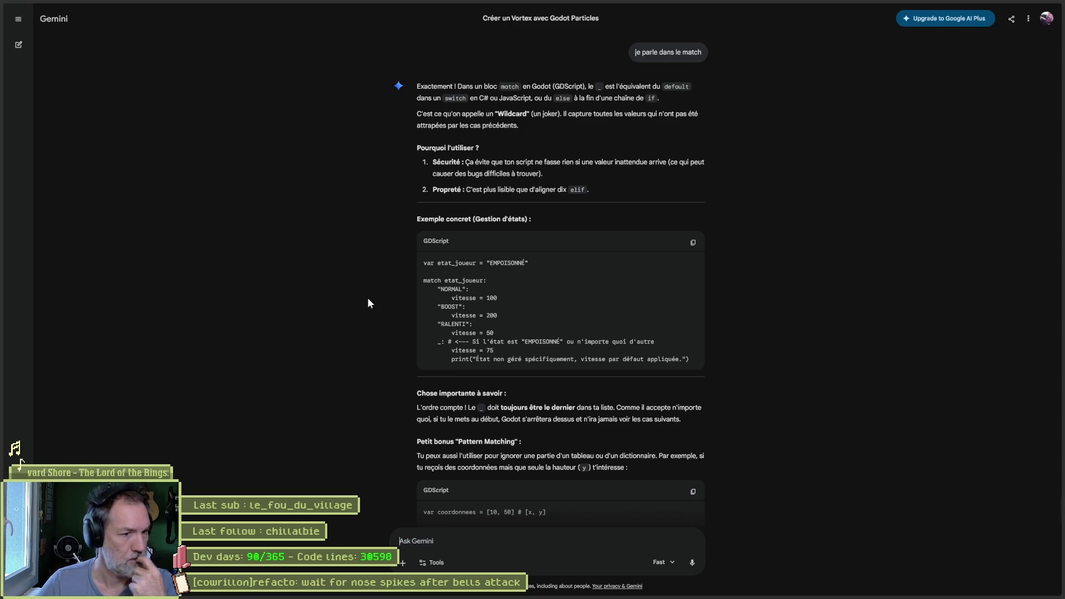
# Finish reading Gemini's wildcard match examples, then return to cowrillon_p1_patrol_state.gd in Godot.
pyautogui.scroll(-1, 391, 368)
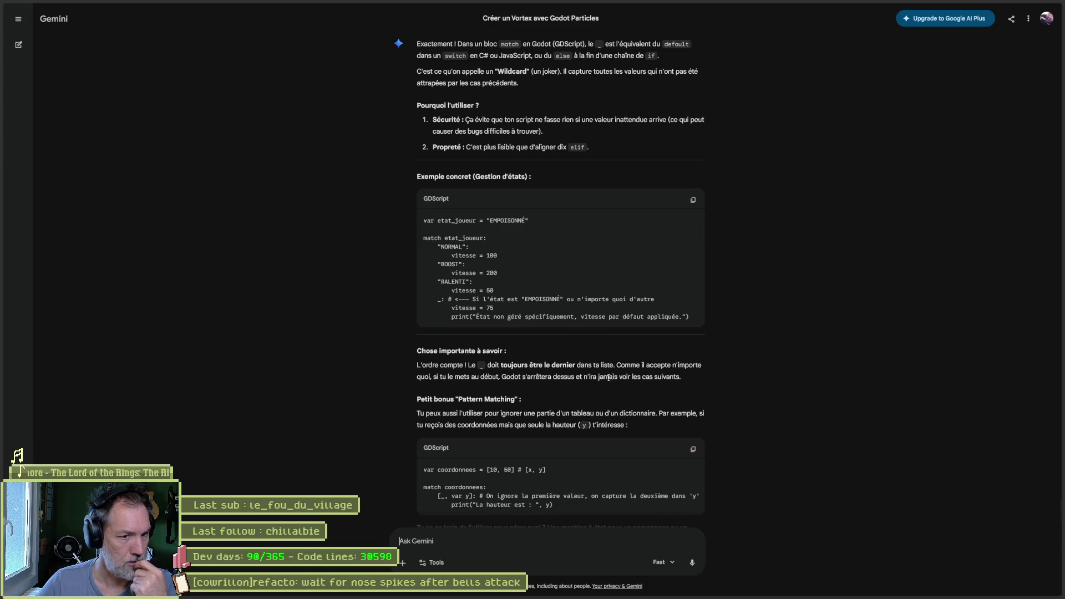
pyautogui.scroll(-1, 627, 379)
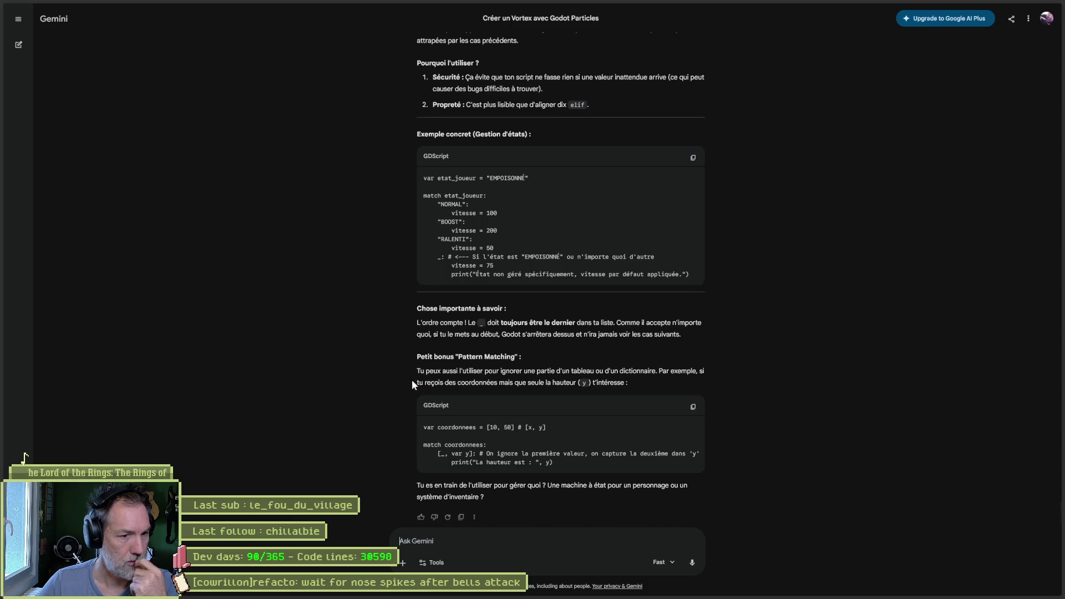
pyautogui.scroll(-1, 409, 383)
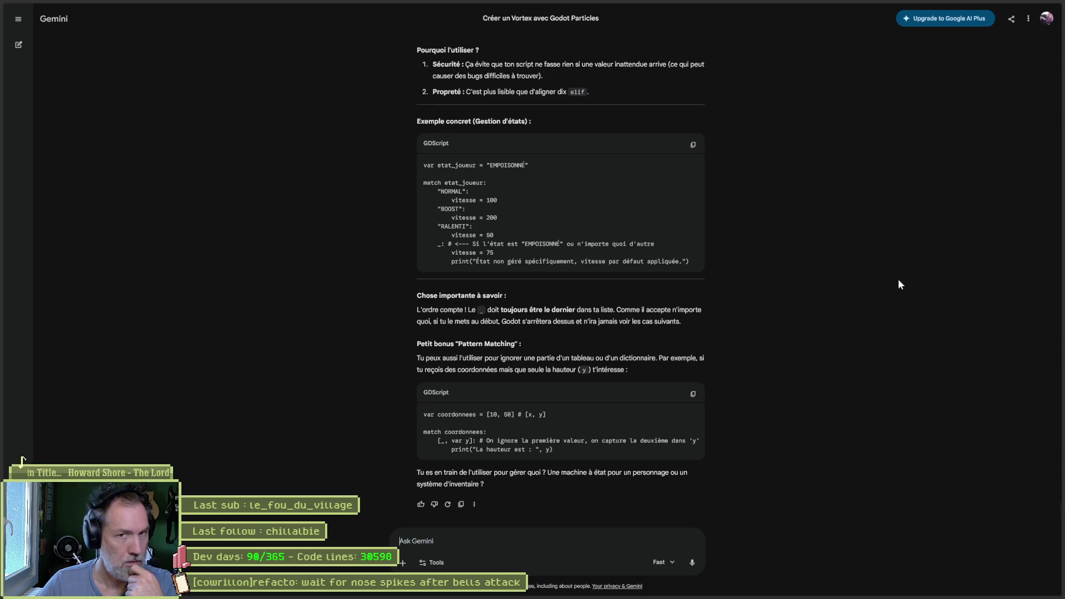
pyautogui.hotkey('alt', 'Tab')
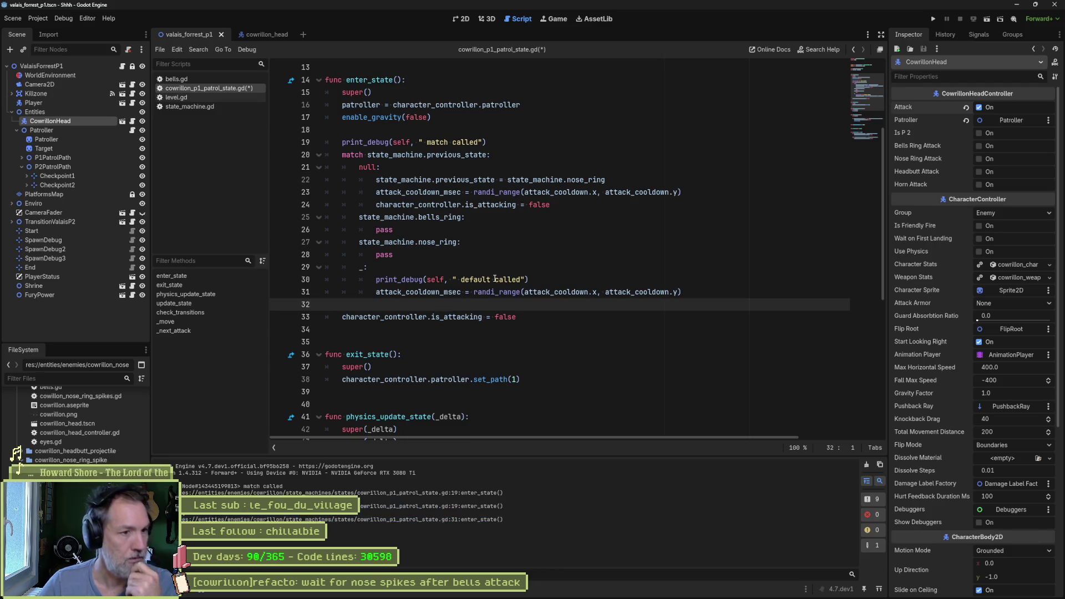
# Paste a print_debug line into both the bells_ring and nose_ring match branches.
pyautogui.click(562, 281)
pyautogui.click(524, 230)
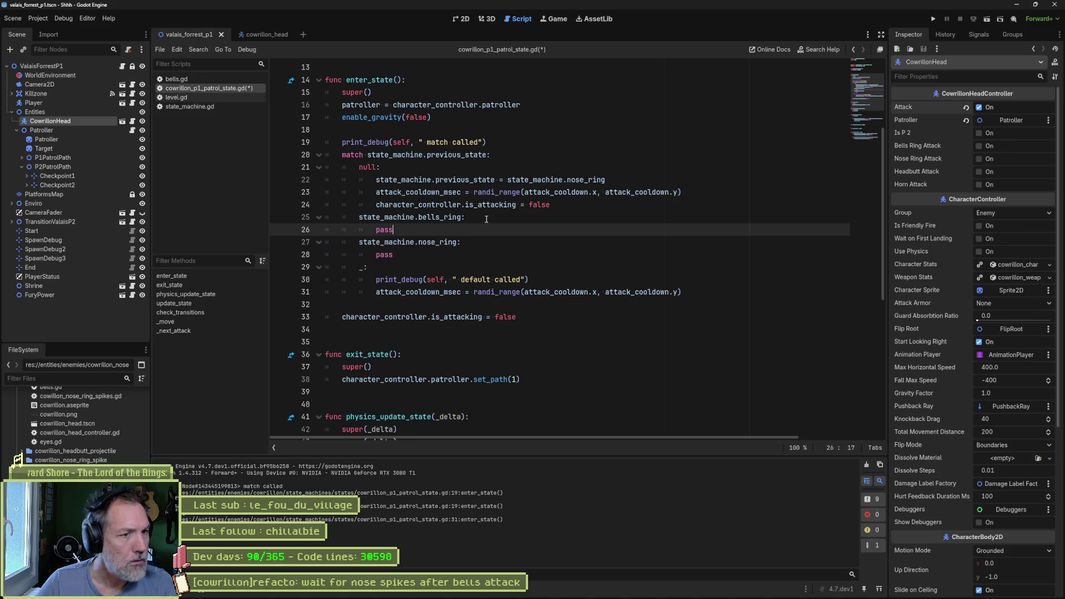
pyautogui.write('print_debug(self, " default called")')
pyautogui.press('Down')
pyautogui.press('Down')
pyautogui.press('Down')
pyautogui.write('print_debug(self, " default called")')
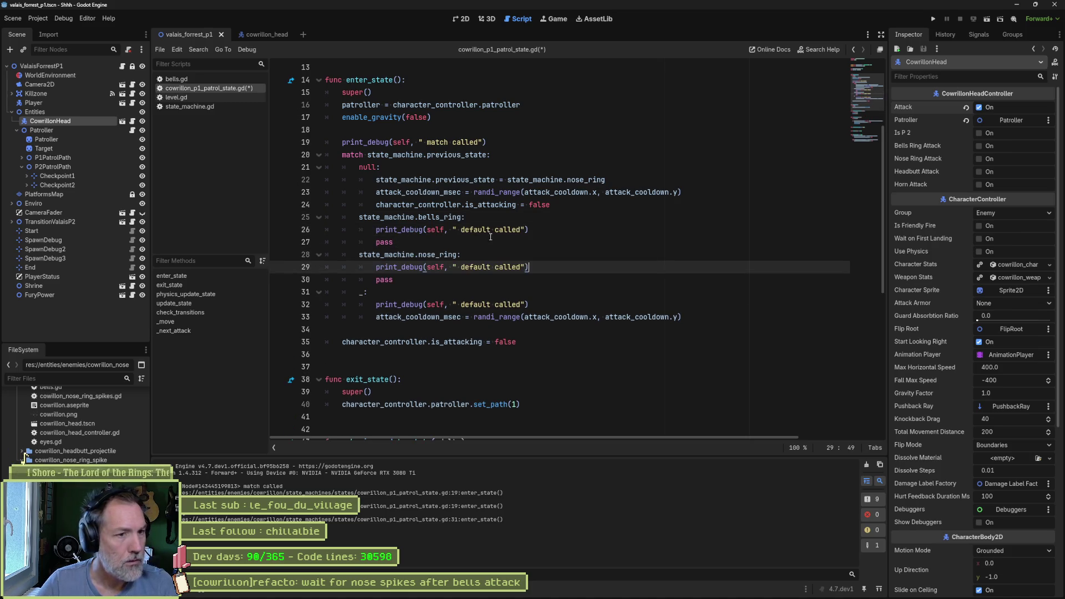
# Change the pasted 'default' messages to bells_ring and nose_ring, then run the game.
pyautogui.doubleClick(439, 217)
pyautogui.hotkey('ctrl', 'c')
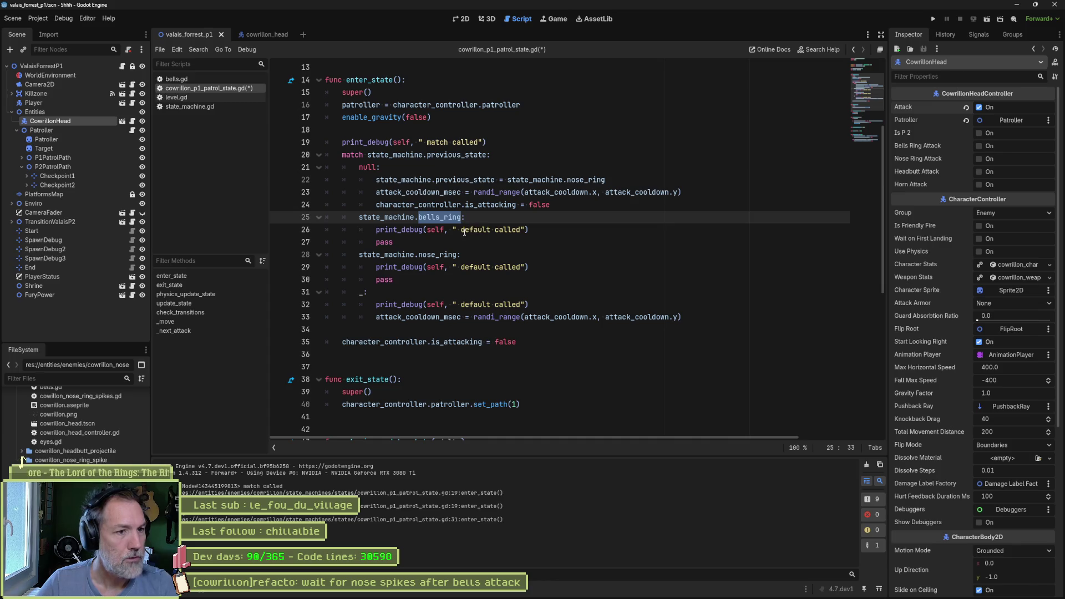
pyautogui.doubleClick(465, 230)
pyautogui.hotkey('ctrl', 'v')
pyautogui.click(465, 254)
pyautogui.click(466, 273)
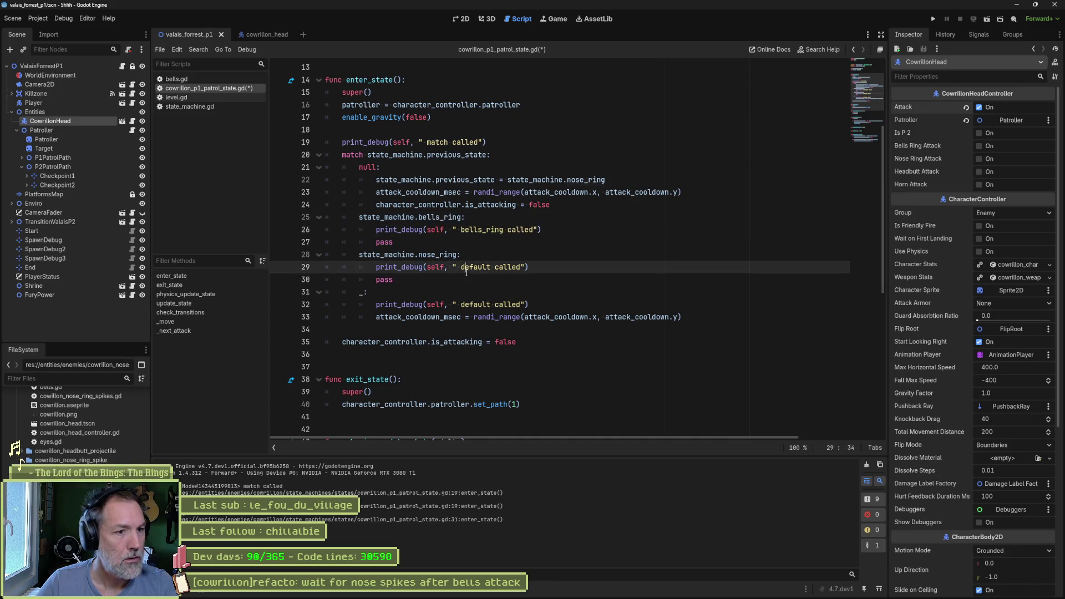
pyautogui.doubleClick(466, 273)
pyautogui.write('nose_ring')
pyautogui.press('F6')
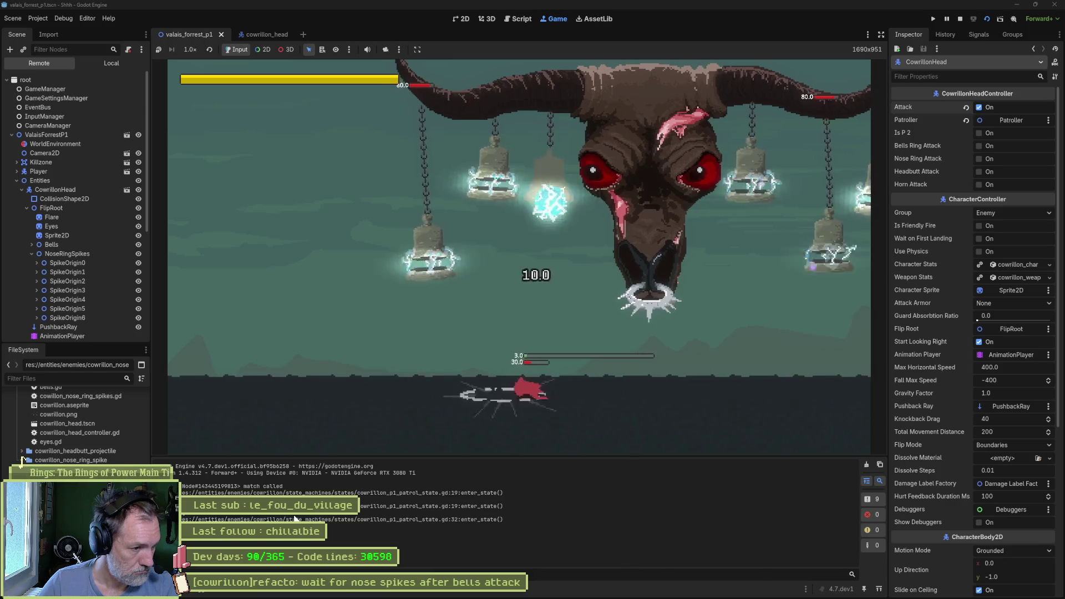
# Pause the boss fight, inspect StateMachine's Previous State in the Remote tree, then resume and stop.
pyautogui.click(947, 19)
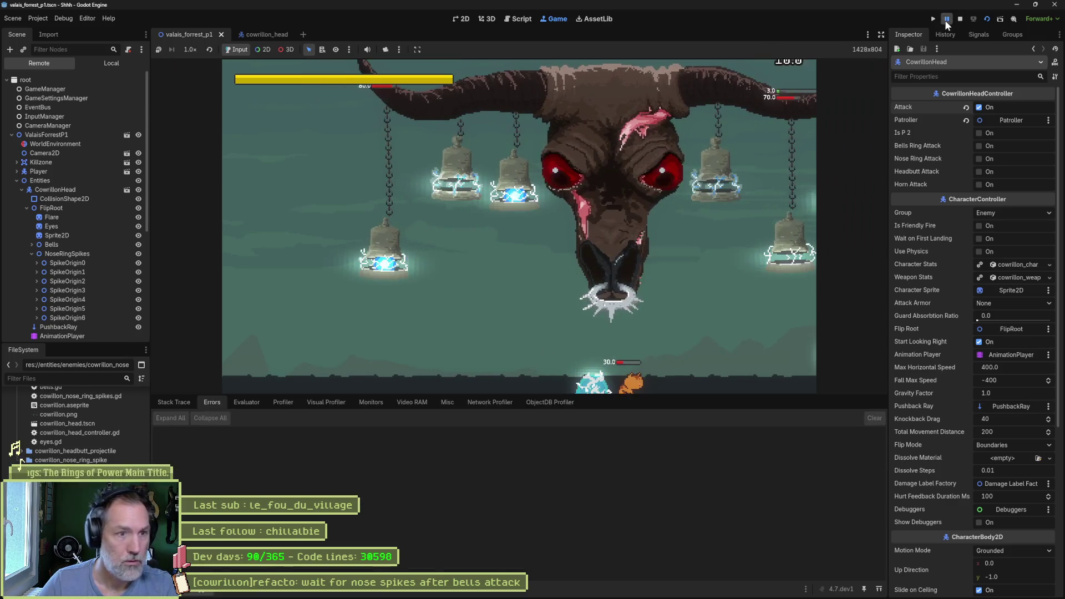
pyautogui.scroll(-5, 63, 239)
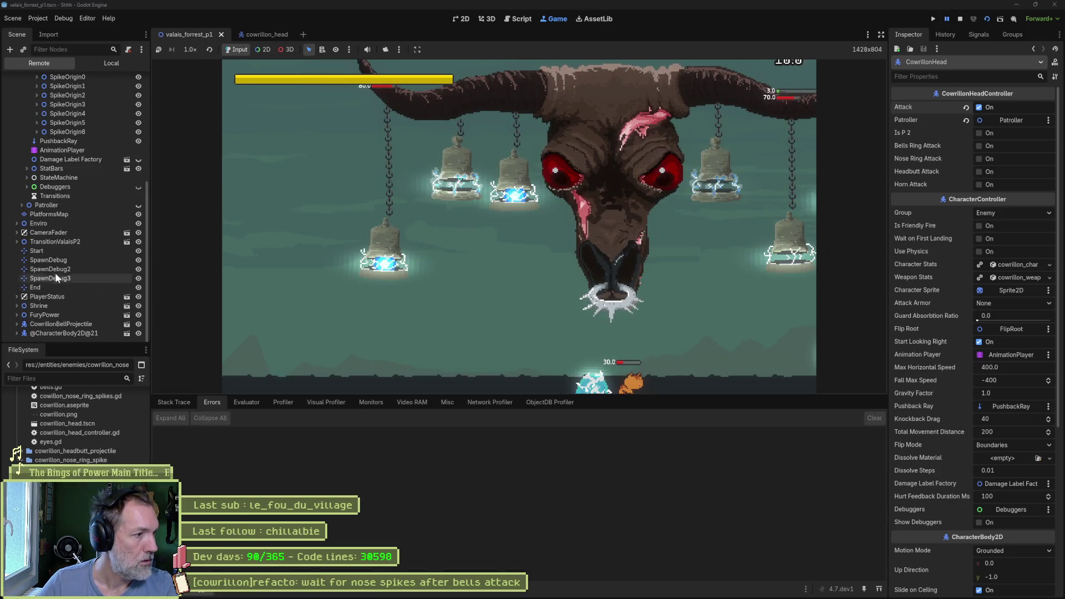
pyautogui.click(68, 181)
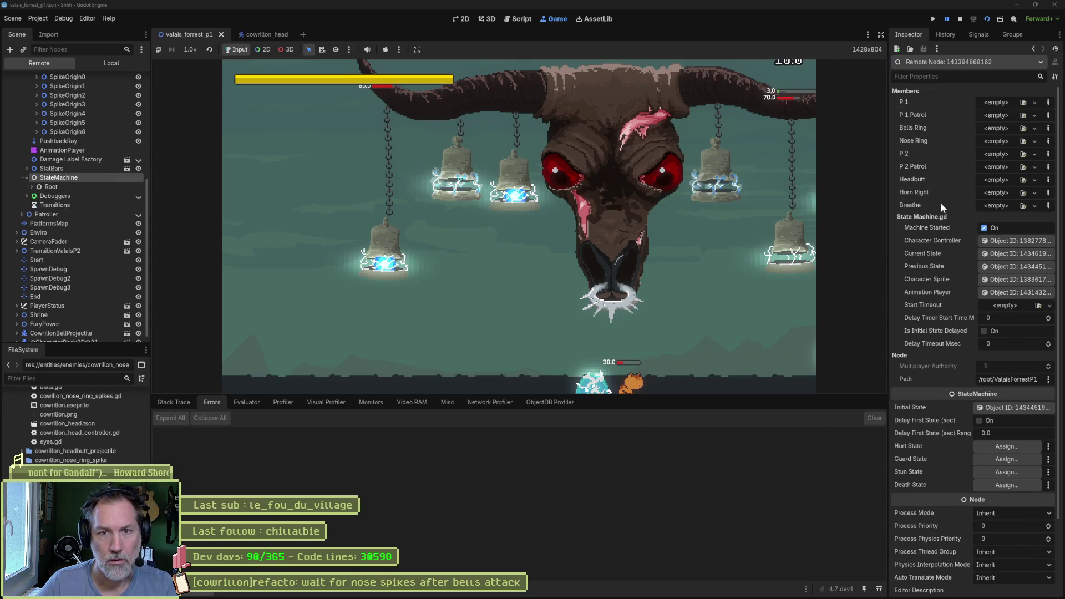
pyautogui.click(1005, 253)
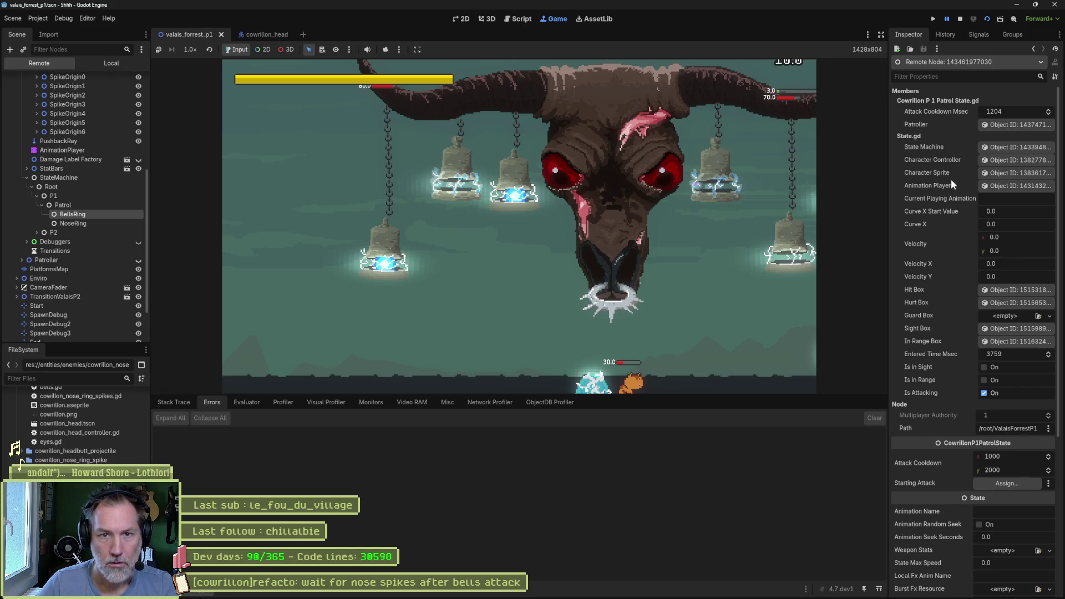
pyautogui.click(986, 148)
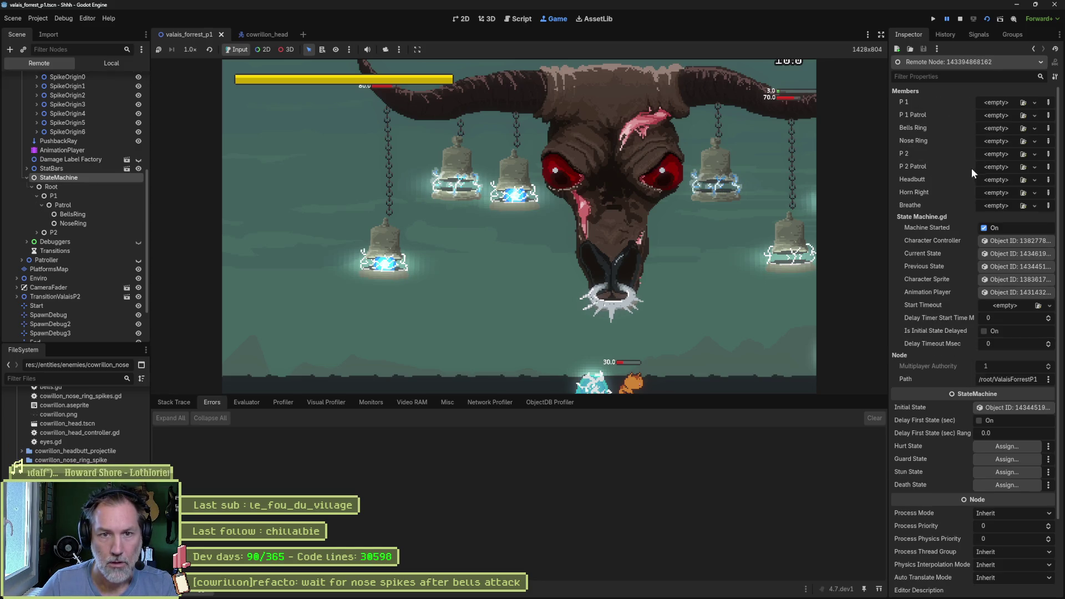
pyautogui.click(1011, 265)
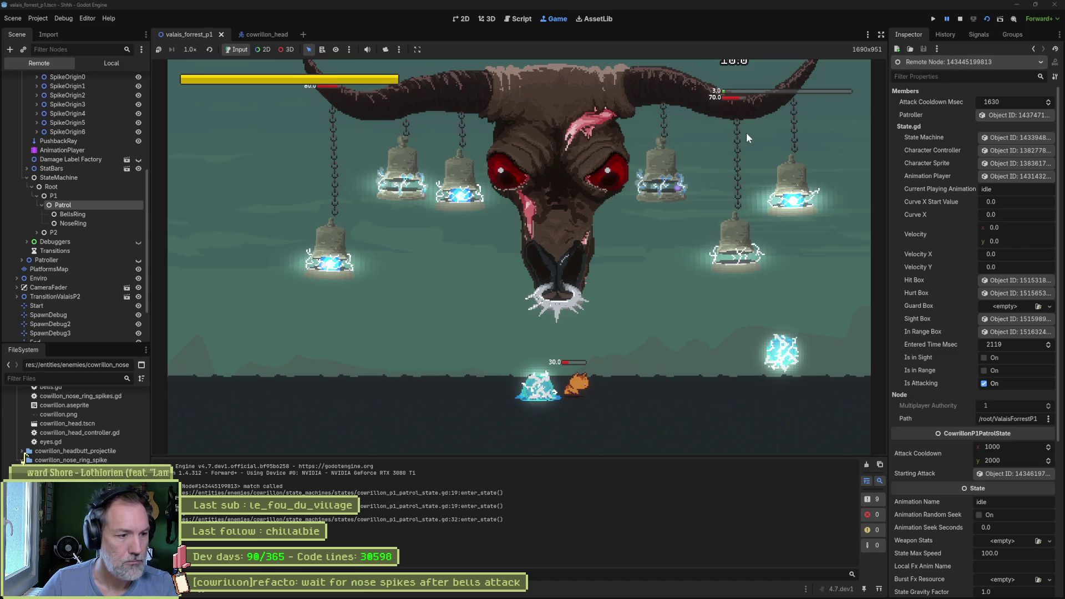
pyautogui.click(948, 19)
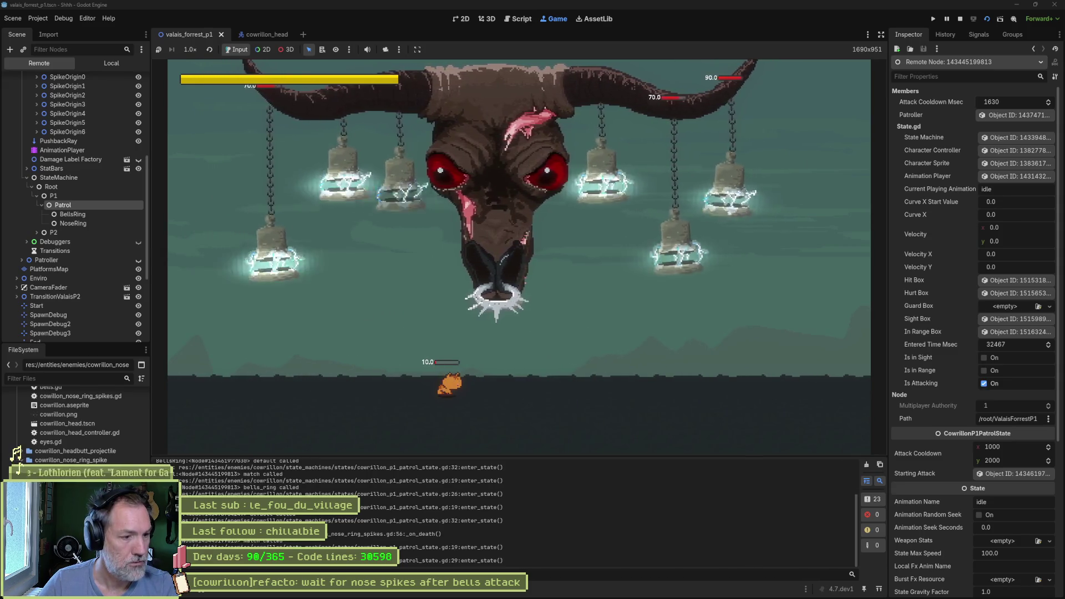
pyautogui.press('F8')
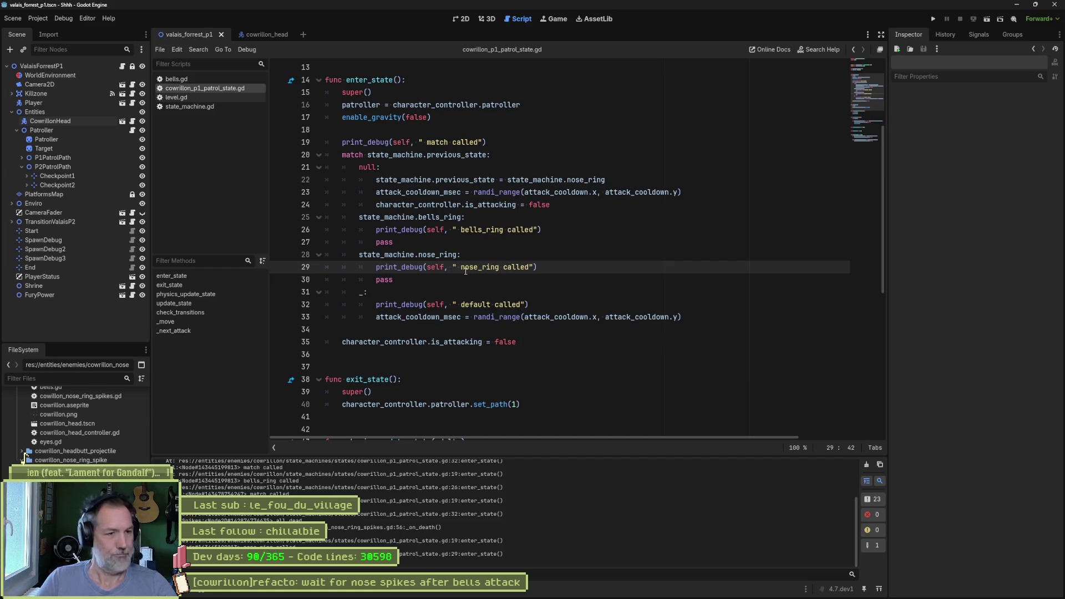
# Copy the null branch's three reset lines into the _ default branch.
pyautogui.click(555, 167)
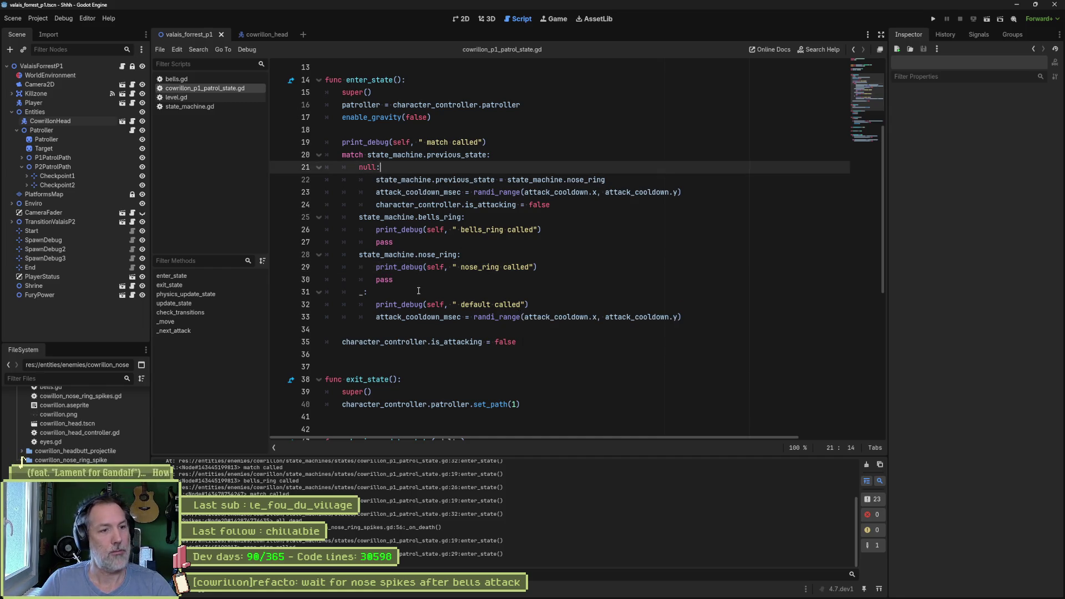
pyautogui.click(585, 292)
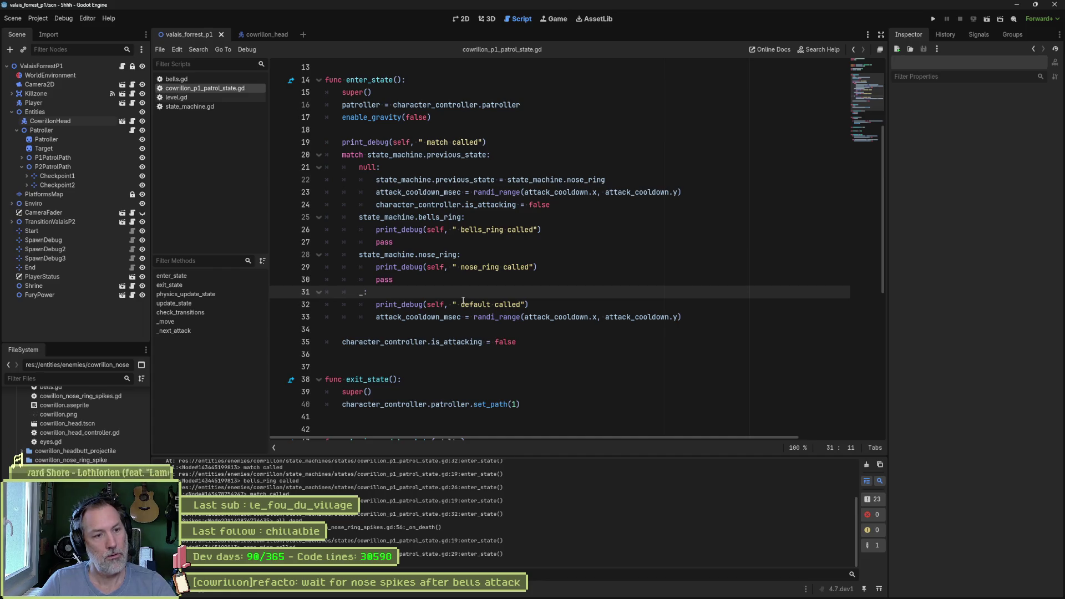
pyautogui.moveTo(412, 172); pyautogui.dragTo(417, 204)
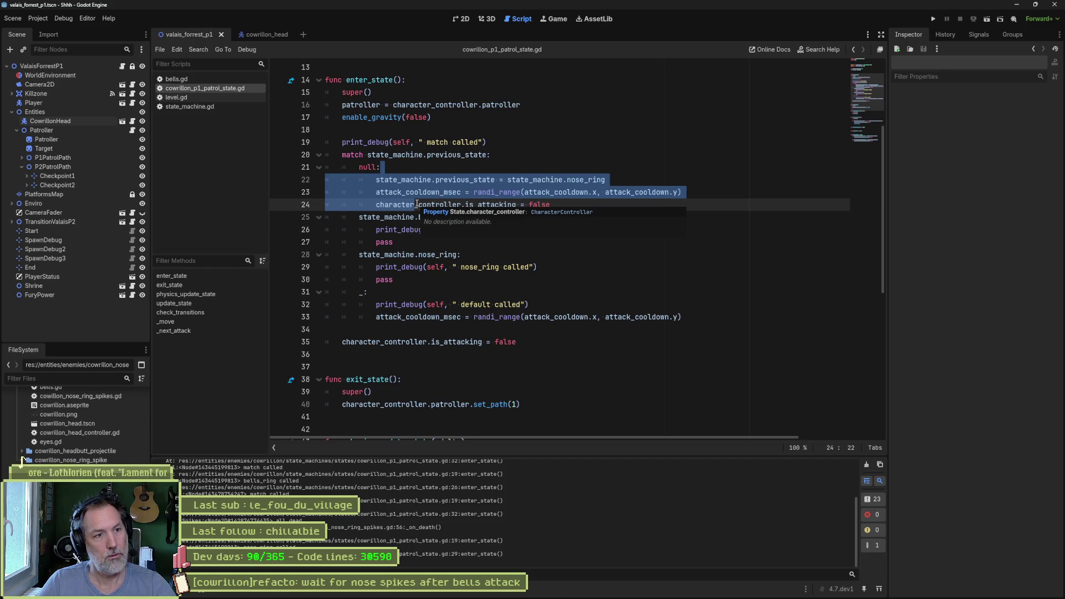
pyautogui.click(375, 167)
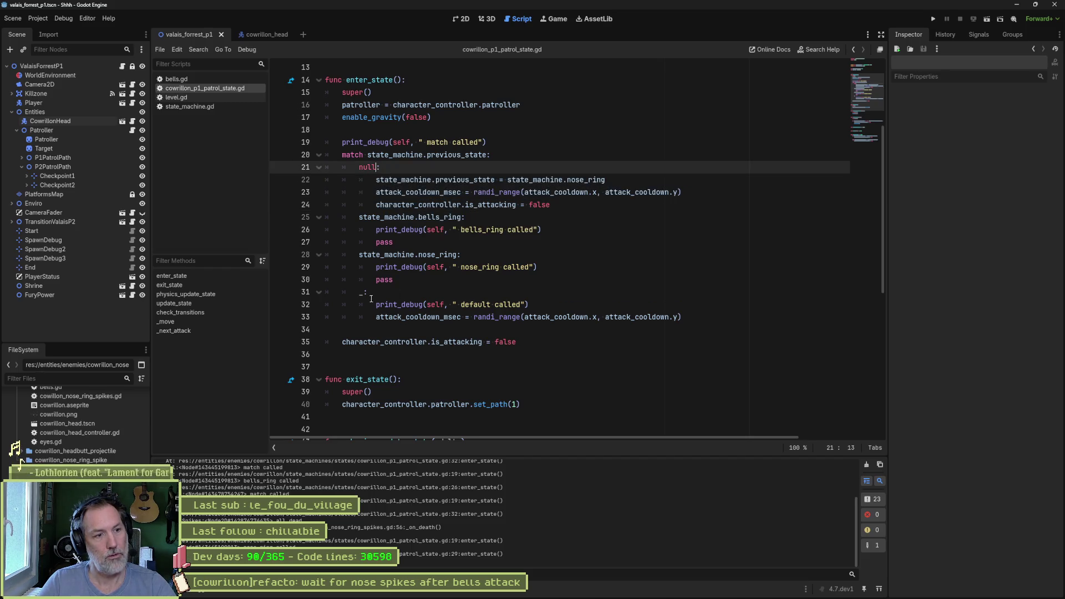
pyautogui.moveTo(420, 305); pyautogui.dragTo(420, 315)
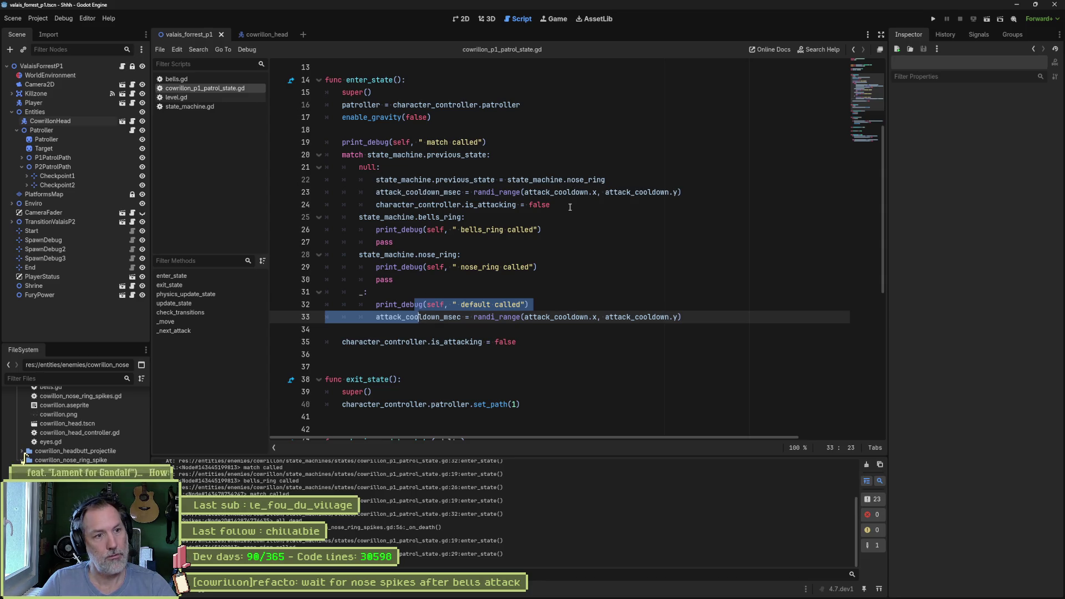
pyautogui.moveTo(563, 206); pyautogui.dragTo(382, 167)
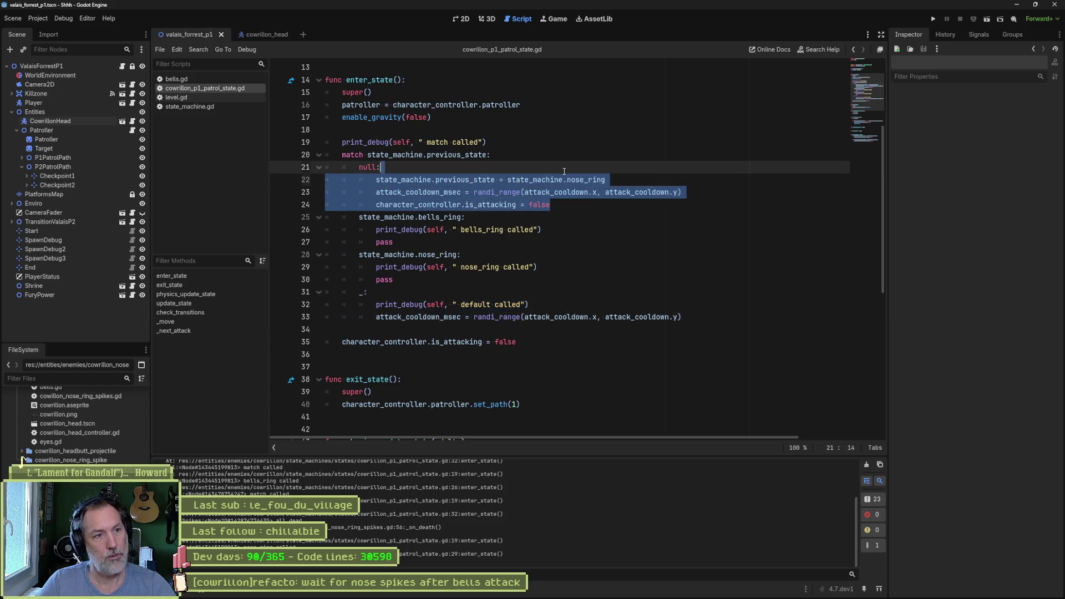
pyautogui.hotkey('ctrl', 'c')
pyautogui.click(539, 301)
pyautogui.hotkey('ctrl', 'v')
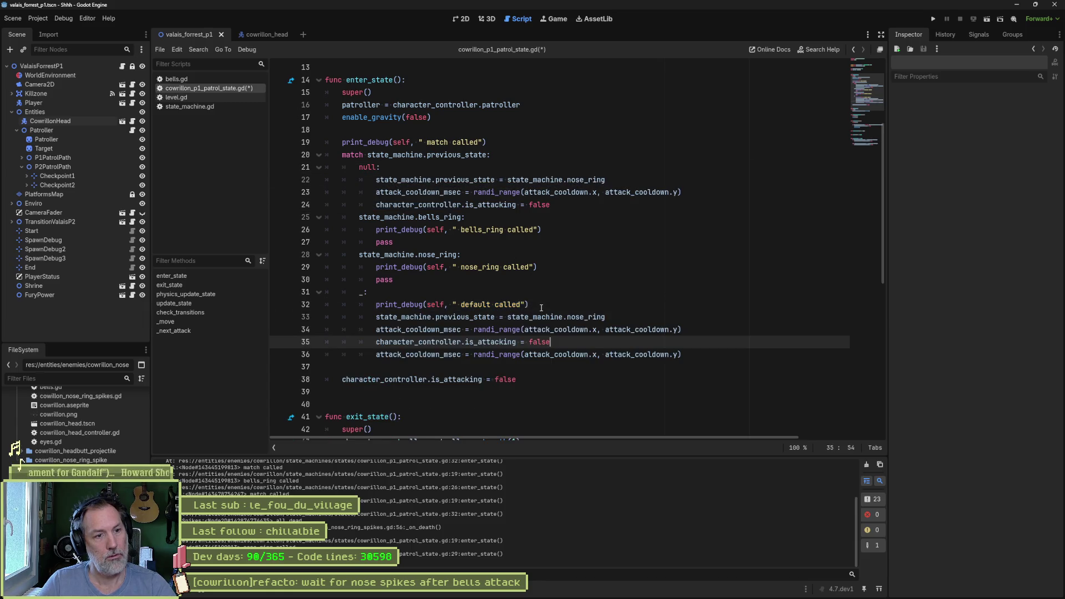
# Delete the duplicate attack_cooldown_msec line, comment out the null branch (lines 21–24), and run.
pyautogui.click(528, 354)
pyautogui.hotkey('ctrl', 'shift', 'k')
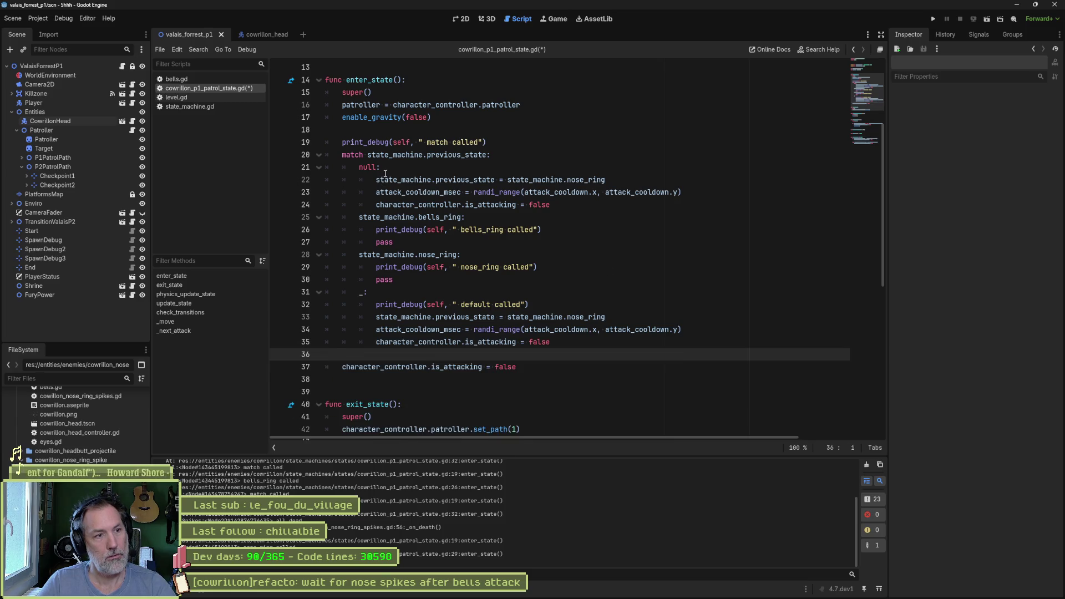
pyautogui.moveTo(385, 172); pyautogui.dragTo(399, 199)
pyautogui.hotkey('ctrl', 'k')
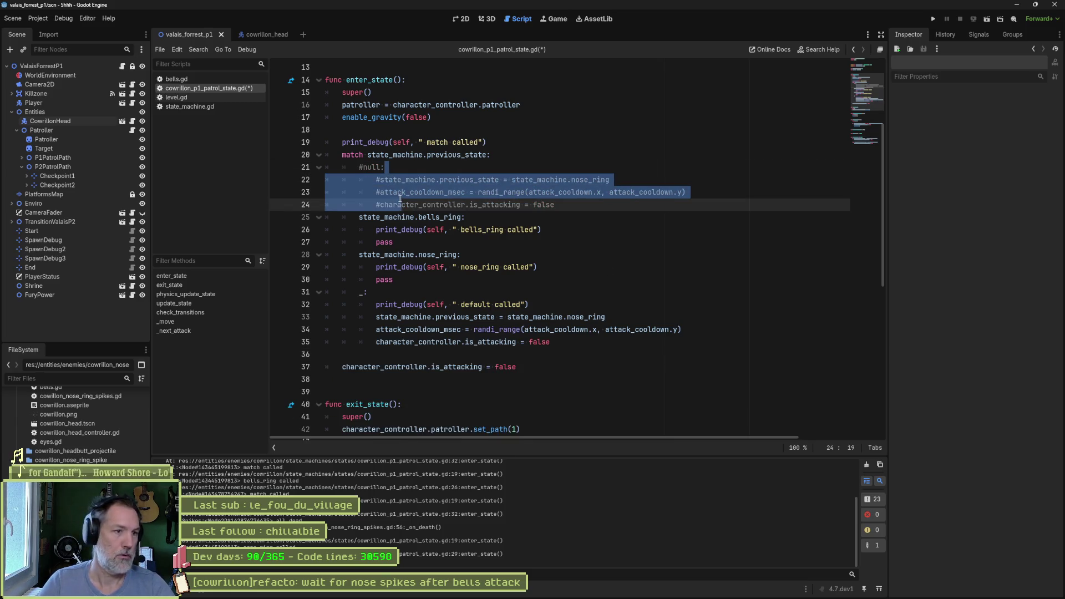
pyautogui.press('F6')
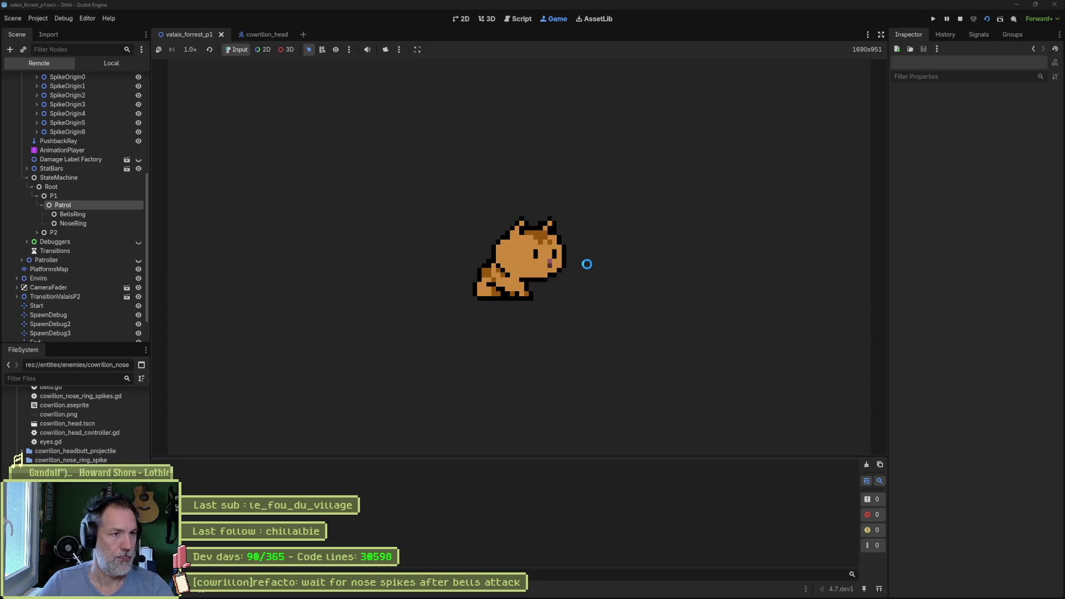
# Restart the game, move the player left in the boss fight, then stop it.
pyautogui.press('F8')
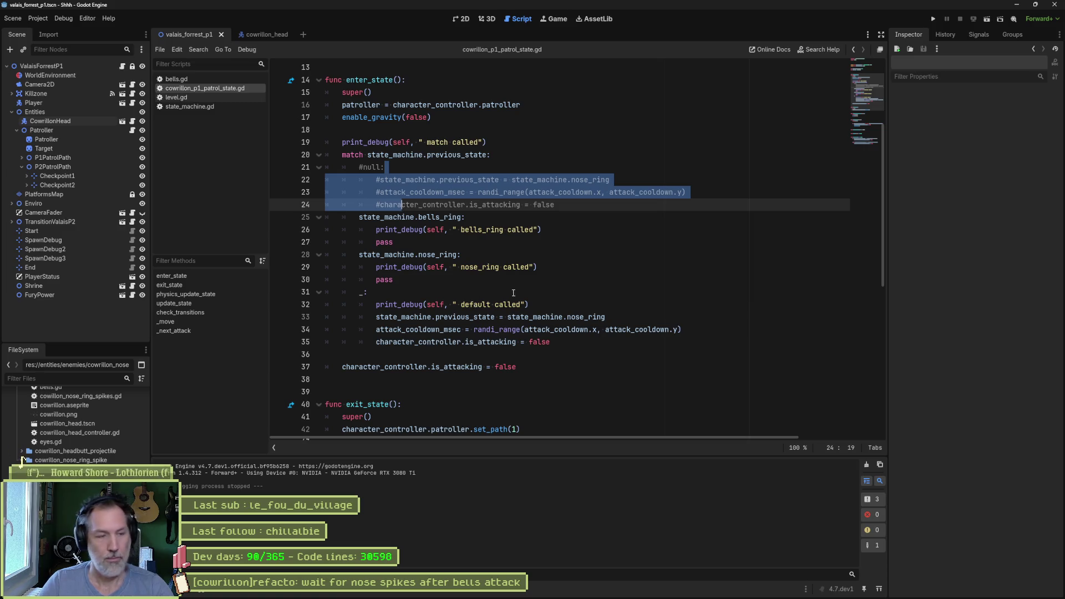
pyautogui.press('F6')
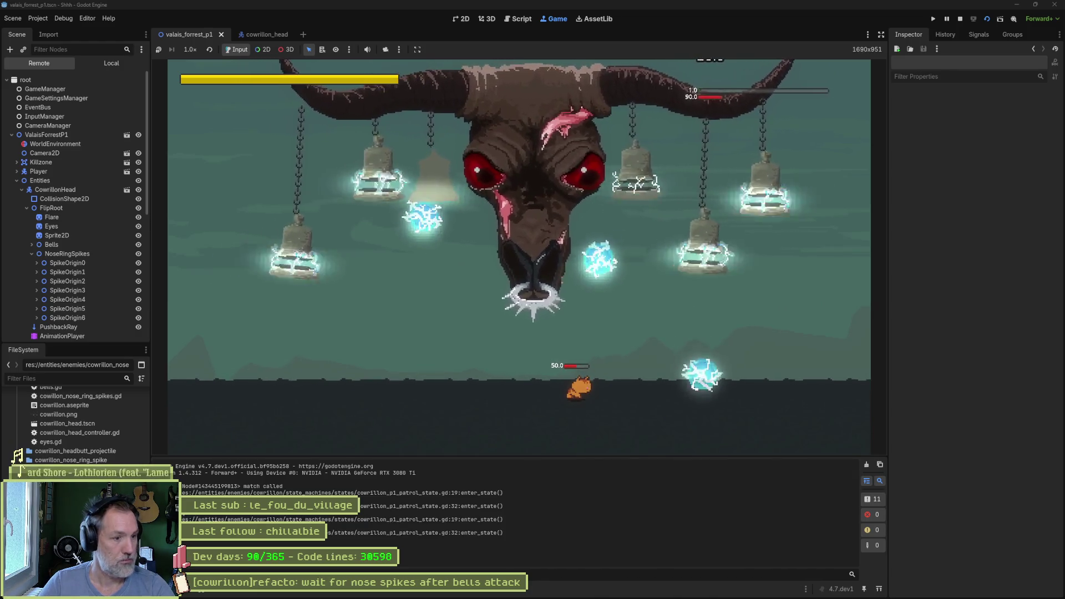
pyautogui.press('Left')
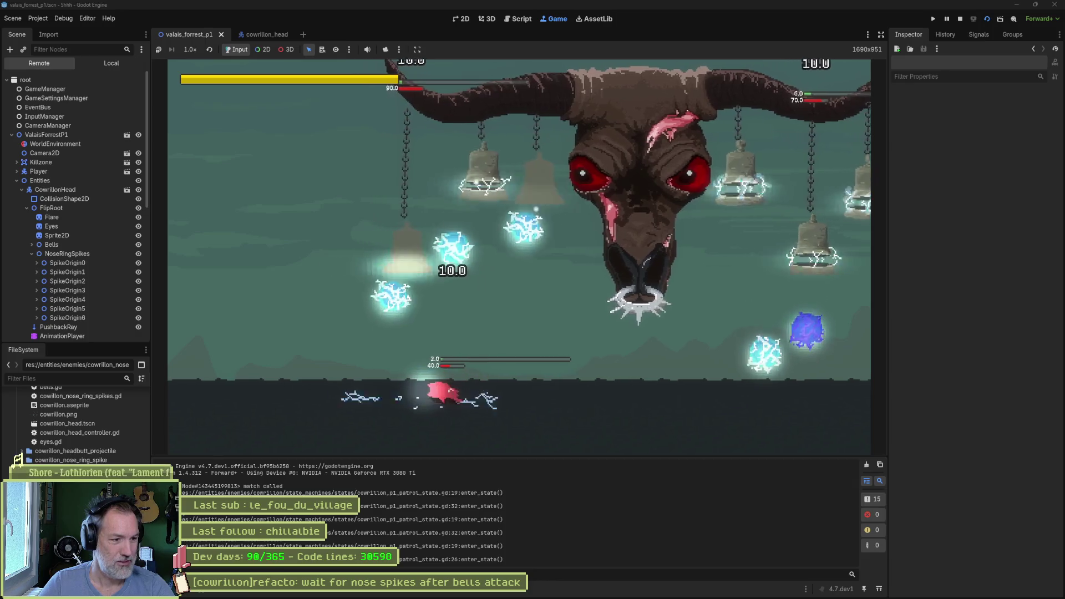
pyautogui.press('Left')
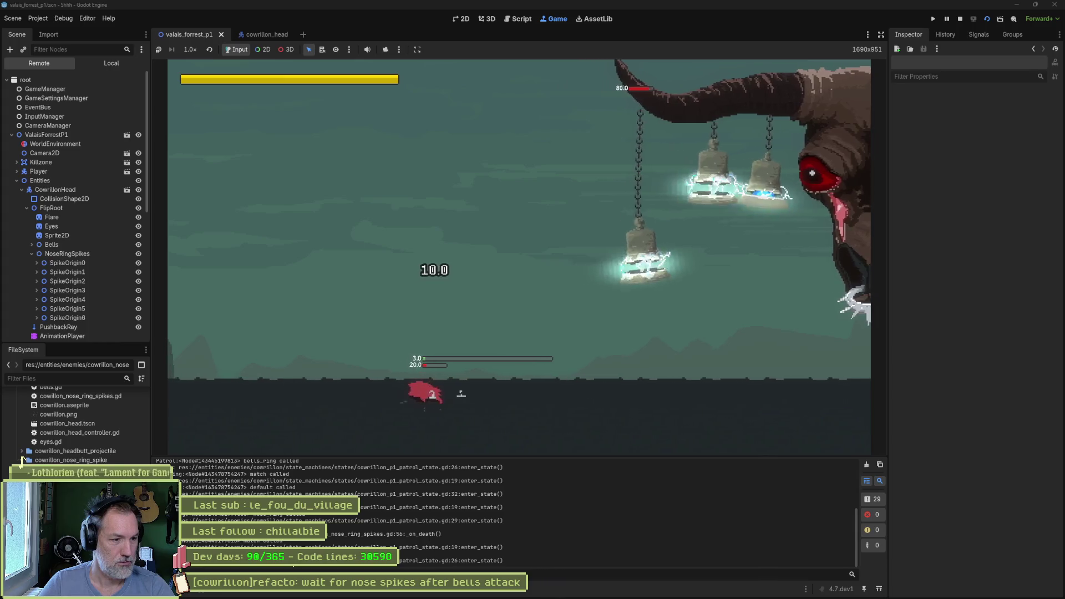
pyautogui.press('F8')
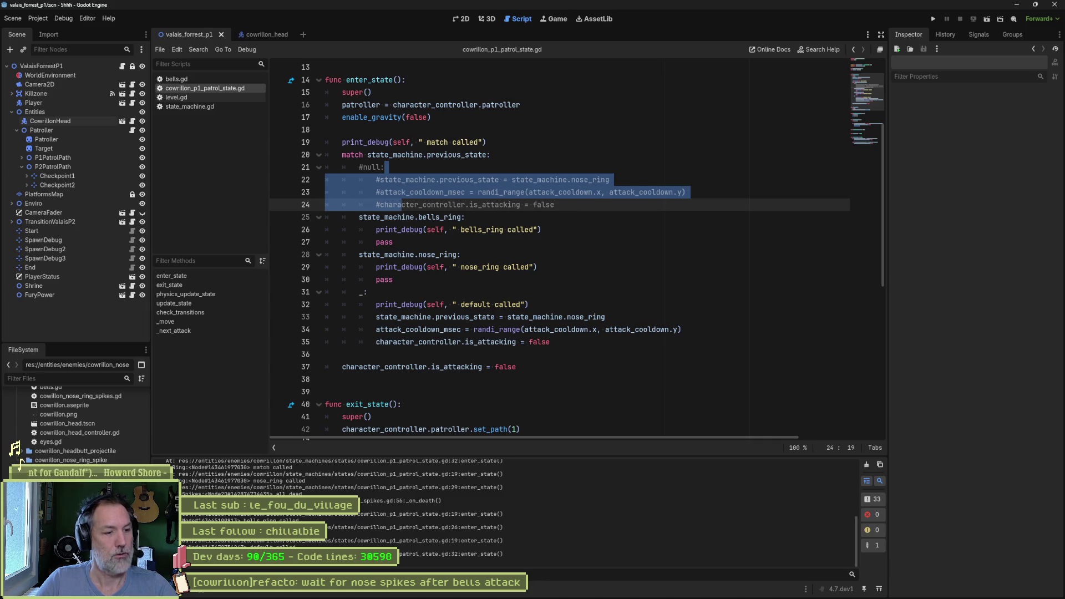
pyautogui.scroll(5, 271, 518)
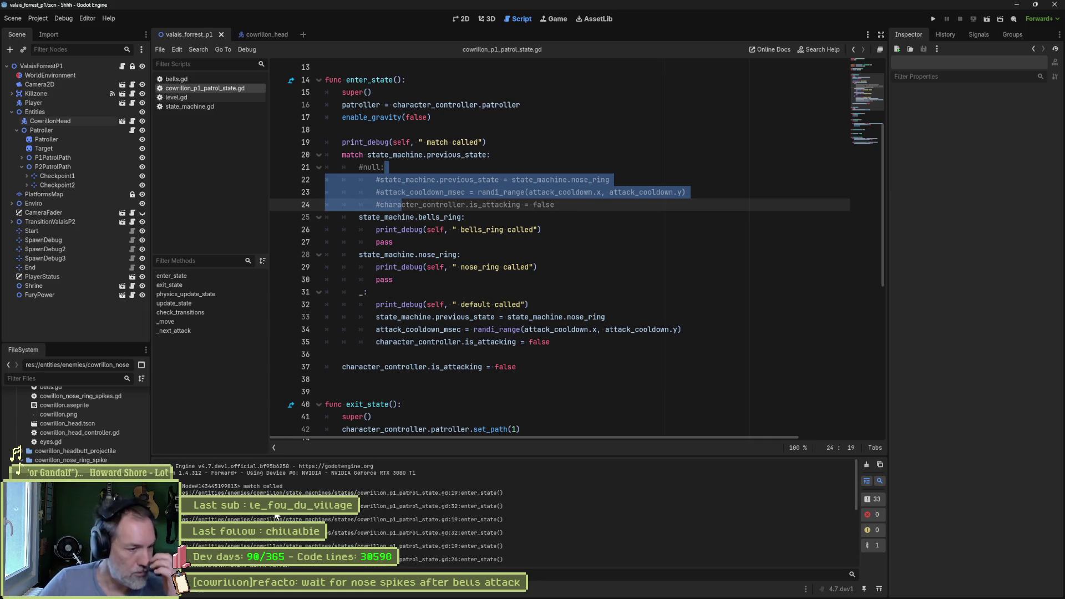
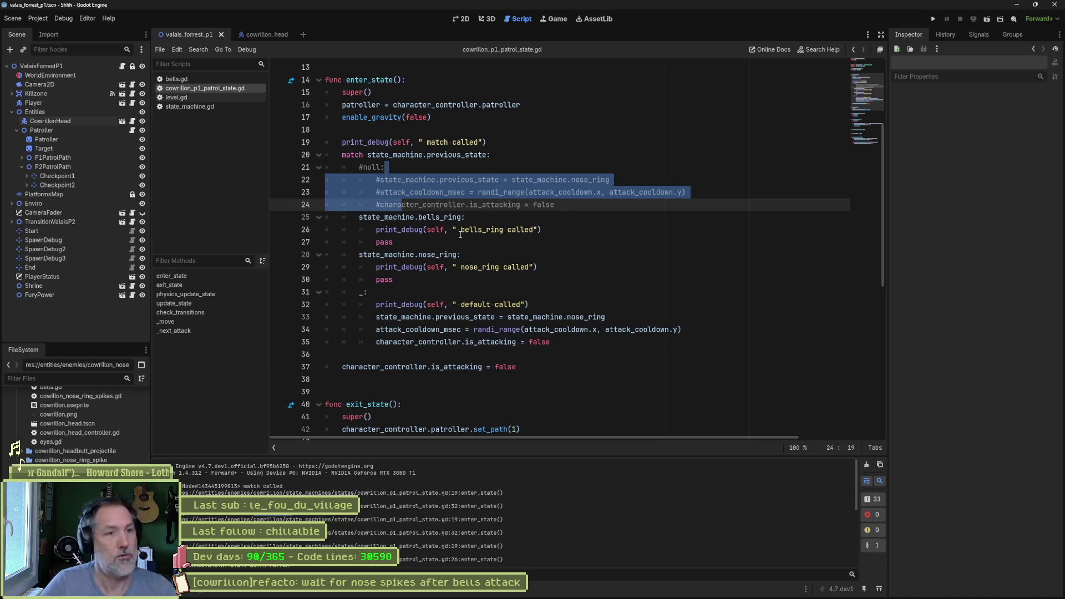
# Wrap the match block under 'if state_machine.current_state == state_machine.p1_patrol:' and indent it.
pyautogui.click(494, 145)
pyautogui.press('Up')
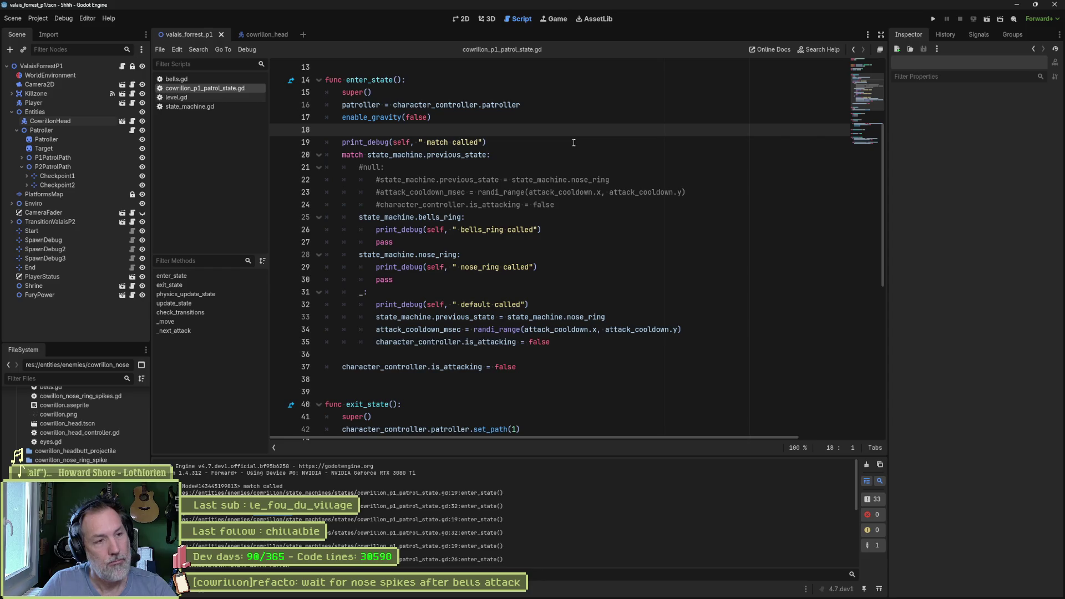
pyautogui.press('Return')
pyautogui.write('if m')
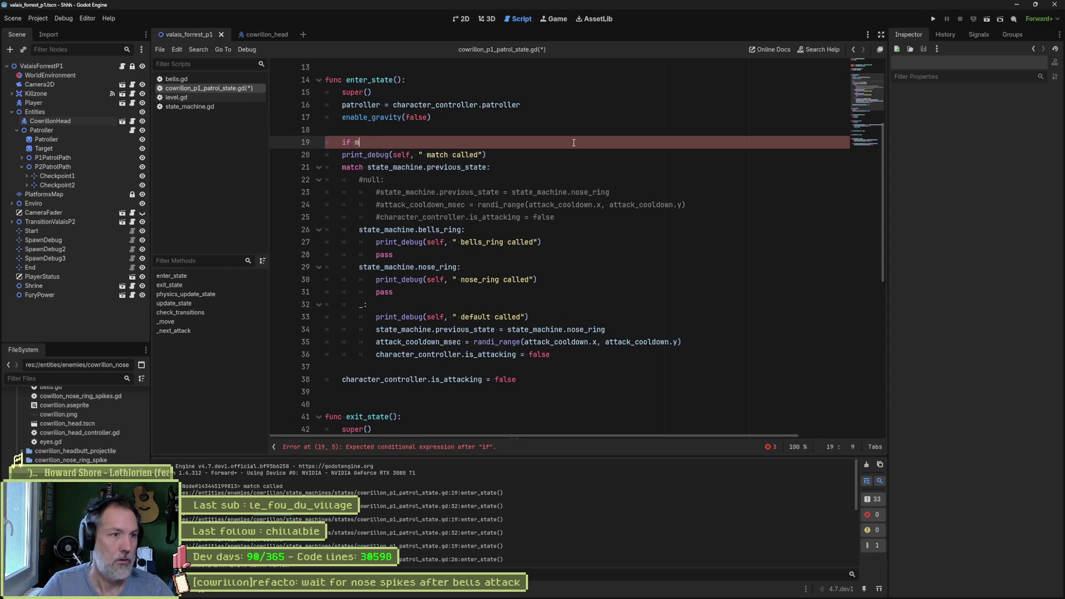
pyautogui.write('achi')
pyautogui.press('Return')
pyautogui.write('.curr')
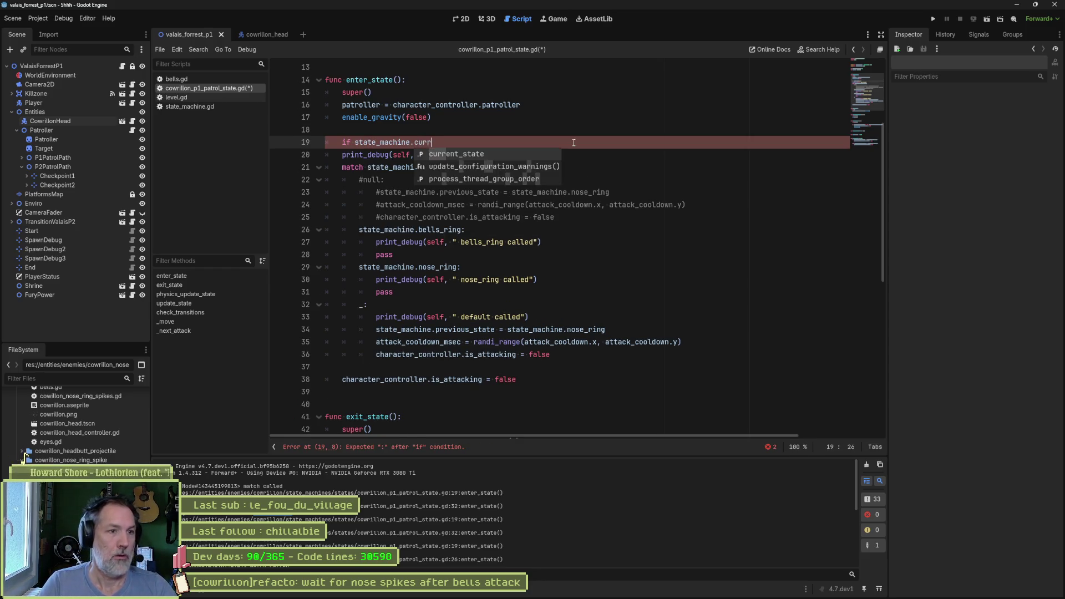
pyautogui.press('Return')
pyautogui.write('ach')
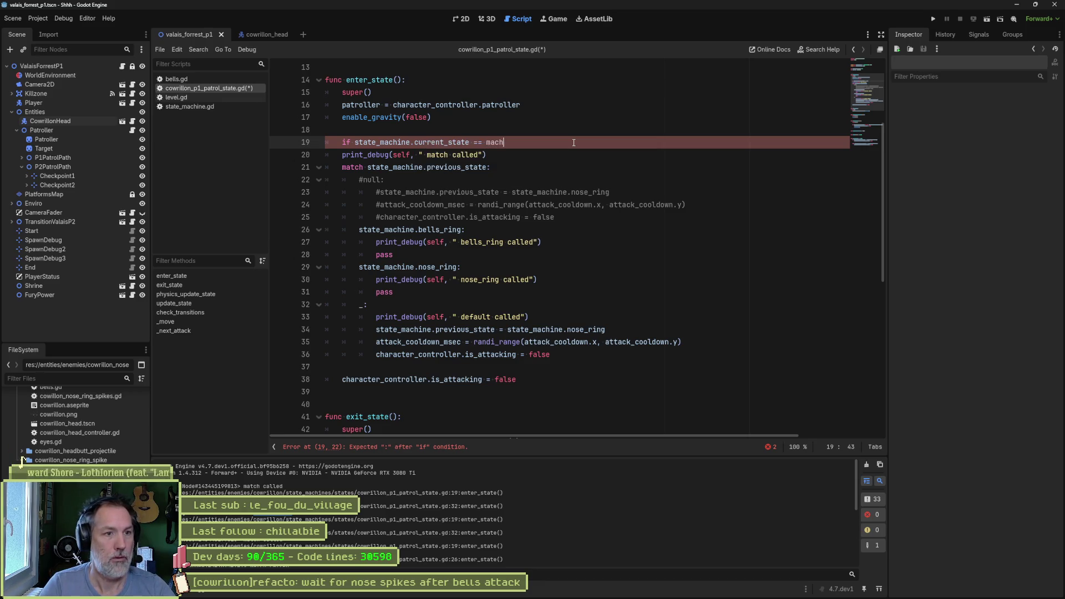
pyautogui.press('Return')
pyautogui.write('1_patrol:')
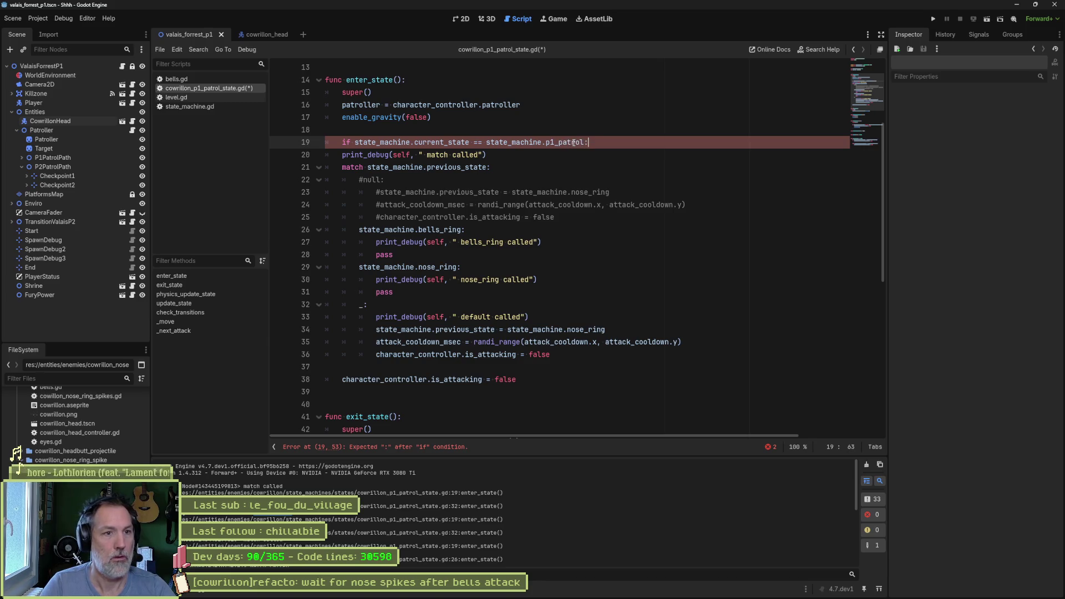
pyautogui.hotkey('shift', 'Down')
pyautogui.hotkey('shift', 'Down')
pyautogui.hotkey('shift', 'Down')
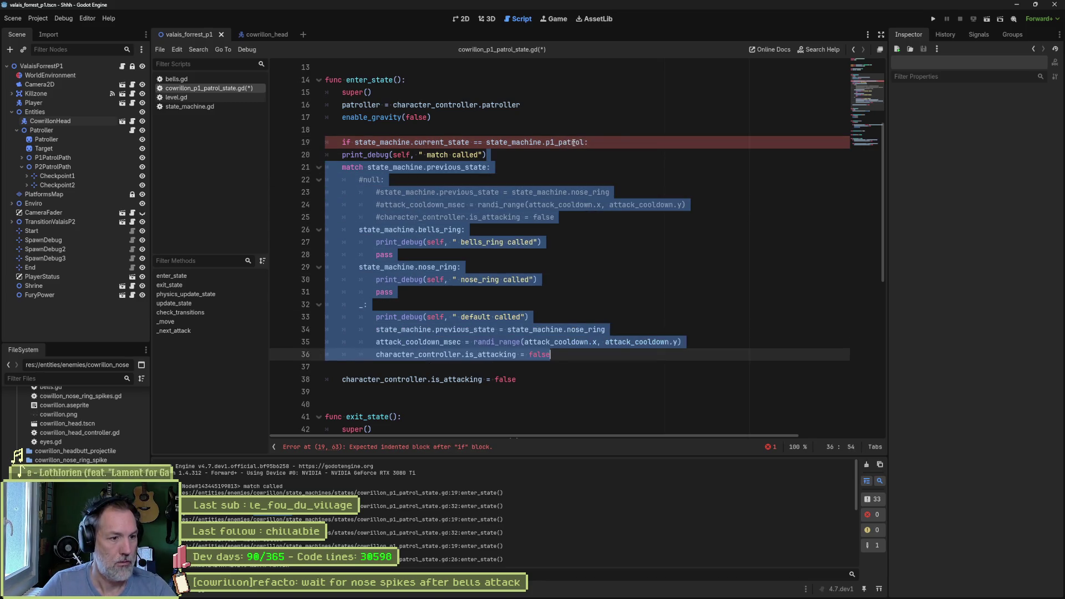
pyautogui.hotkey('shift', 'Down')
pyautogui.hotkey('shift', 'Down')
pyautogui.press('Tab')
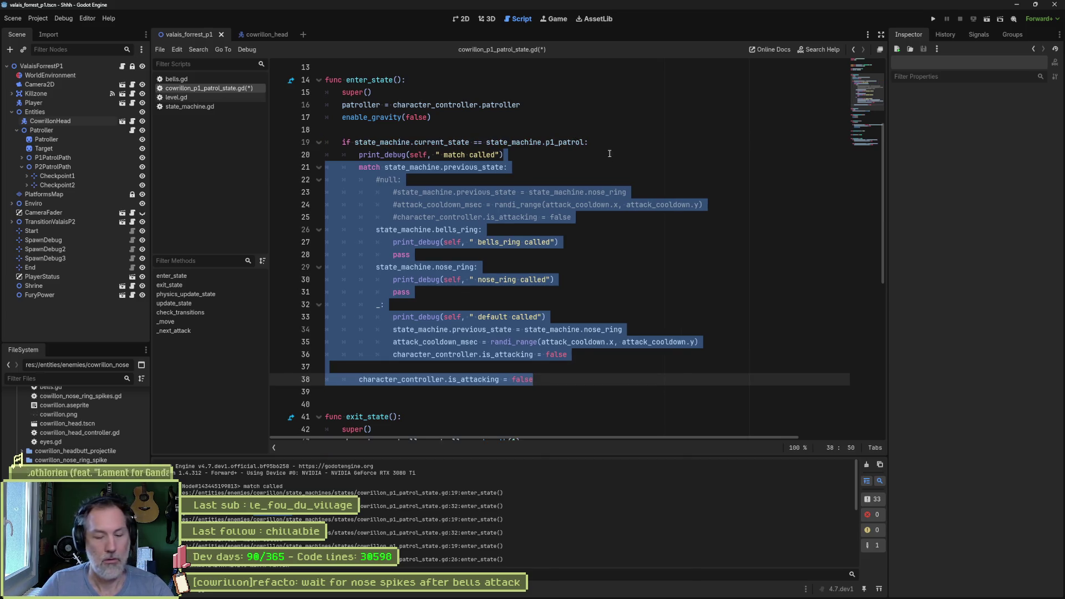
# Run the game to test the p1_patrol guard, then go back to the patrol state script.
pyautogui.press('F5')
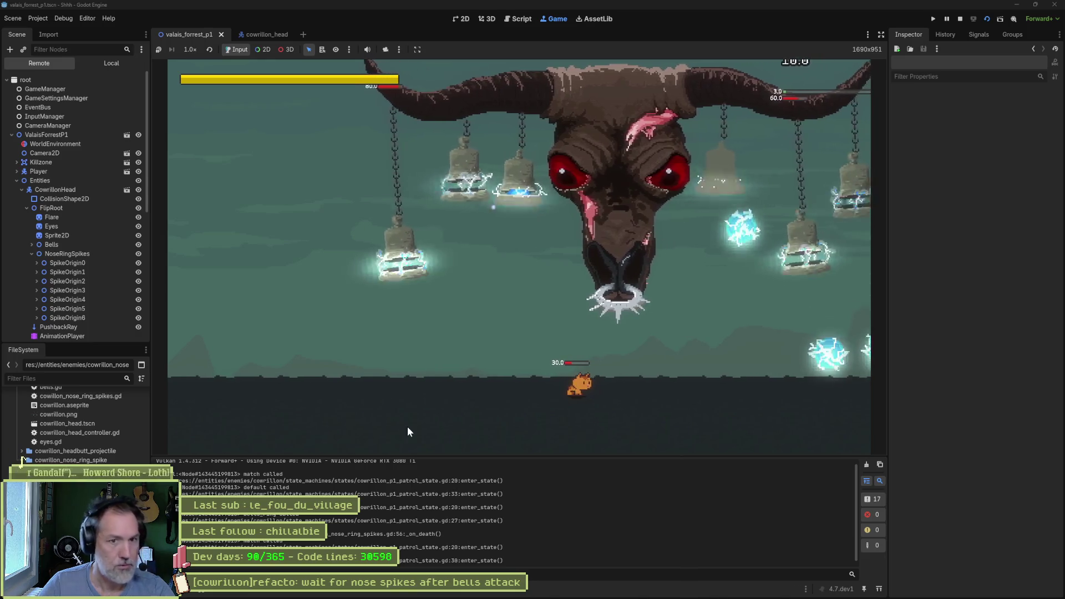
pyautogui.click(517, 18)
pyautogui.click(535, 154)
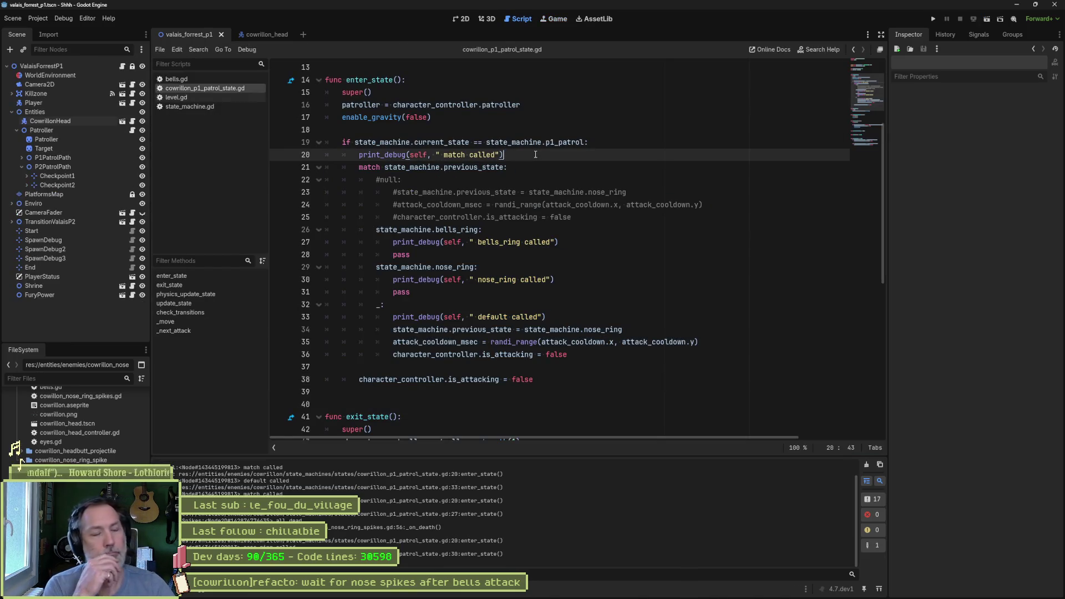
# Add the comment '# to avoid multiple calls from sublclasses' above the check and switch to the cowrillon_head scene.
pyautogui.click(632, 135)
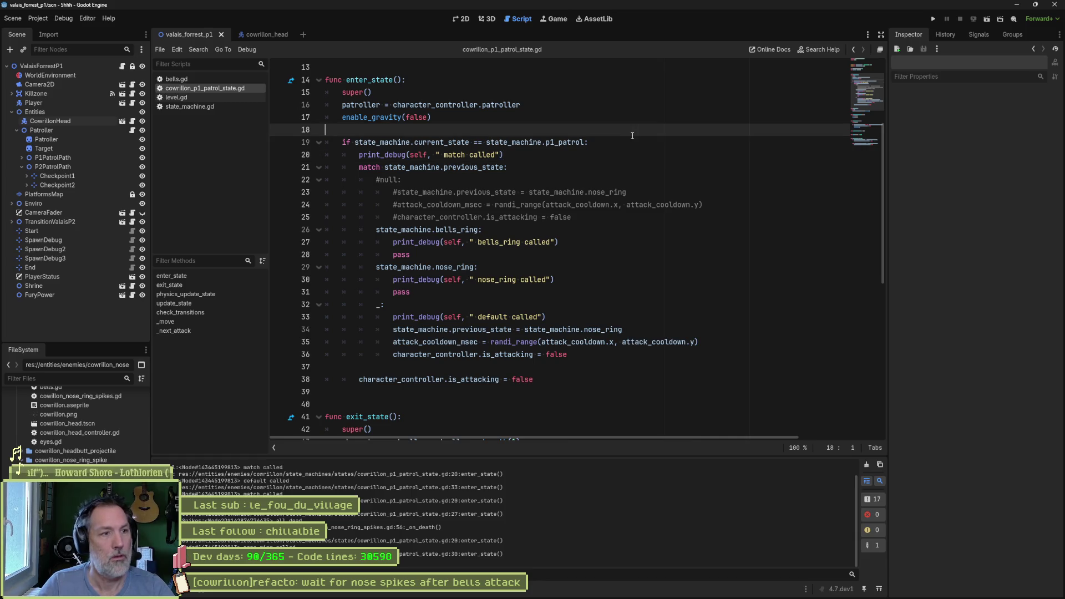
pyautogui.press('Return')
pyautogui.write('#')
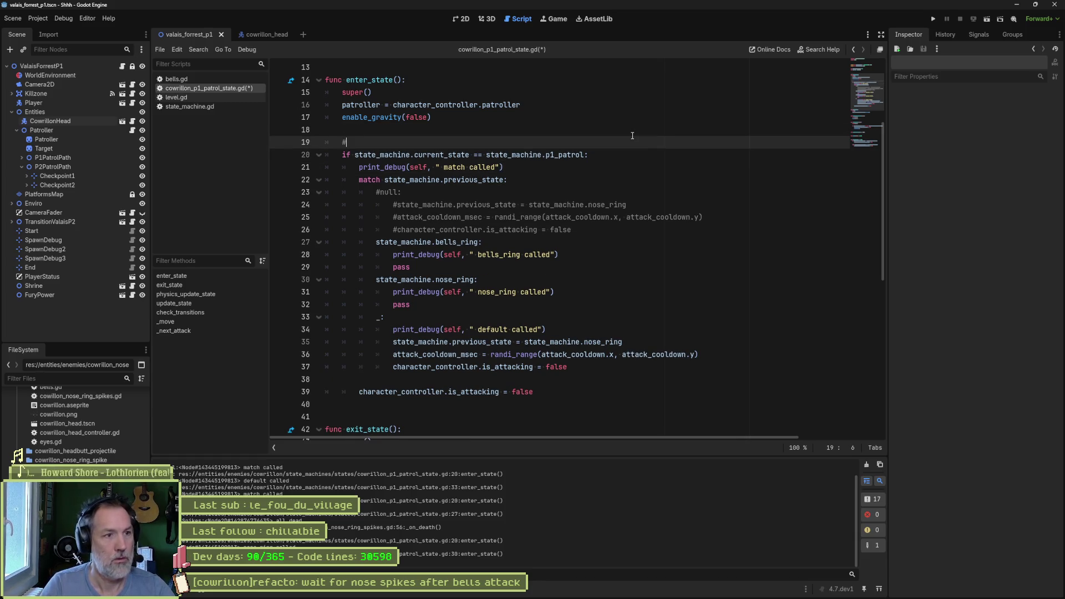
pyautogui.write(' to avoid m')
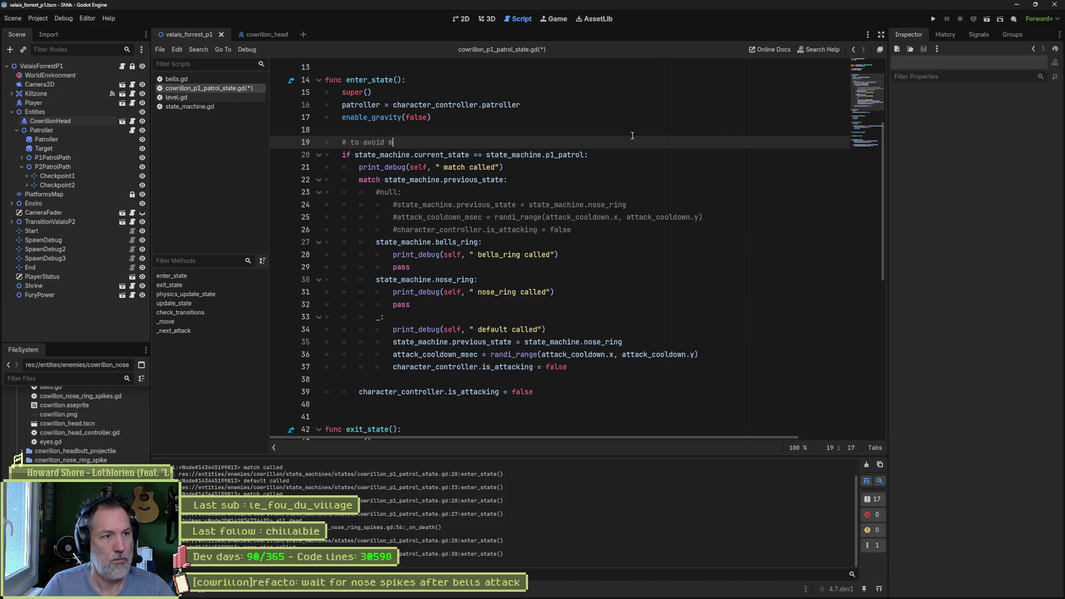
pyautogui.write('ultiple calls fr')
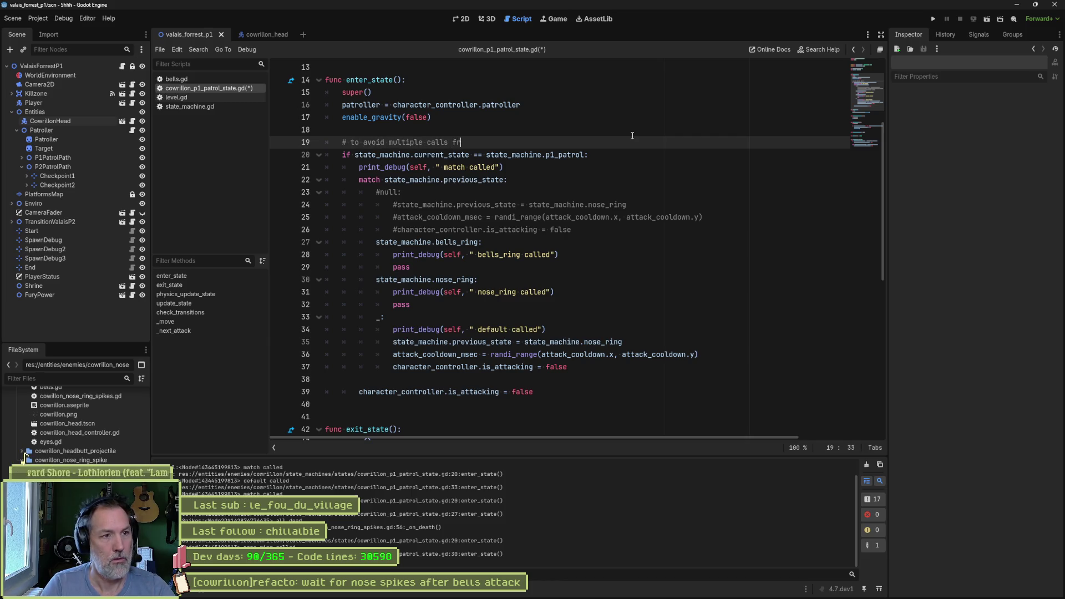
pyautogui.write('om sublclasses')
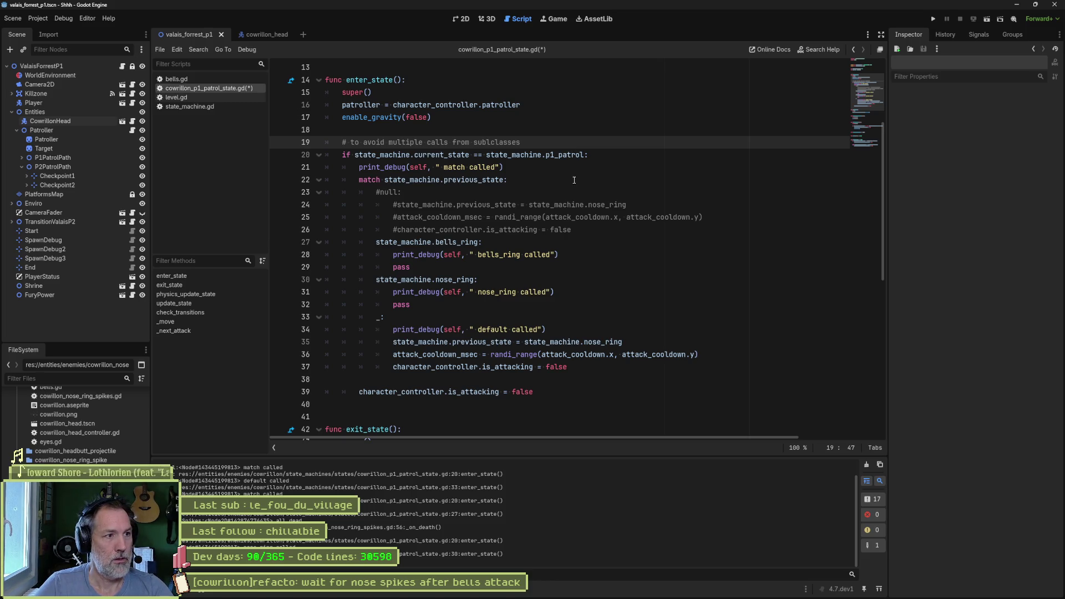
pyautogui.click(274, 35)
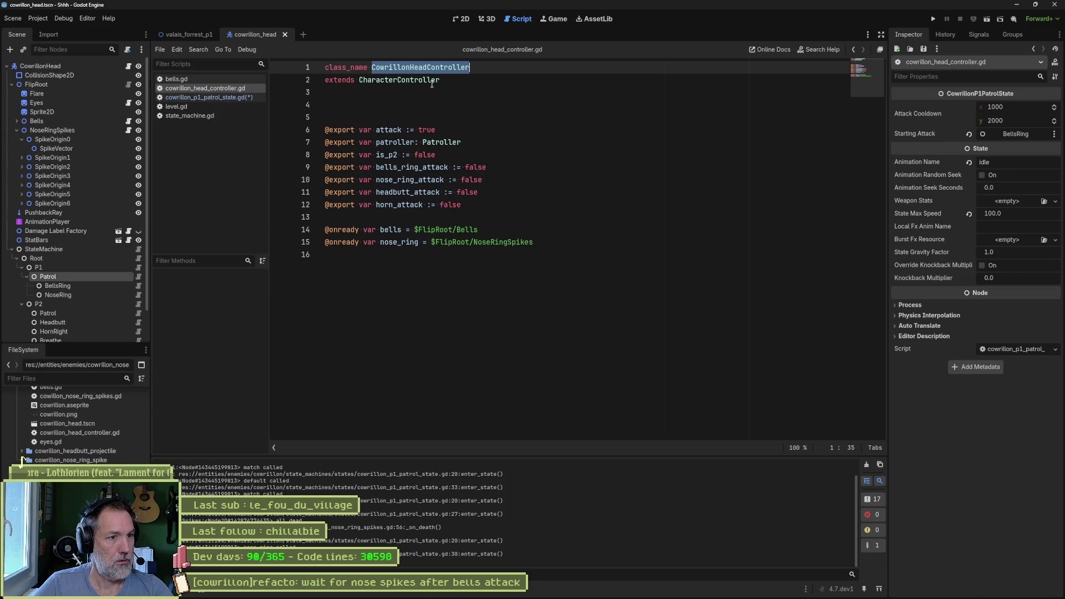
# Append 'var current_attack: State' to cowrillon_head_controller.gd, save it, and reopen the patrol state script.
pyautogui.click(404, 254)
pyautogui.press('Return')
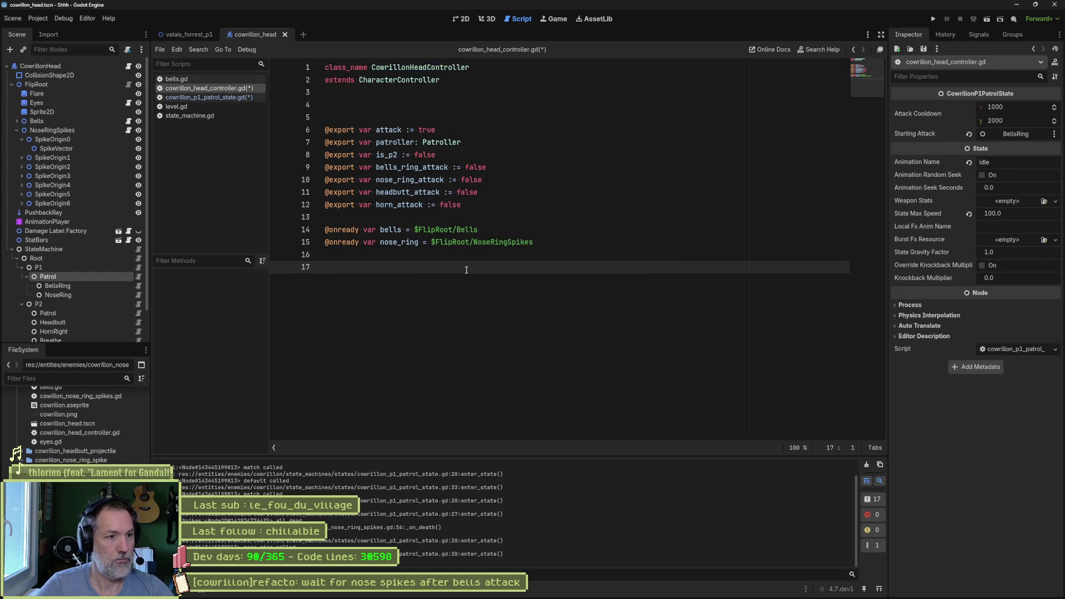
pyautogui.write('var current')
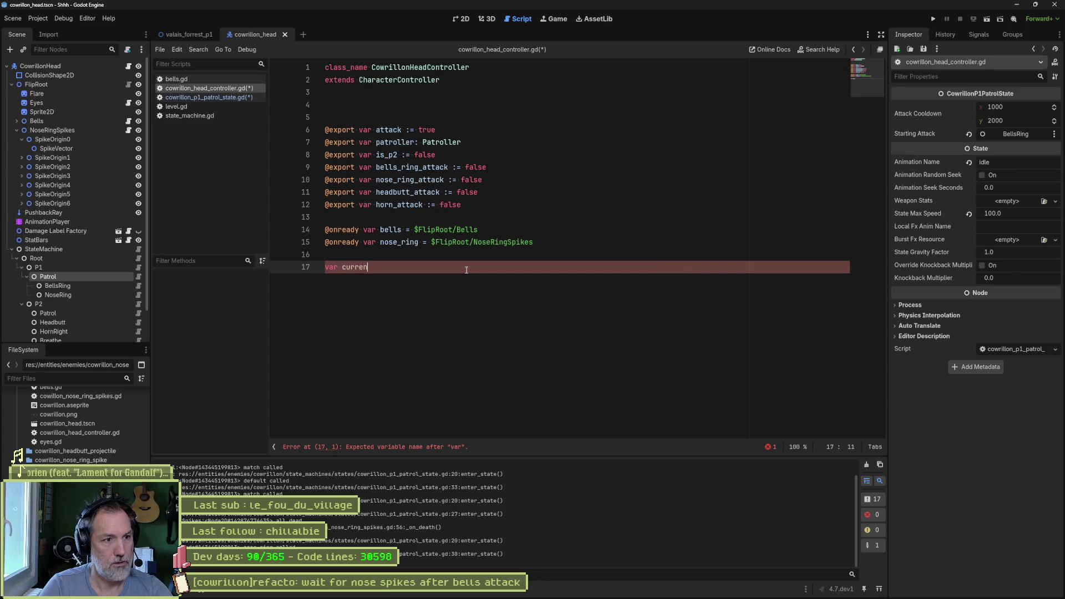
pyautogui.write('_attack')
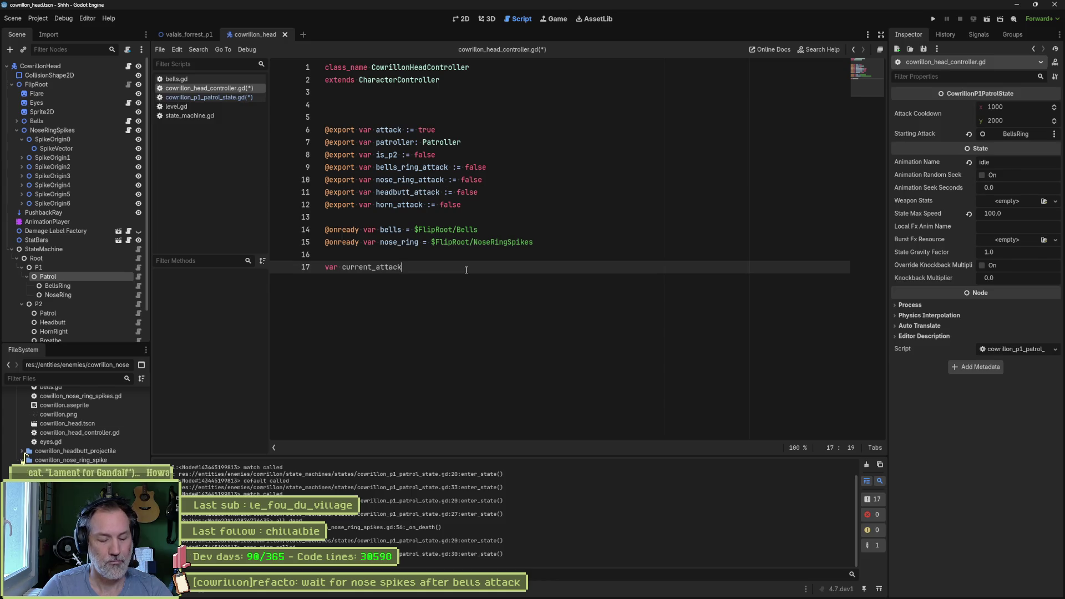
pyautogui.write(': State')
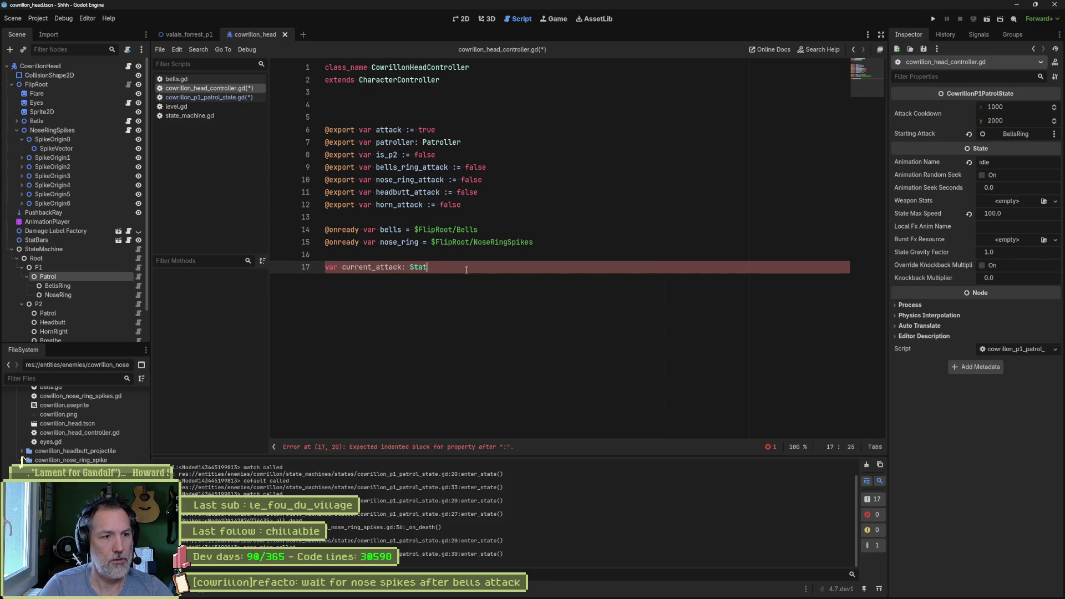
pyautogui.hotkey('ctrl', 's')
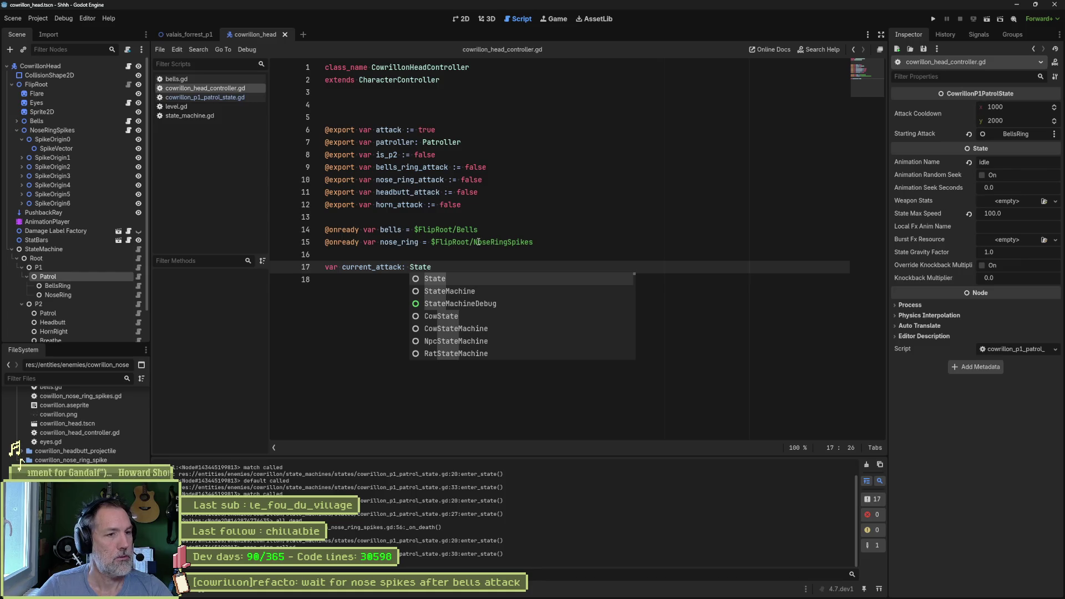
pyautogui.click(204, 97)
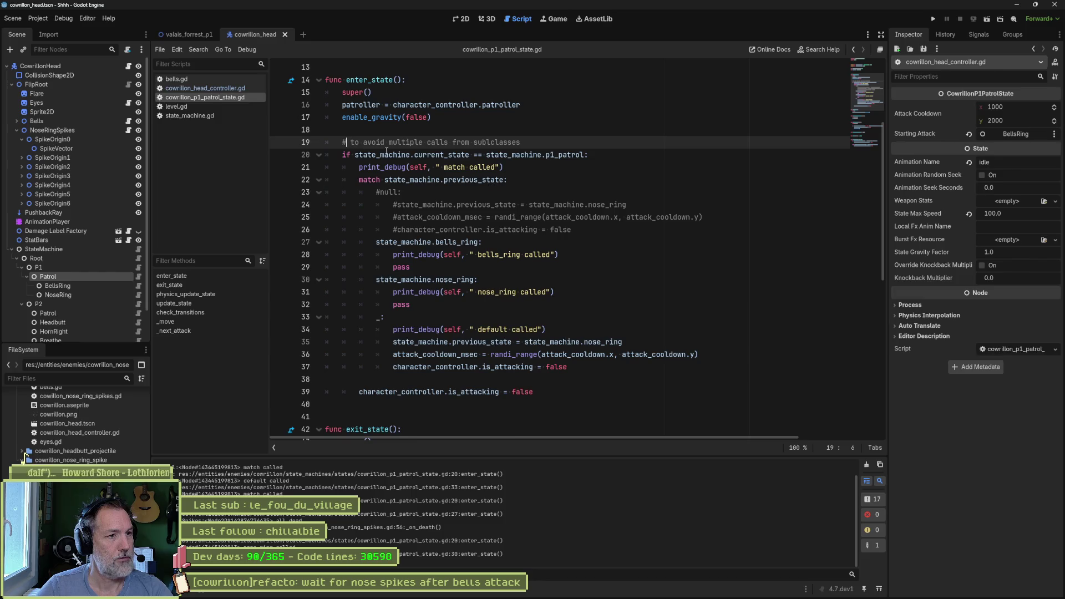
# Remove the p1_patrol guard and make the match use character_controller.current_attack, then save.
pyautogui.hotkey('ctrl', 'shift', 'k')
pyautogui.hotkey('ctrl', 'shift', 'k')
pyautogui.moveTo(420, 142)
pyautogui.mouseDown()
pyautogui.moveTo(422, 280)
pyautogui.moveTo(438, 375)
pyautogui.mouseUp()
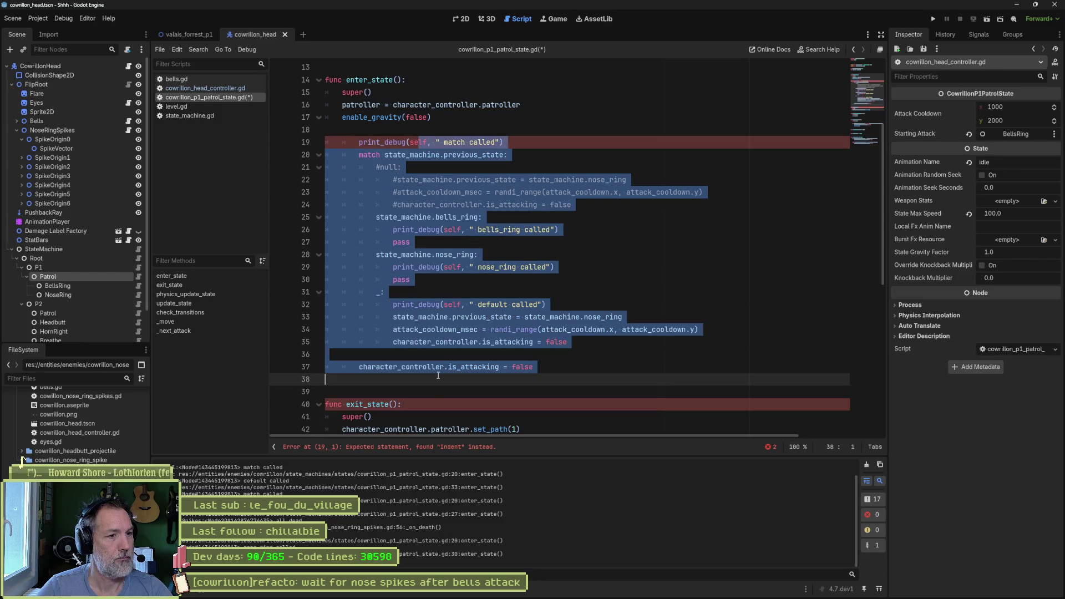
pyautogui.hotkey('shift', 'Tab')
pyautogui.click(440, 142)
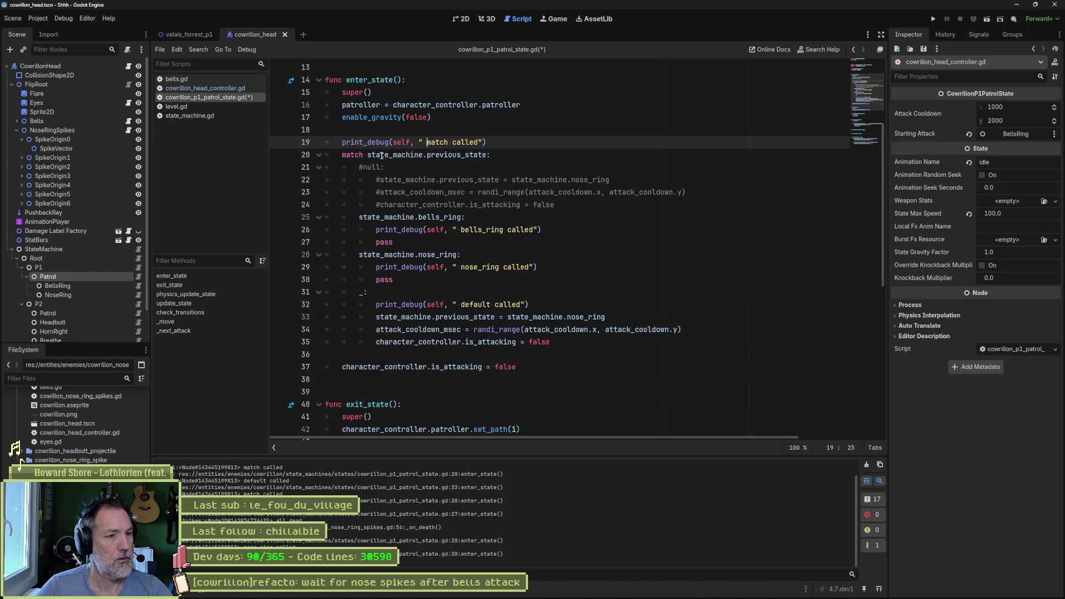
pyautogui.doubleClick(382, 155)
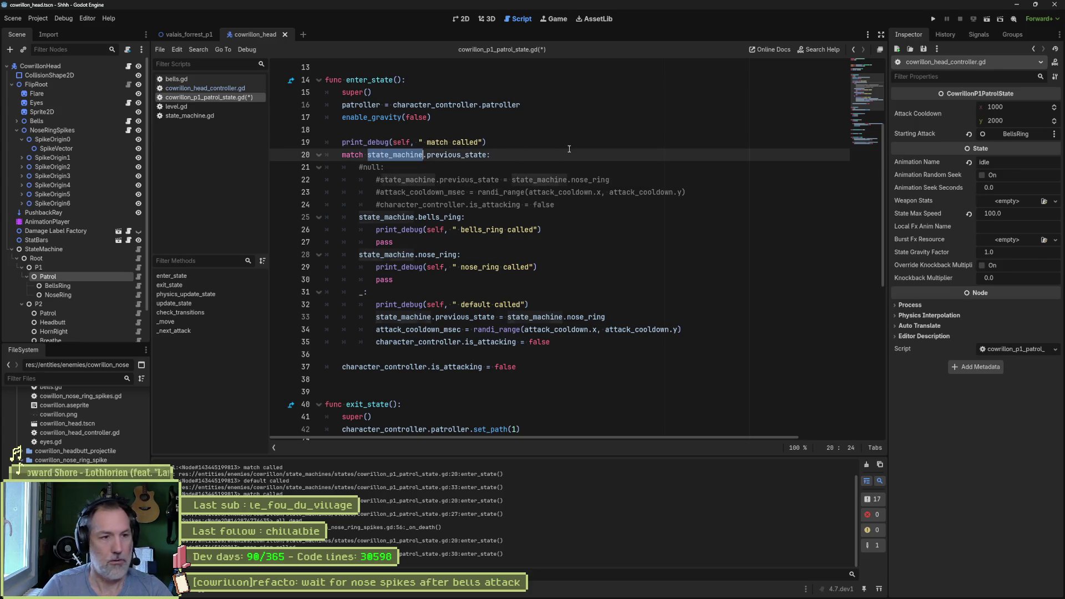
pyautogui.write('char')
pyautogui.press('Return')
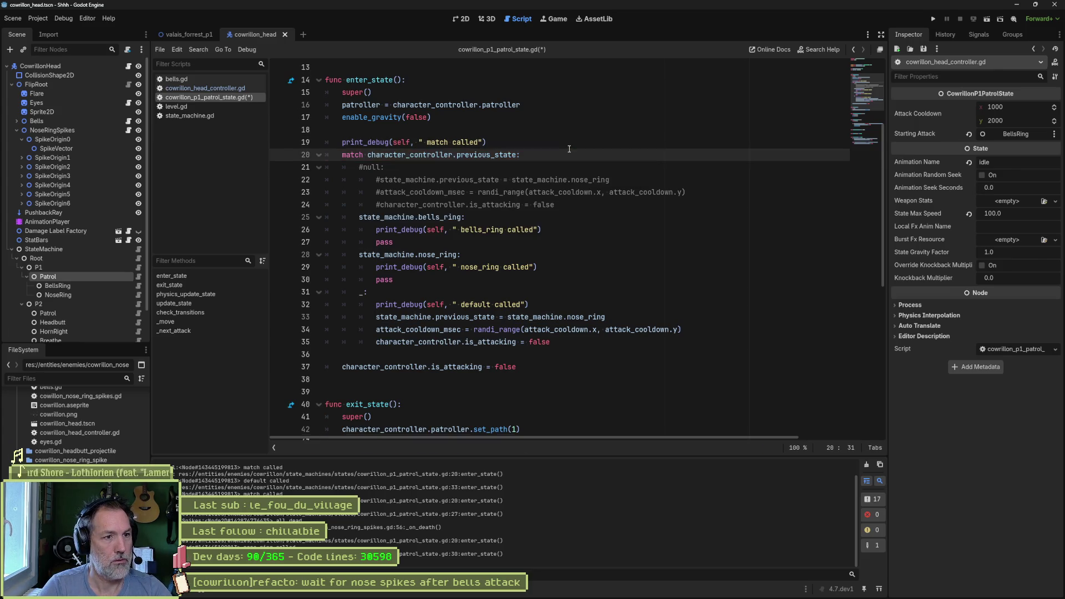
pyautogui.press('Right')
pyautogui.hotkey('ctrl', 'Delete')
pyautogui.write('a')
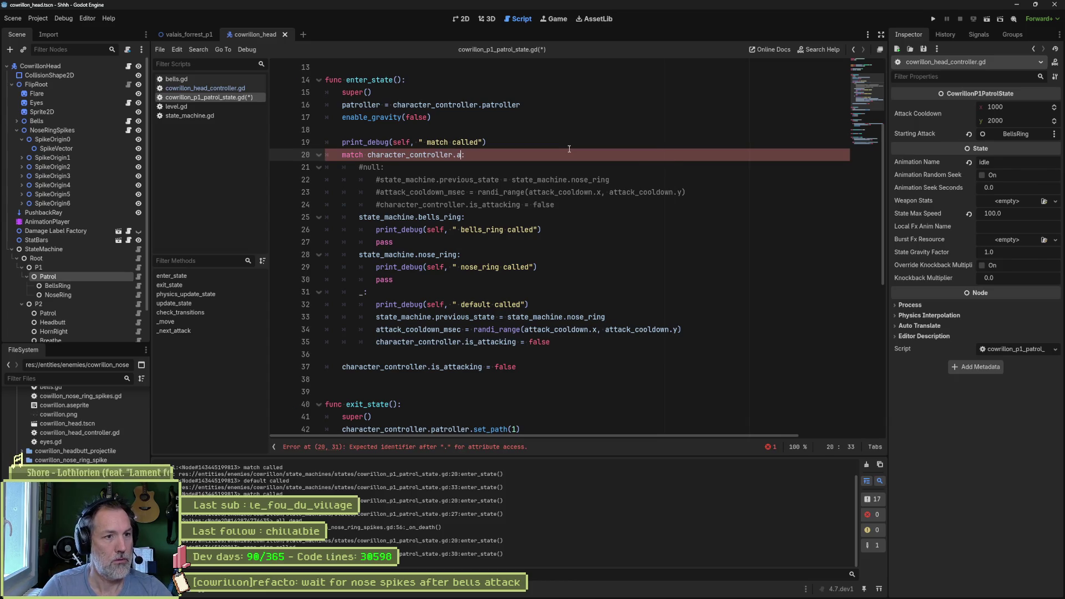
pyautogui.press('BackSpace')
pyautogui.write('current_attack')
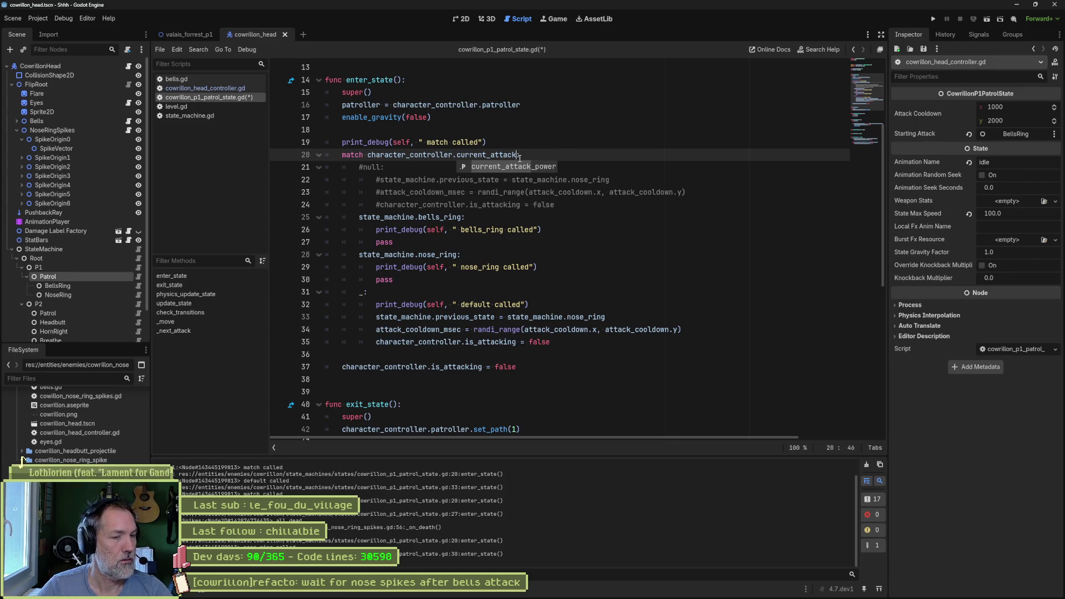
pyautogui.hotkey('ctrl', 's')
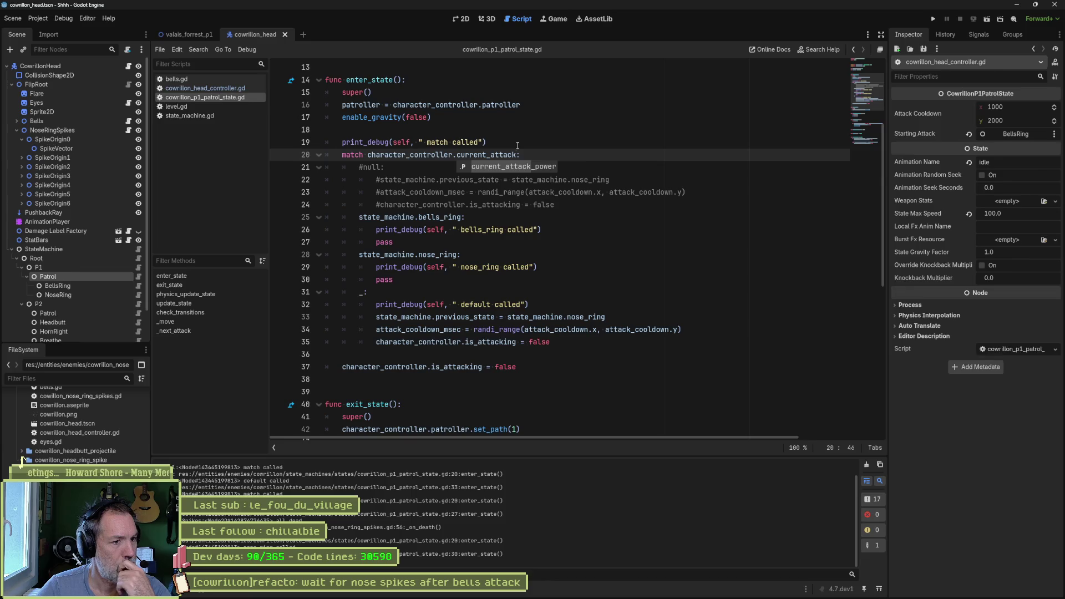
# Undo the match rewrite in the patrol script and the current_attack variable in the head controller.
pyautogui.hotkey('ctrl', 'BackSpace')
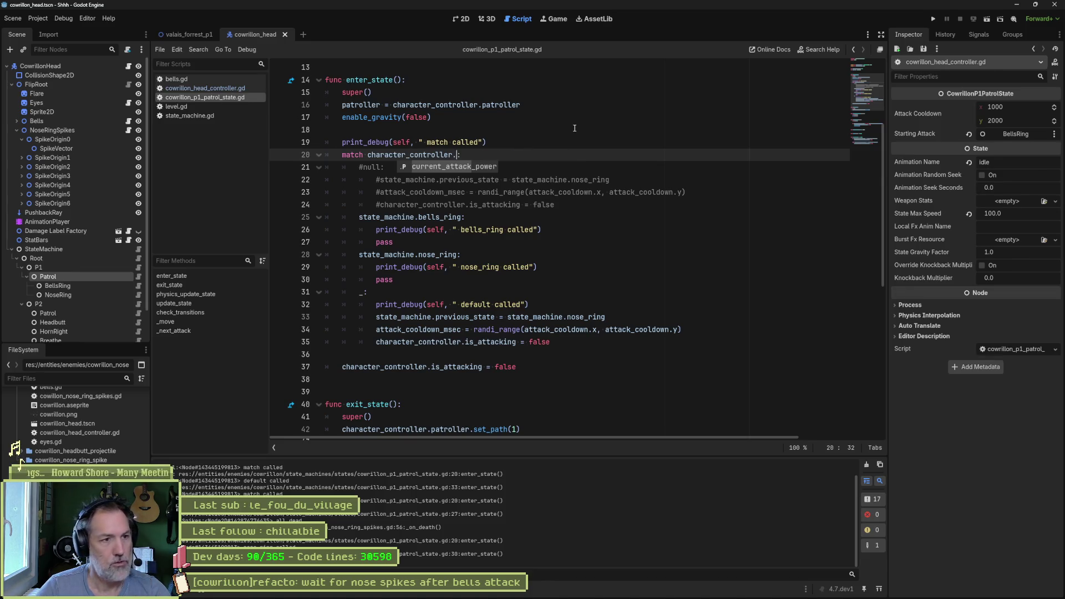
pyautogui.hotkey('ctrl', 'z')
pyautogui.hotkey('ctrl', 'z')
pyautogui.hotkey('ctrl', 'z')
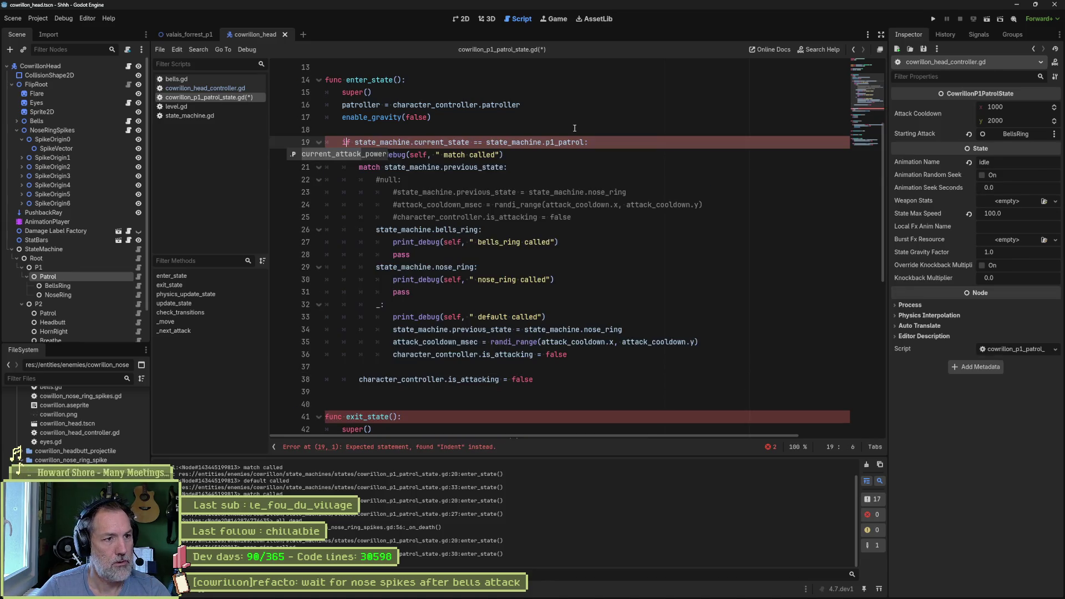
pyautogui.hotkey('ctrl', 'z')
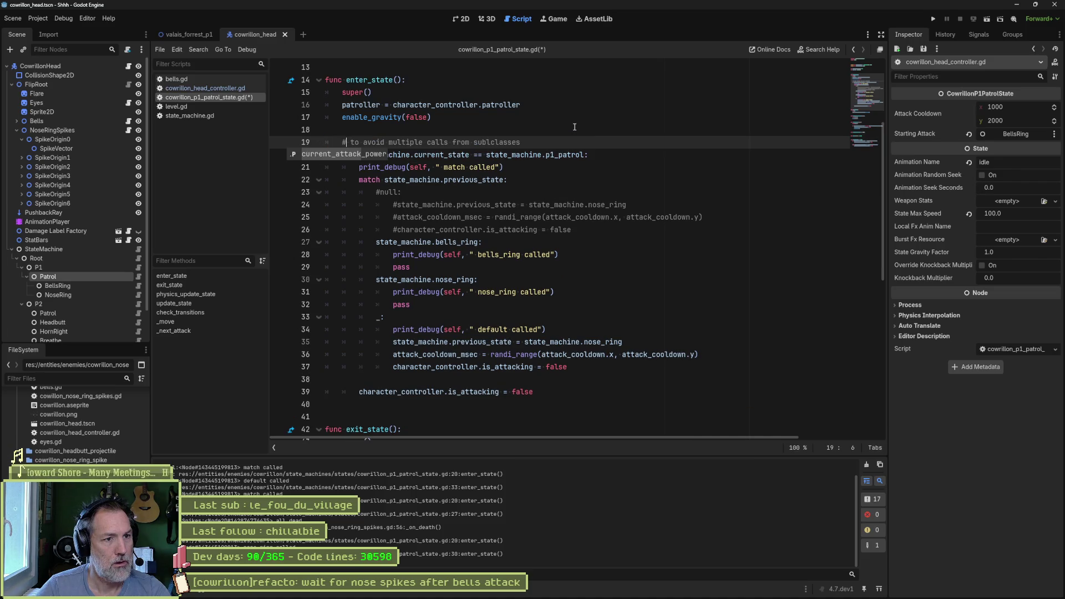
pyautogui.click(208, 88)
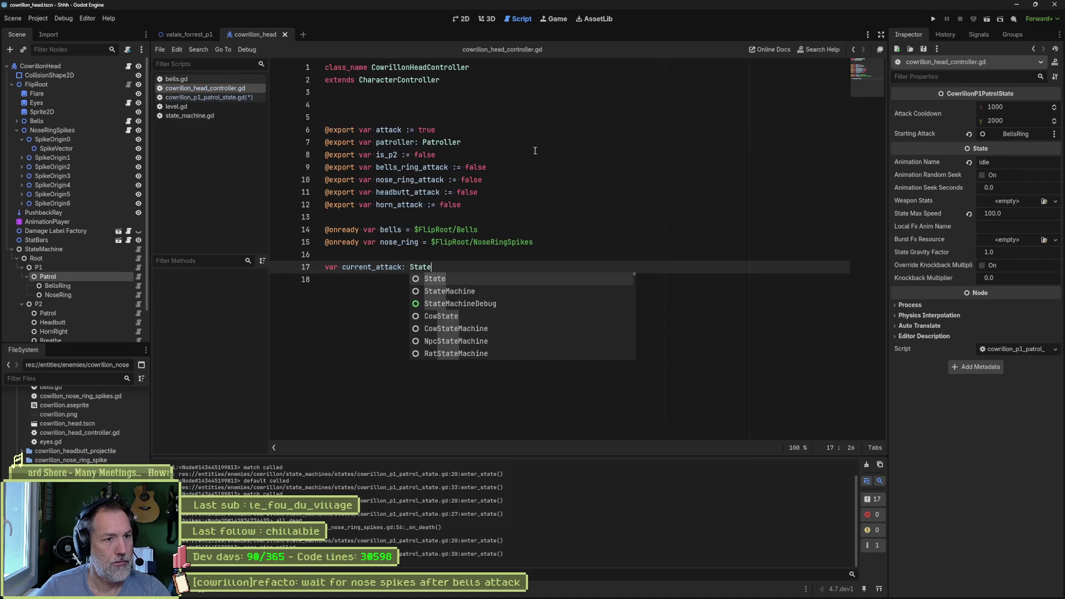
pyautogui.hotkey('ctrl', 'z')
pyautogui.hotkey('ctrl', 'z')
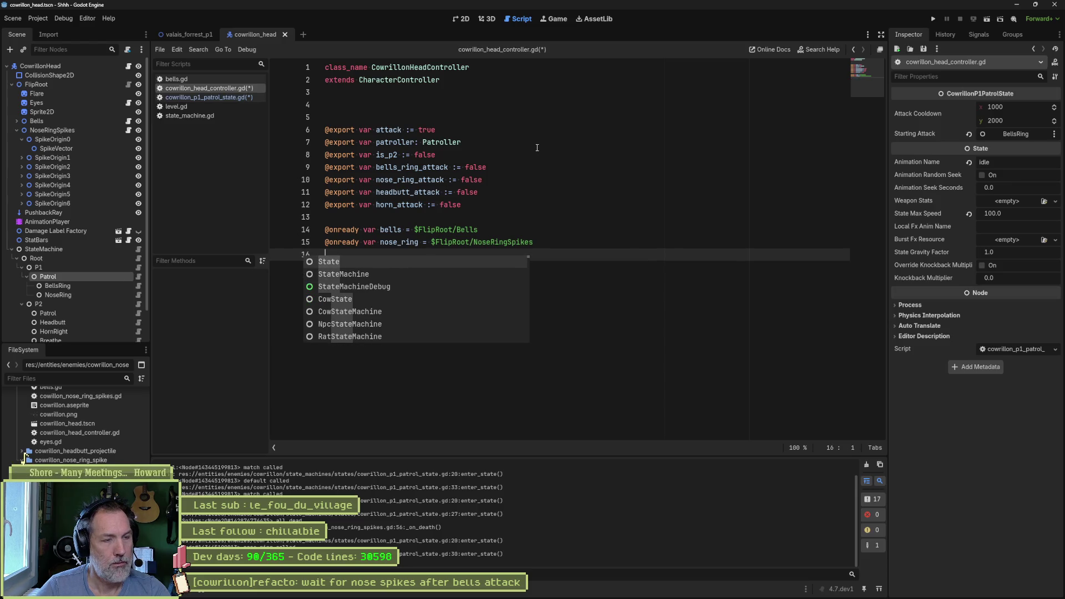
pyautogui.click(185, 35)
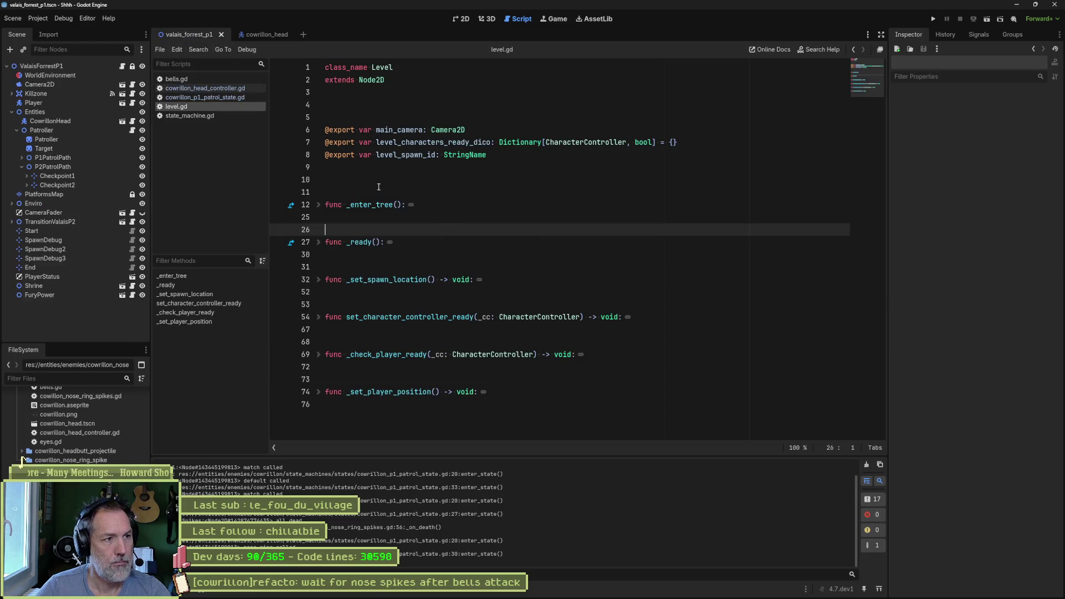
pyautogui.click(200, 96)
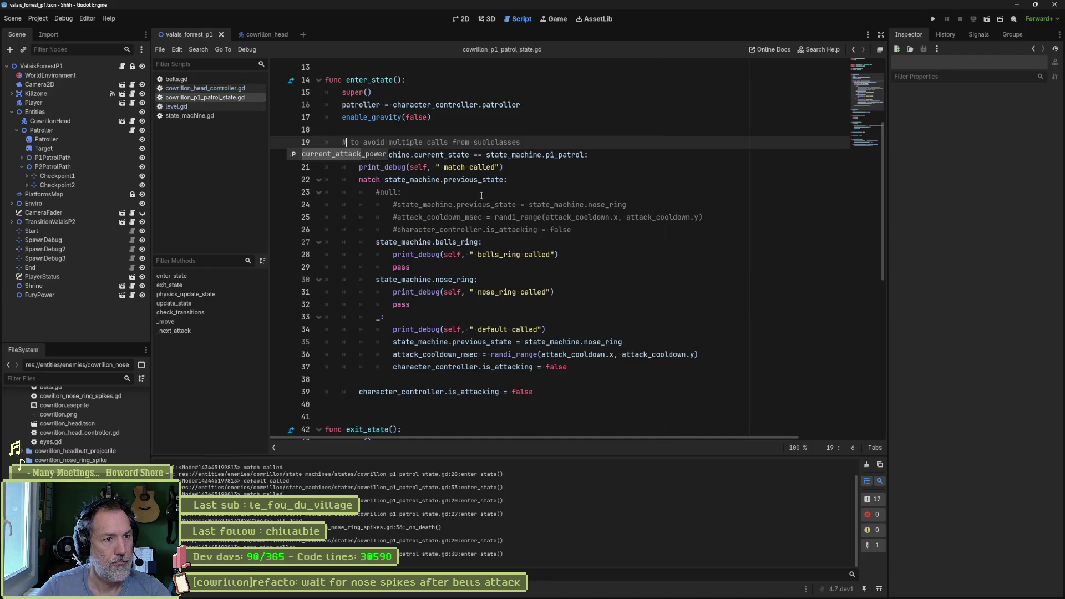
# Delete the commented null branch, label the default case '# null & p1_patrol', and save.
pyautogui.moveTo(593, 231); pyautogui.dragTo(595, 179)
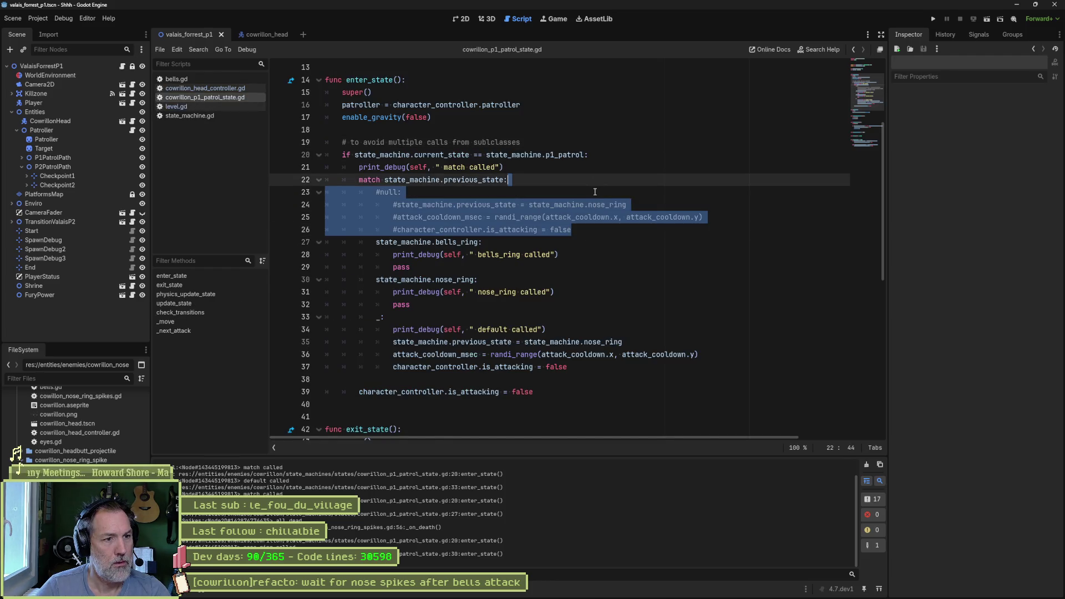
pyautogui.press('BackSpace')
pyautogui.click(492, 267)
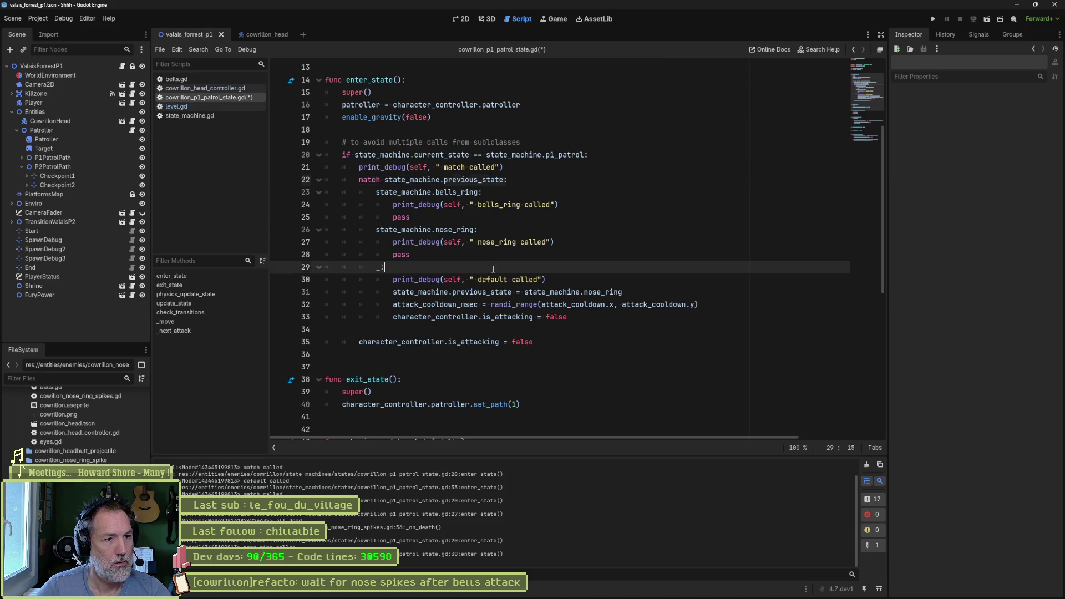
pyautogui.write("'")
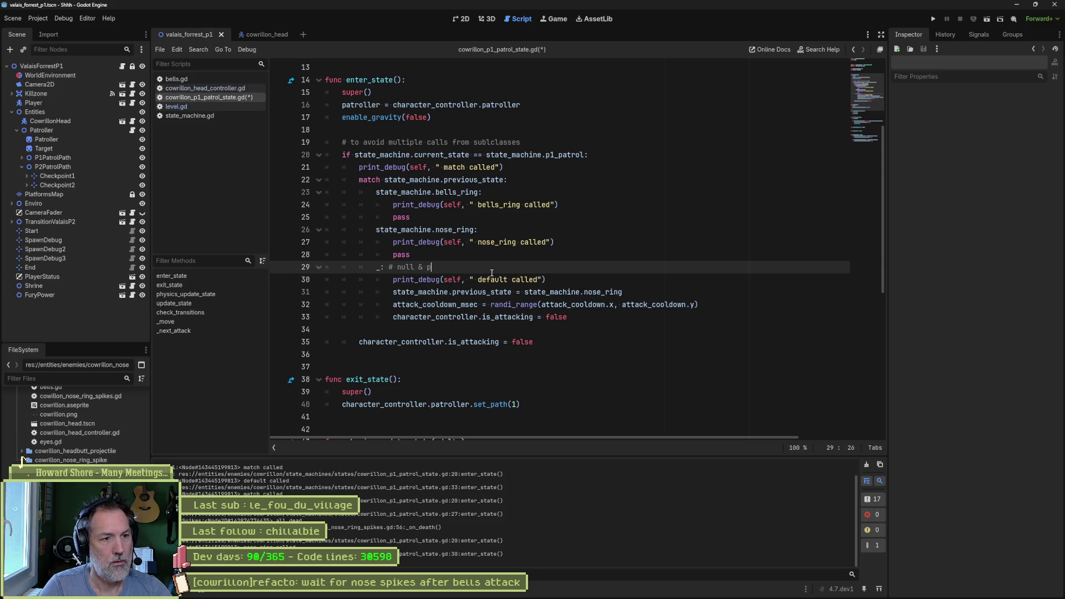
pyautogui.write(' atro')
pyautogui.write('state')
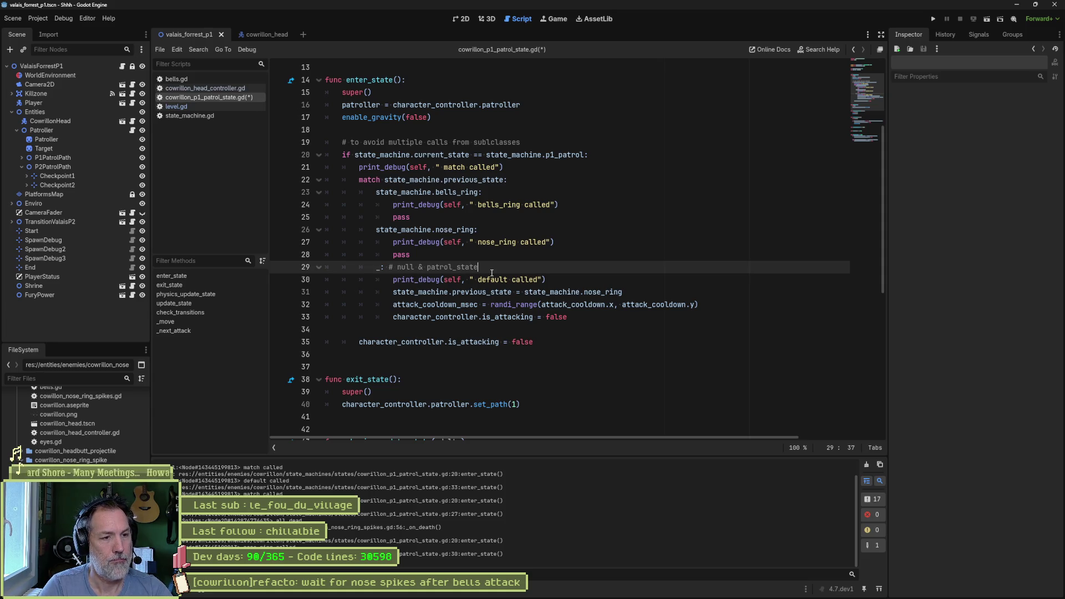
pyautogui.press('BackSpace')
pyautogui.press('BackSpace')
pyautogui.press('BackSpace')
pyautogui.write('1_patro')
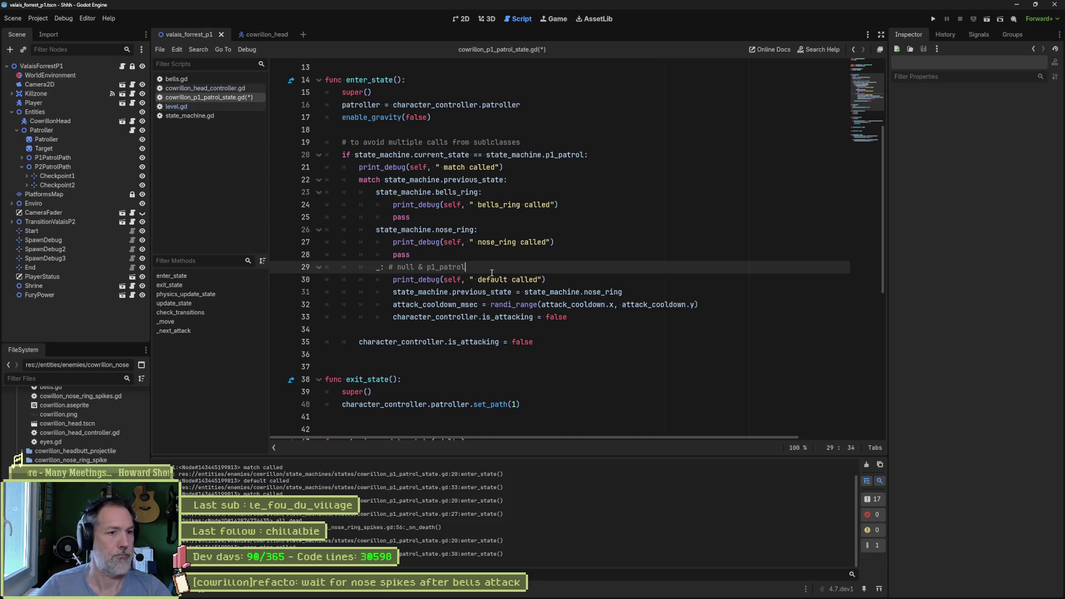
pyautogui.hotkey('ctrl', 's')
# Delete the four print_debug lines from the match branches.
pyautogui.click(497, 343)
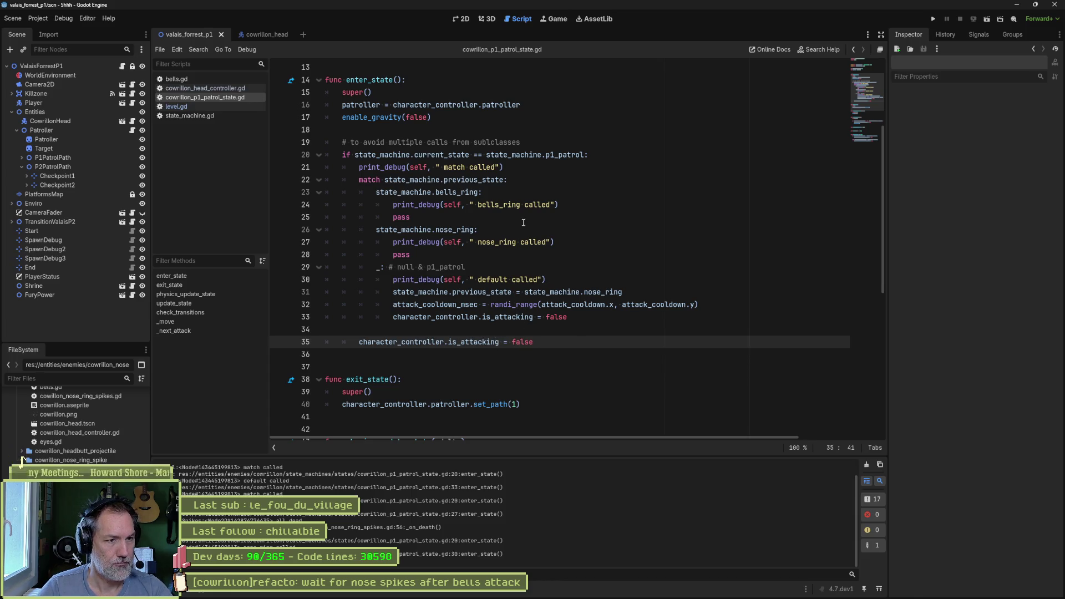
pyautogui.click(503, 167)
pyautogui.hotkey('ctrl', 'shift', 'k')
pyautogui.click(511, 192)
pyautogui.hotkey('ctrl', 'shift', 'k')
pyautogui.click(550, 217)
pyautogui.hotkey('ctrl', 'shift', 'k')
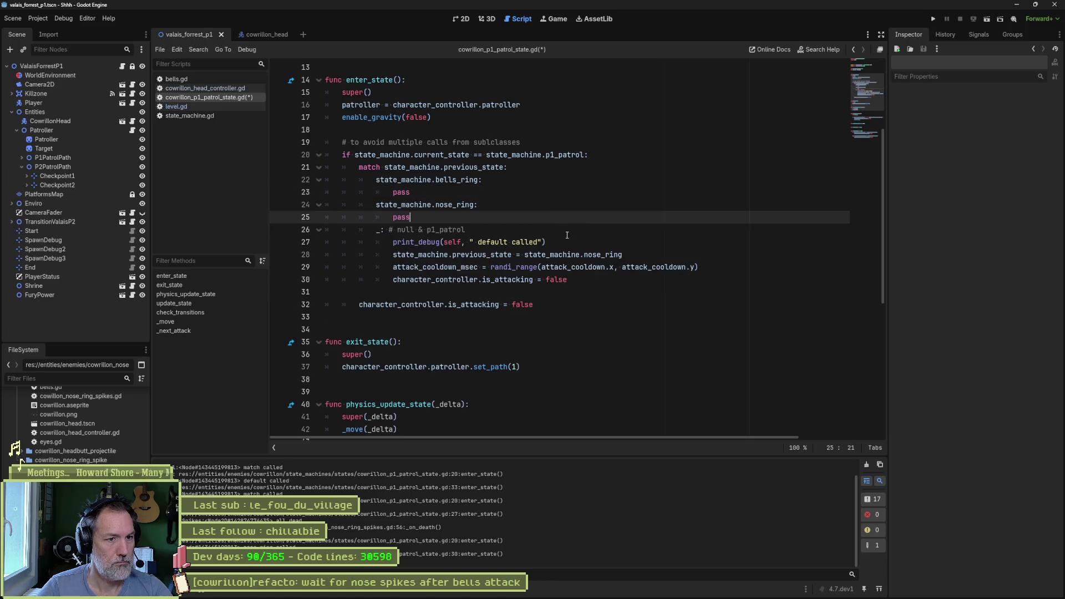
pyautogui.click(566, 241)
pyautogui.hotkey('ctrl', 'shift', 'k')
pyautogui.click(525, 217)
# Add blank lines between the bells_ring and nose_ring branches and save.
pyautogui.press('Return')
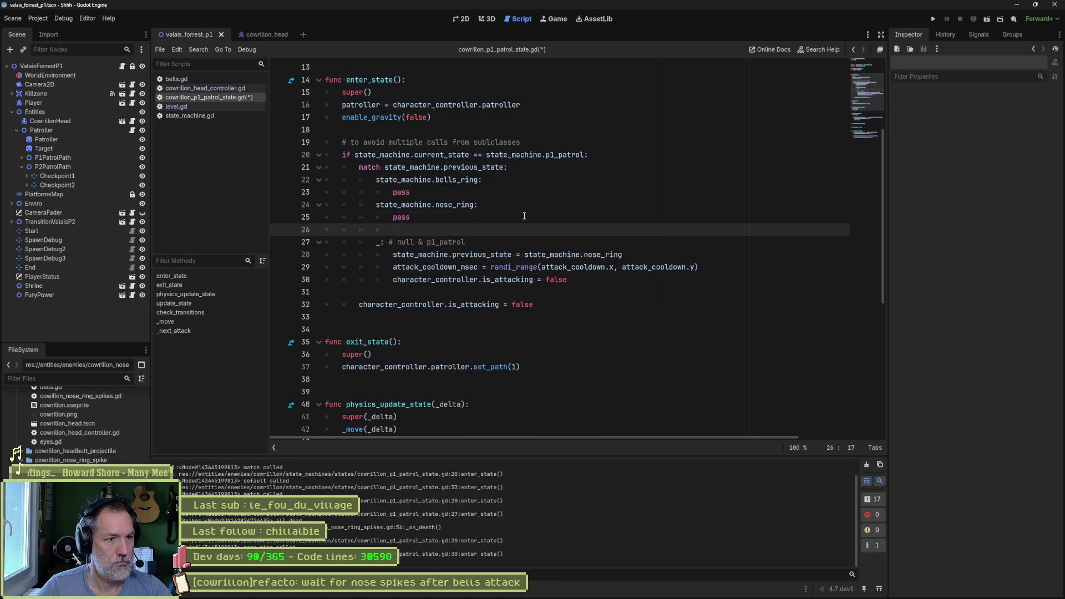
pyautogui.press('Up')
pyautogui.press('Up')
pyautogui.hotkey('ctrl', 'shift', 'Return')
pyautogui.hotkey('ctrl', 's')
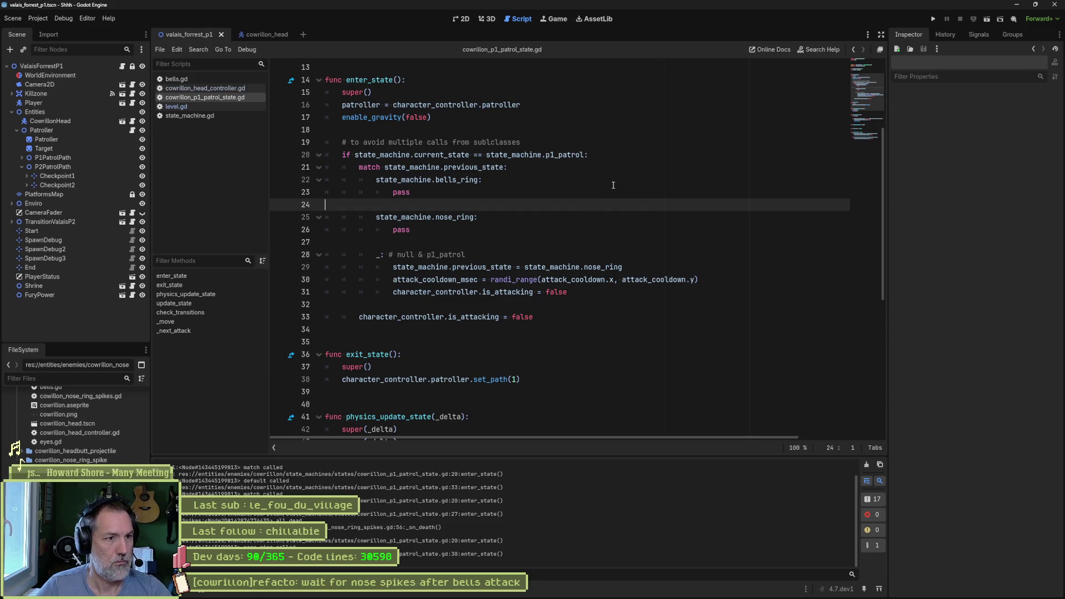
# Copy the default branch's cooldown and is_attacking lines into the branches, drop bells_ring's previous_state line, and run the scene.
pyautogui.doubleClick(442, 155)
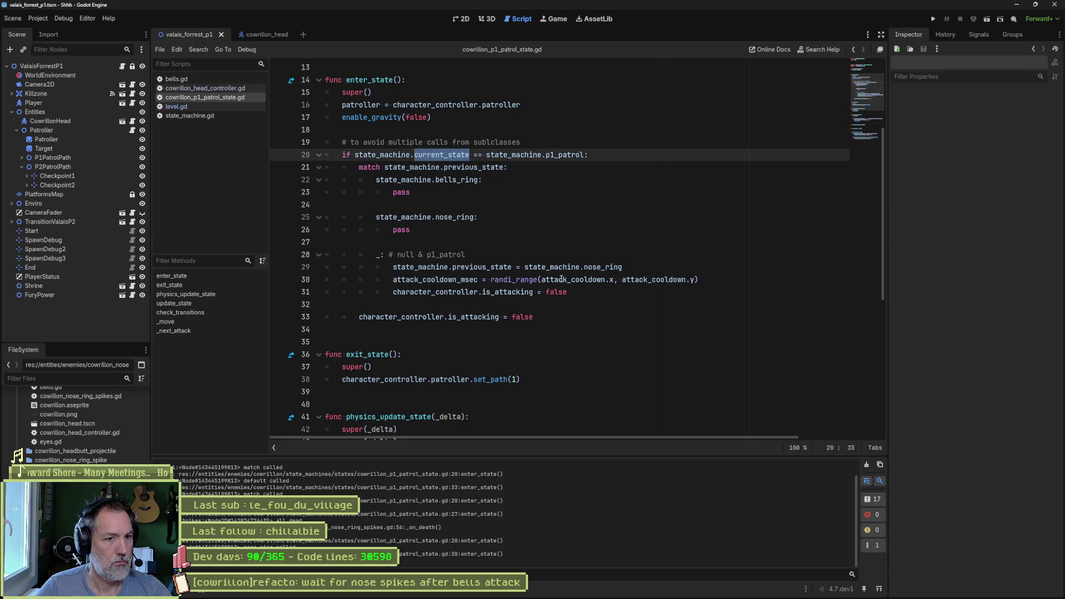
pyautogui.moveTo(572, 292); pyautogui.dragTo(573, 260)
pyautogui.hotkey('ctrl', 'c')
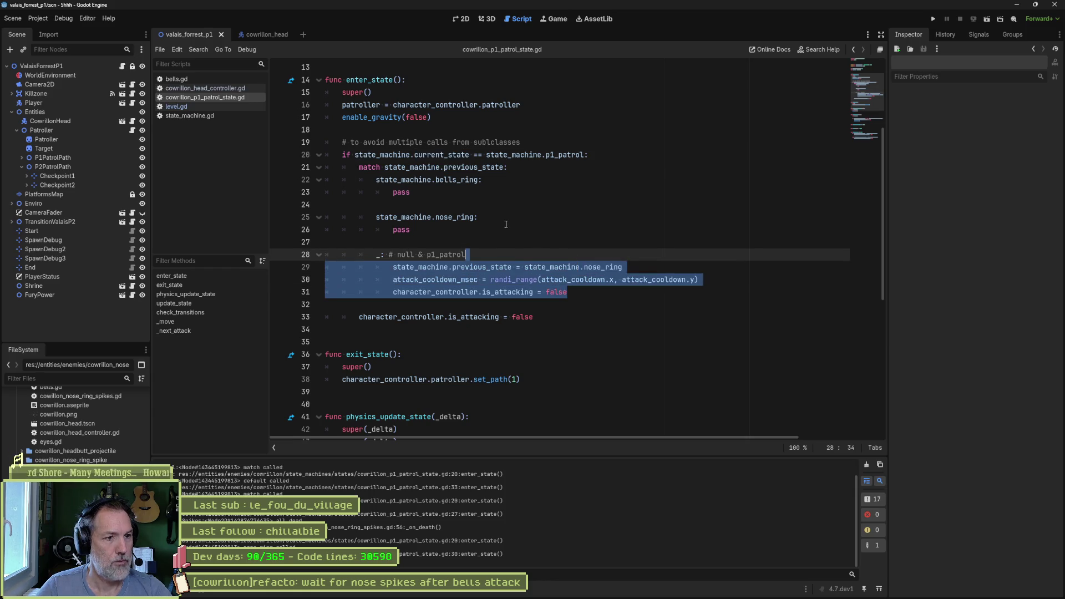
pyautogui.moveTo(507, 230); pyautogui.dragTo(507, 187)
pyautogui.hotkey('ctrl', 'v')
pyautogui.hotkey('ctrl', 'v')
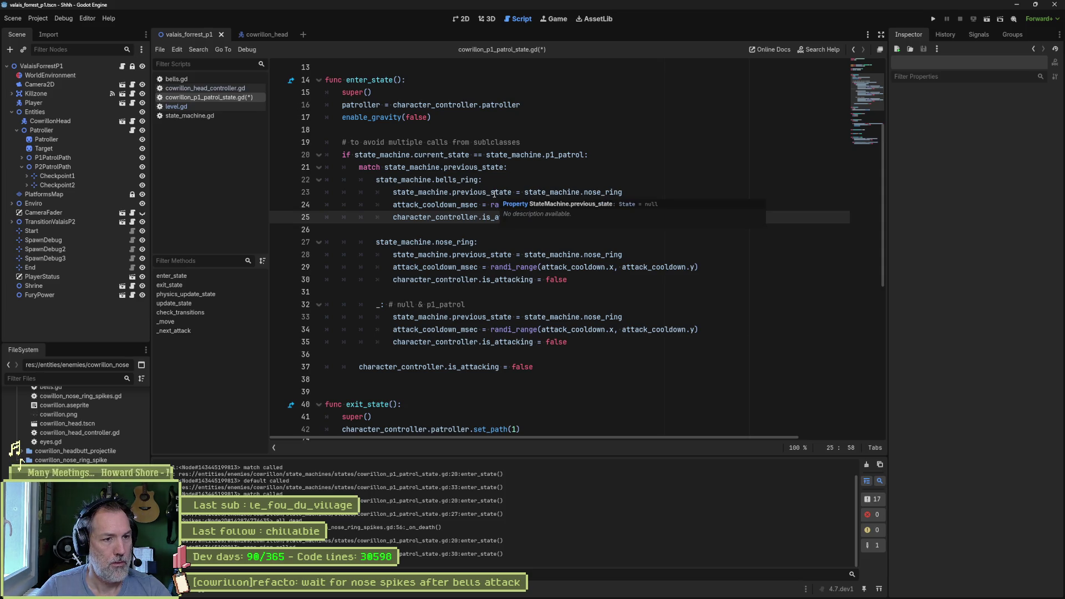
pyautogui.click(493, 193)
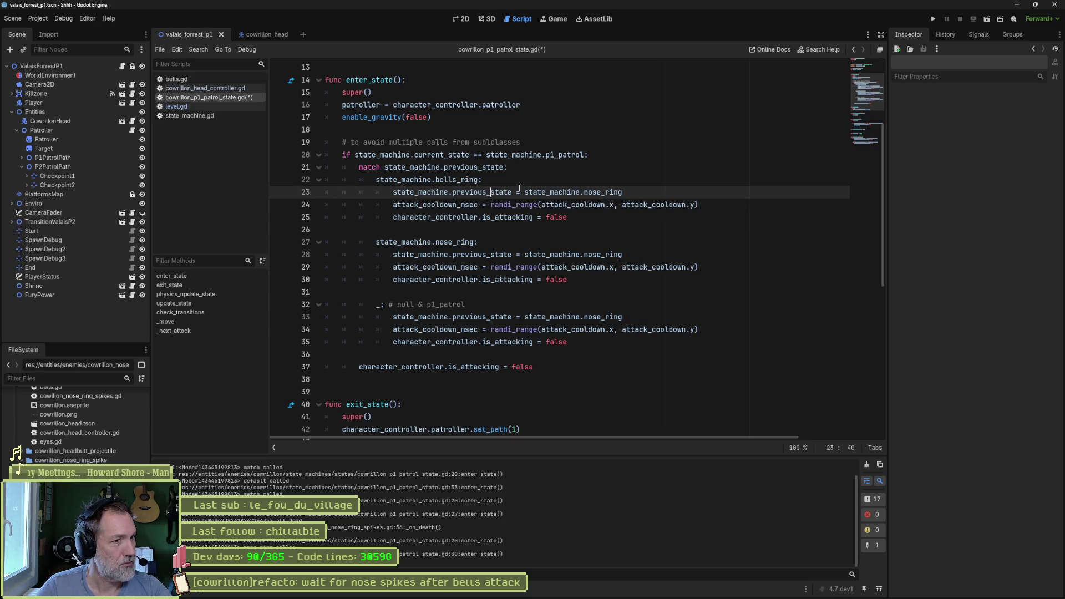
pyautogui.hotkey('ctrl', 'shift', 'k')
pyautogui.click(512, 242)
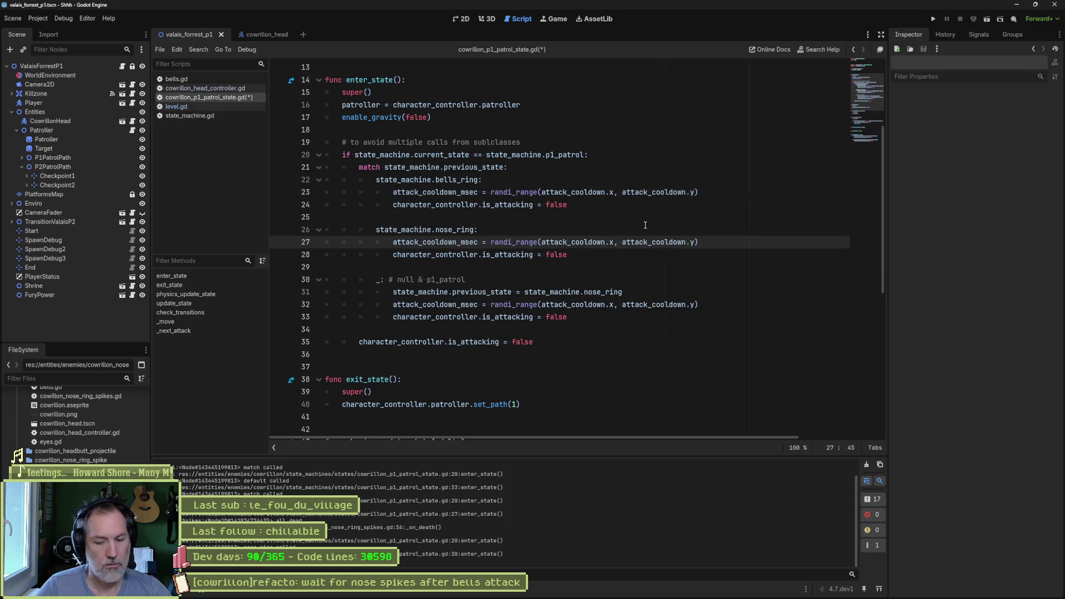
pyautogui.press('F6')
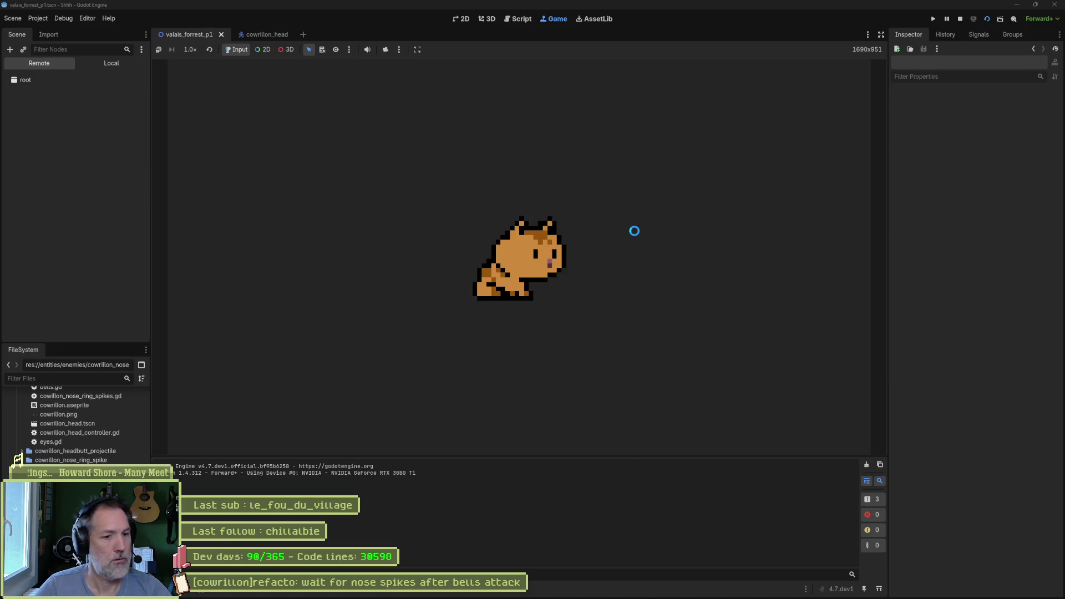
# Move the player left under the boss through its bell and nose-ring attacks, then stop with F8.
pyautogui.press('Left')
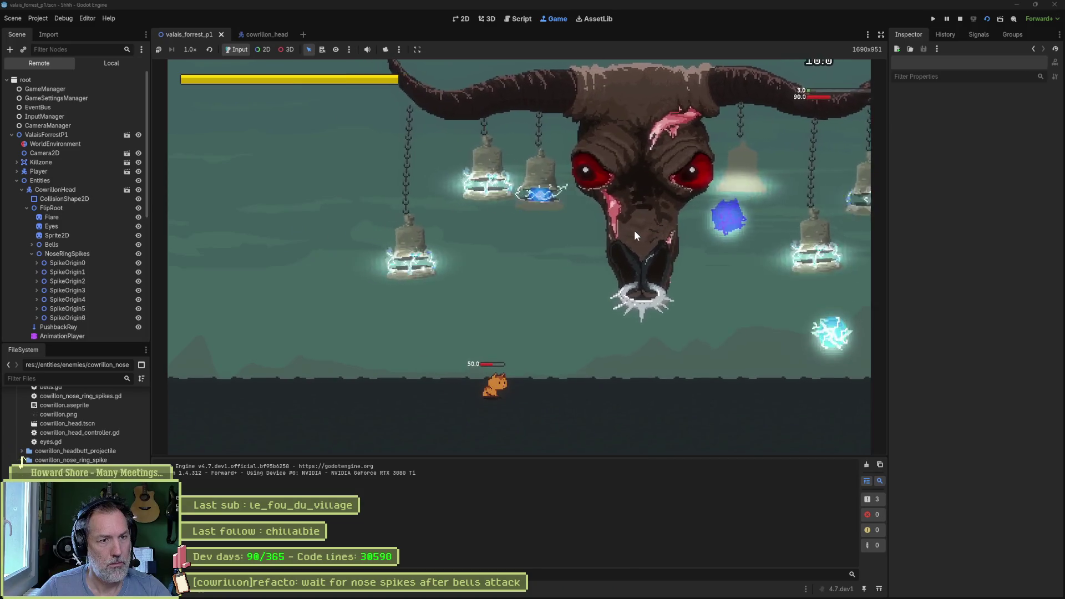
pyautogui.press('Left')
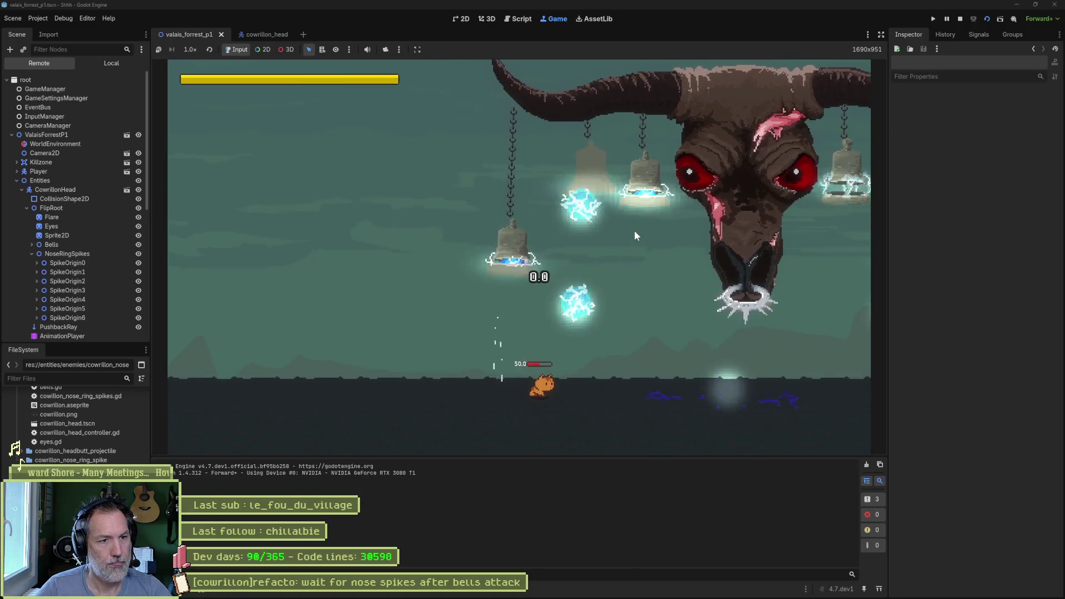
pyautogui.press('Left')
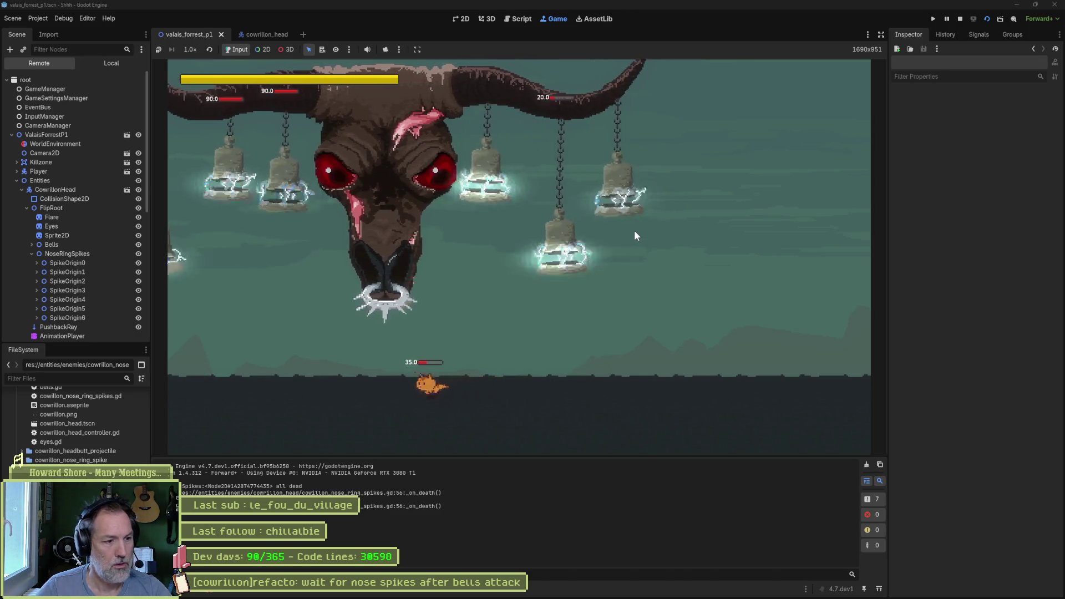
pyautogui.press('F8')
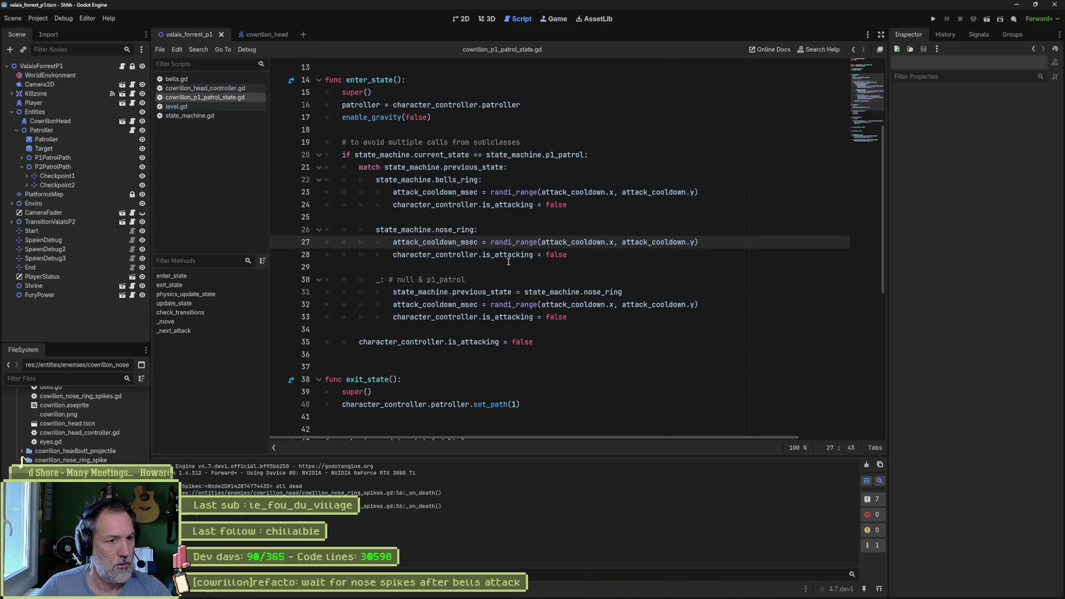
# Try removing the trailing is_attacking = false line, undo it, and highlight is_attacking usages.
pyautogui.click(360, 343)
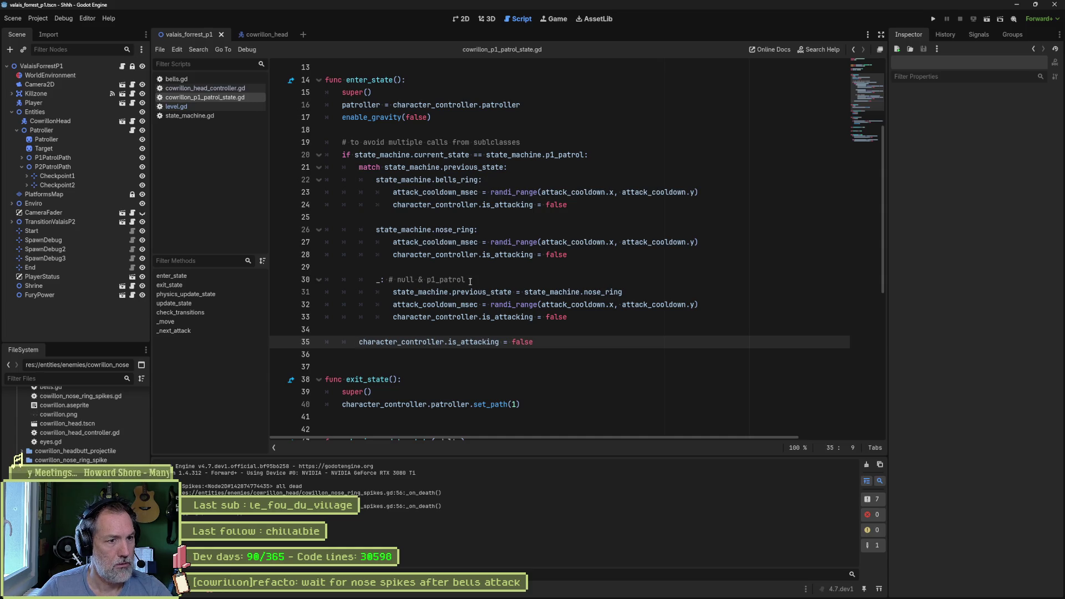
pyautogui.moveTo(470, 281); pyautogui.dragTo(479, 317)
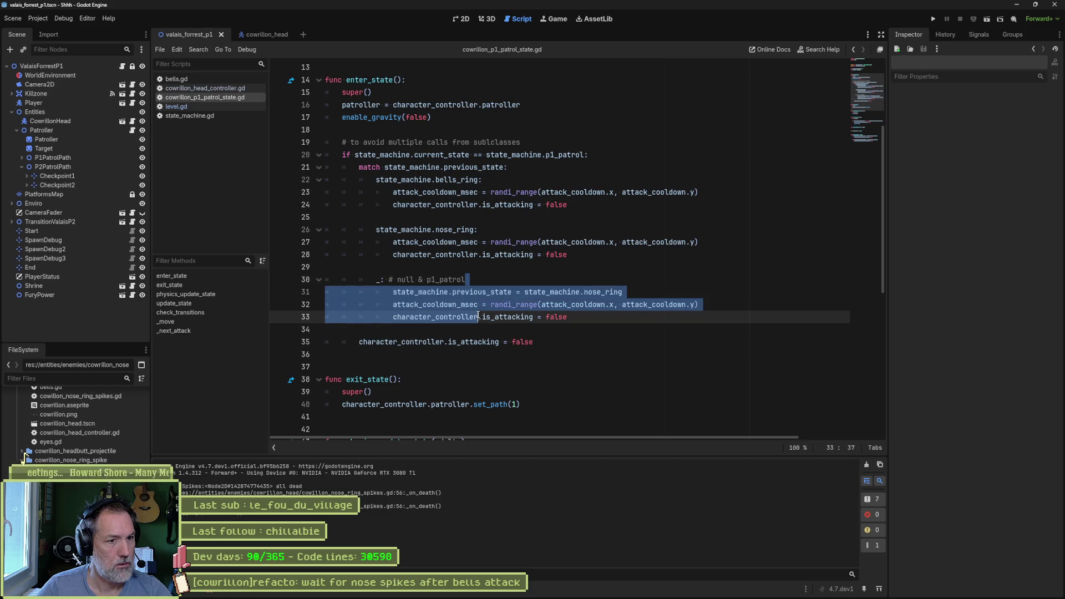
pyautogui.hotkey('ctrl', 'z')
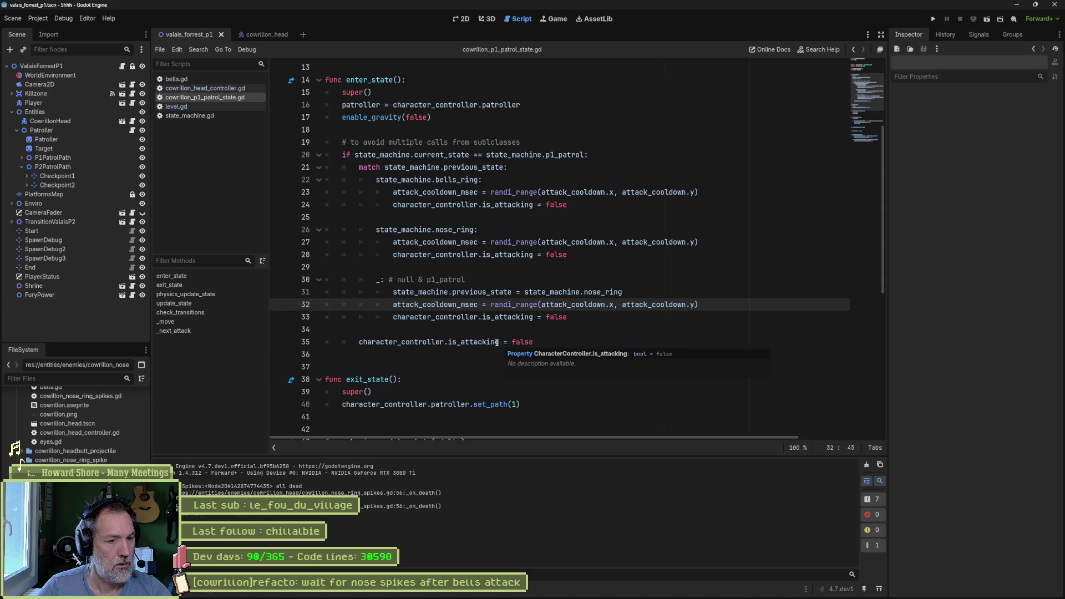
pyautogui.click(499, 342)
pyautogui.hotkey('ctrl', 'x')
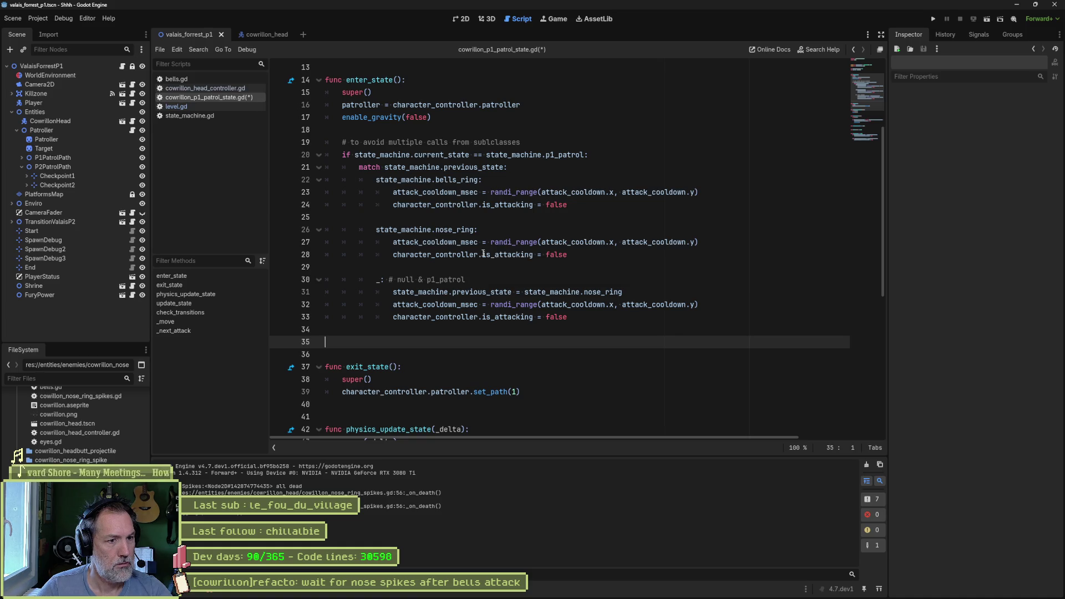
pyautogui.hotkey('ctrl', 'z')
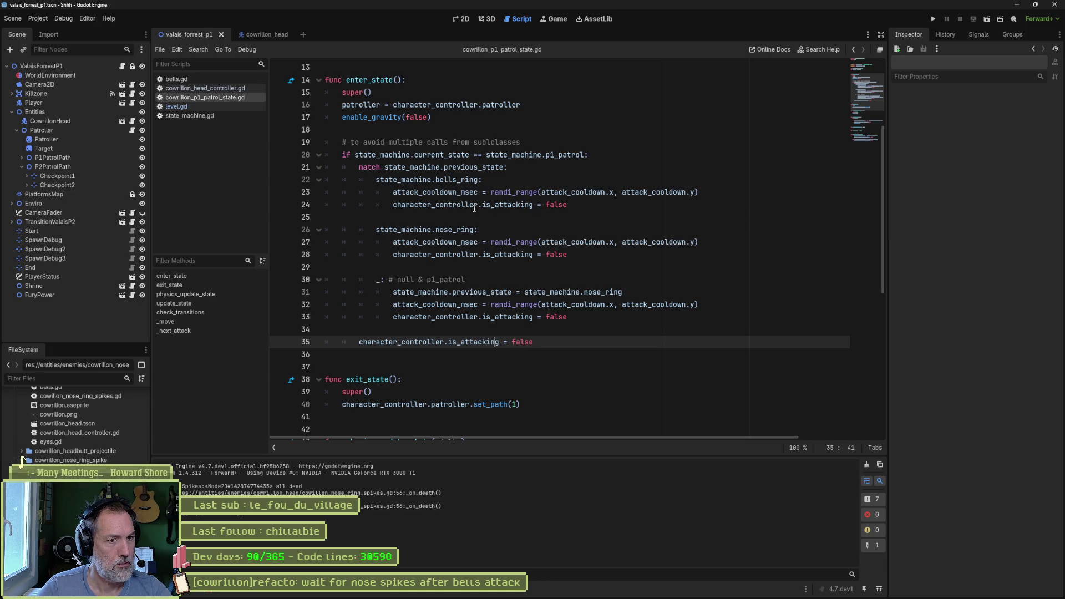
pyautogui.doubleClick(501, 205)
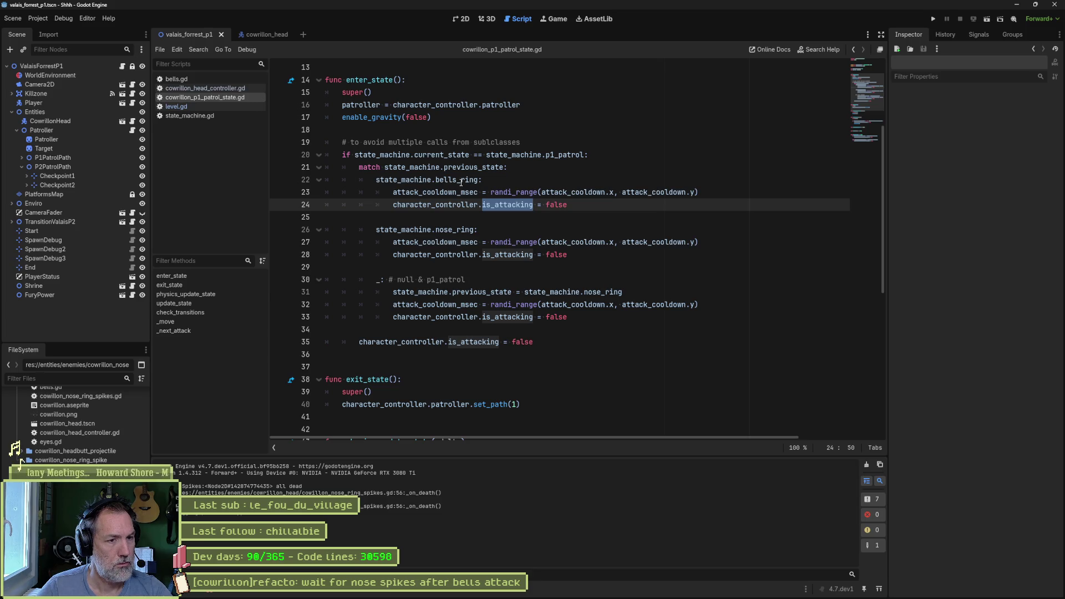
pyautogui.click(471, 206)
pyautogui.moveTo(466, 206)
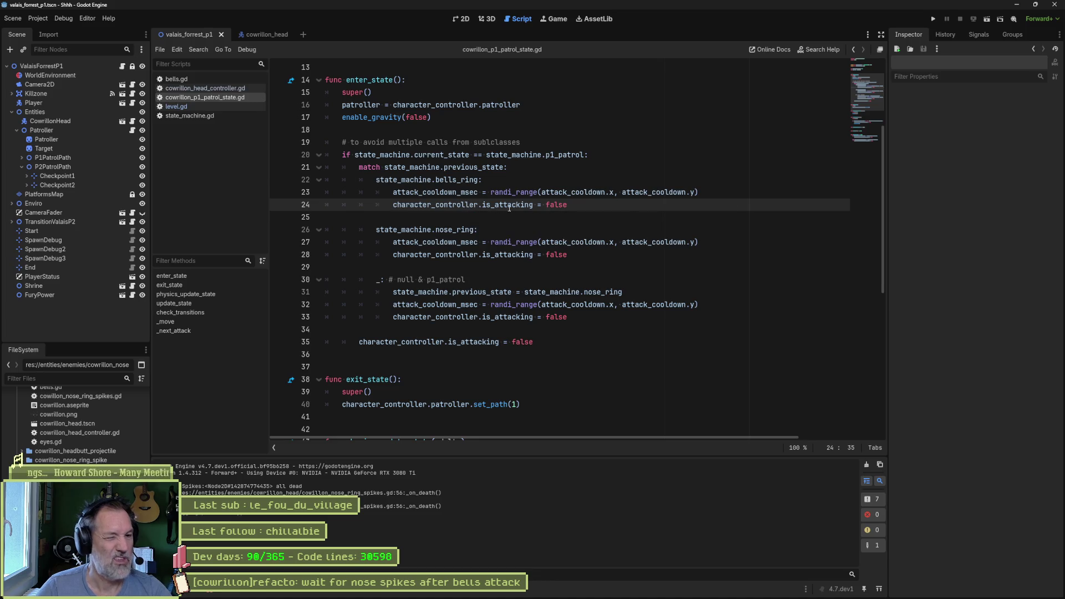
pyautogui.scroll(-1, 474, 298)
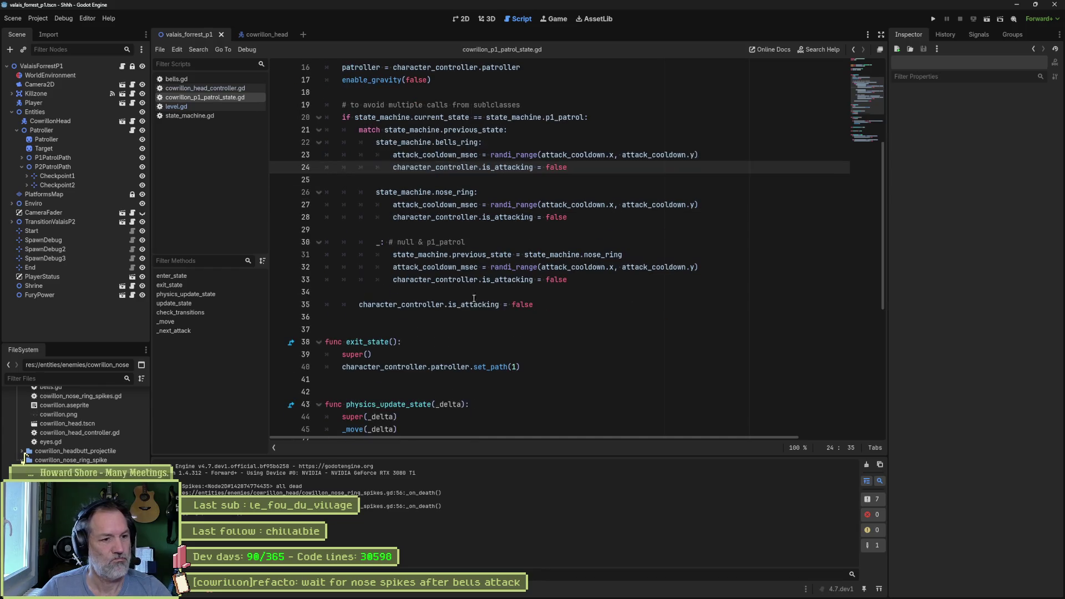
# Fold all functions, unfold enter_state and update_state, and select character_controller on line 51.
pyautogui.hotkey('ctrl', 'alt', 'f')
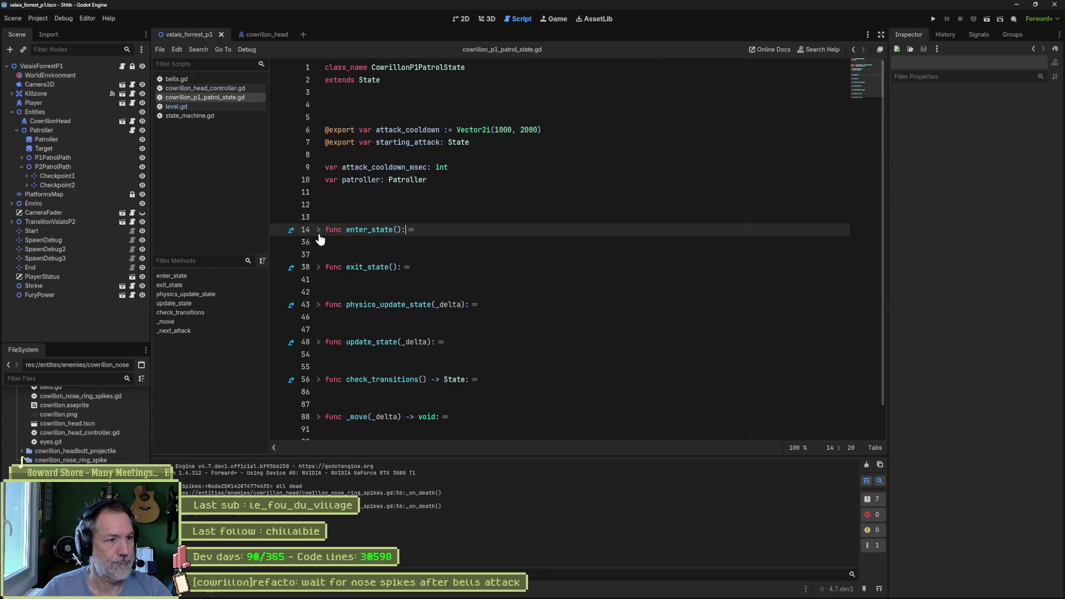
pyautogui.click(319, 229)
pyautogui.scroll(-5, 411, 283)
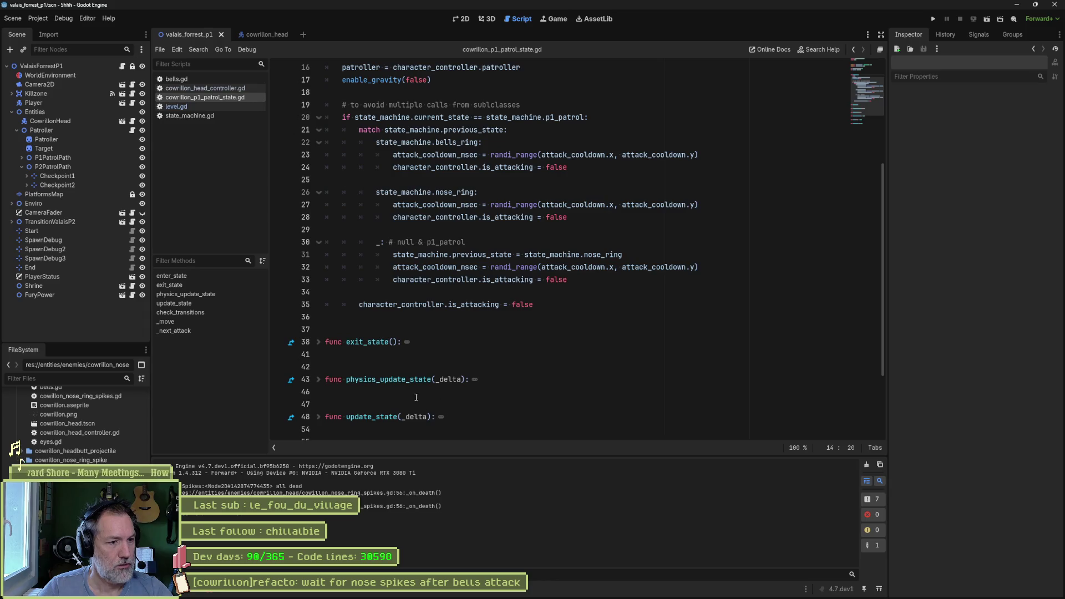
pyautogui.scroll(-3, 416, 397)
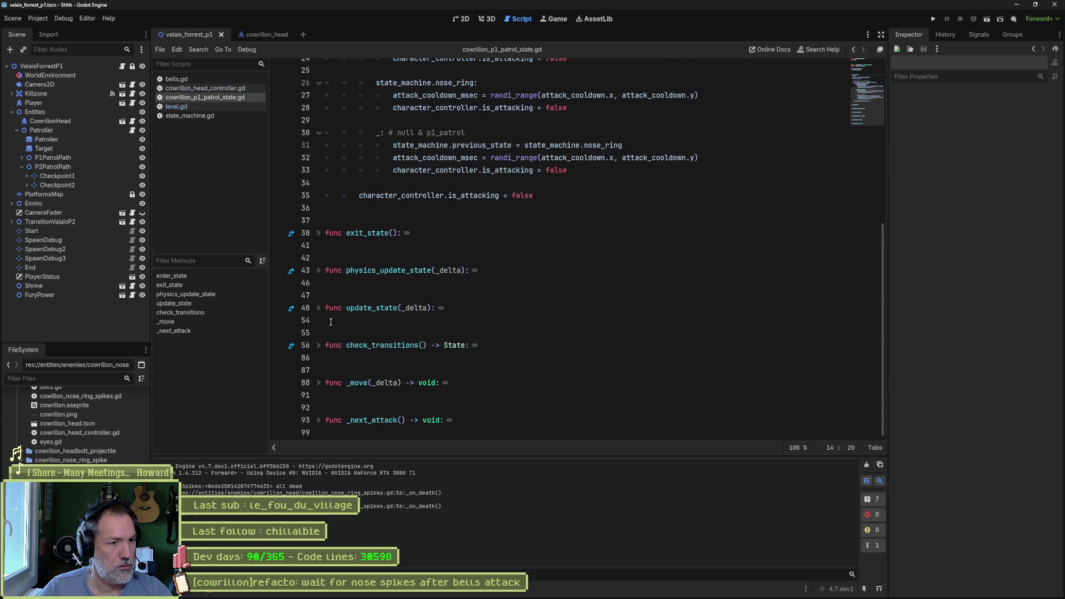
pyautogui.click(319, 308)
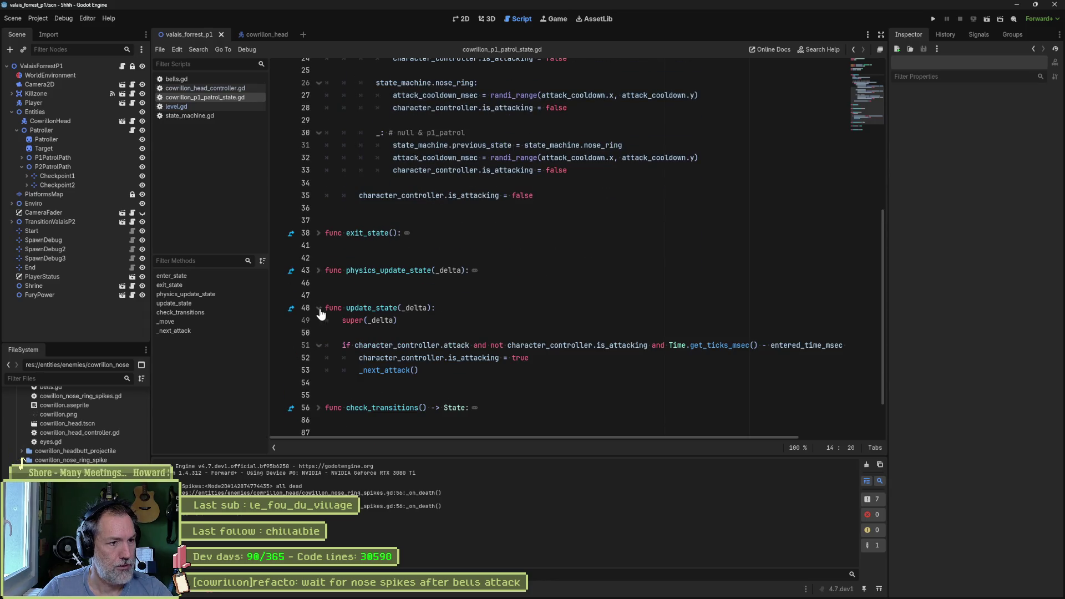
pyautogui.doubleClick(560, 342)
pyautogui.moveTo(650, 345)
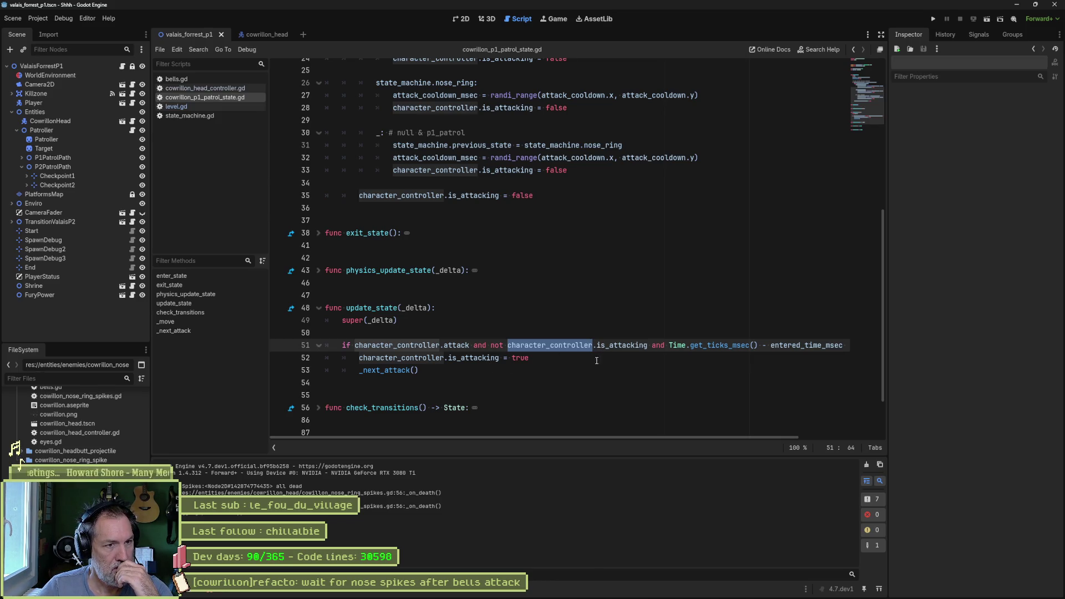
pyautogui.scroll(3, 558, 352)
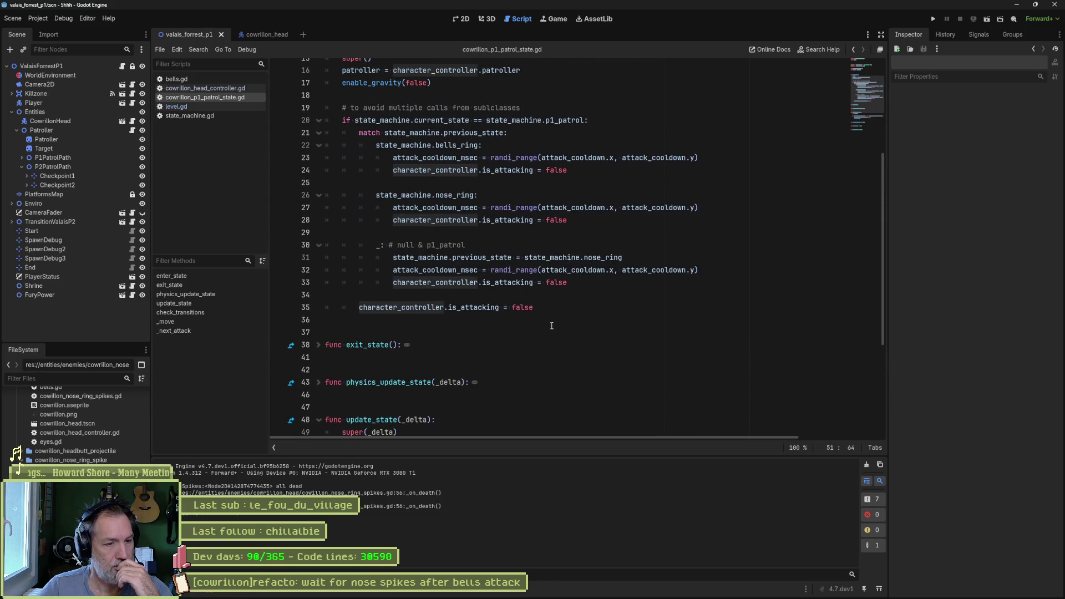
# Delete the three is_attacking = false resets from the match branches and save.
pyautogui.click(594, 170)
pyautogui.hotkey('ctrl', 'shift', 'k')
pyautogui.click(595, 207)
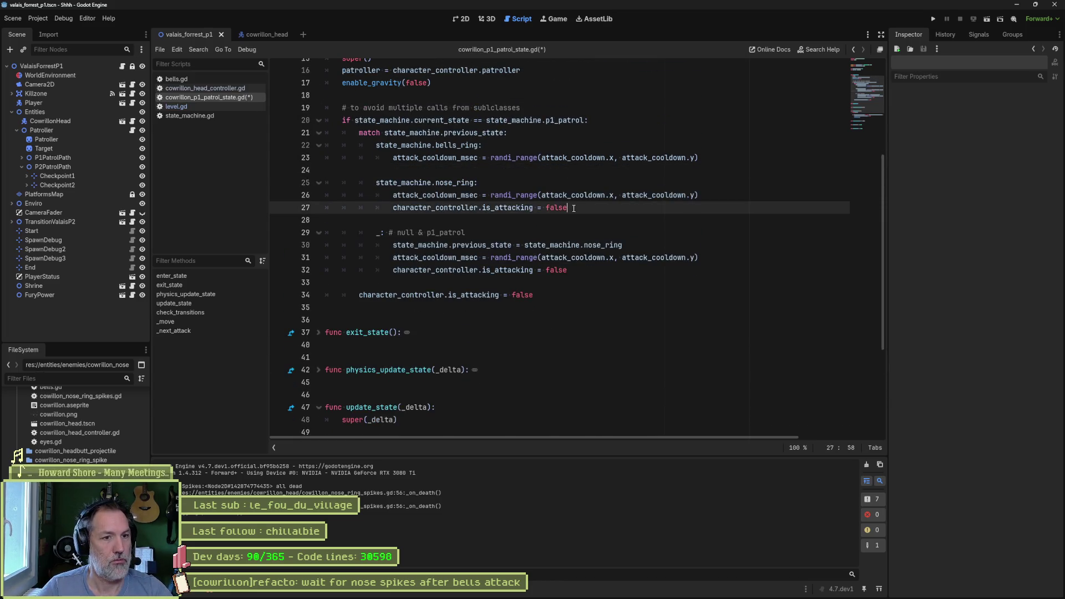
pyautogui.hotkey('ctrl', 'shift', 'k')
pyautogui.click(594, 260)
pyautogui.hotkey('ctrl', 'shift', 'k')
pyautogui.hotkey('ctrl', 's')
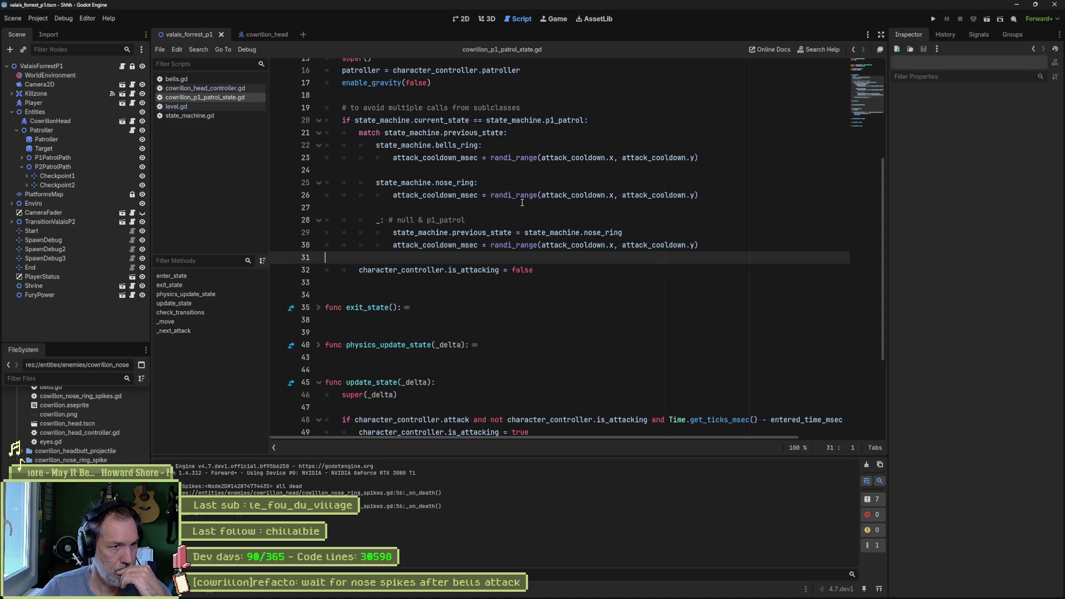
# Replace the bells_ring randi_range cooldown expression with a fixed 3000.
pyautogui.click(462, 145)
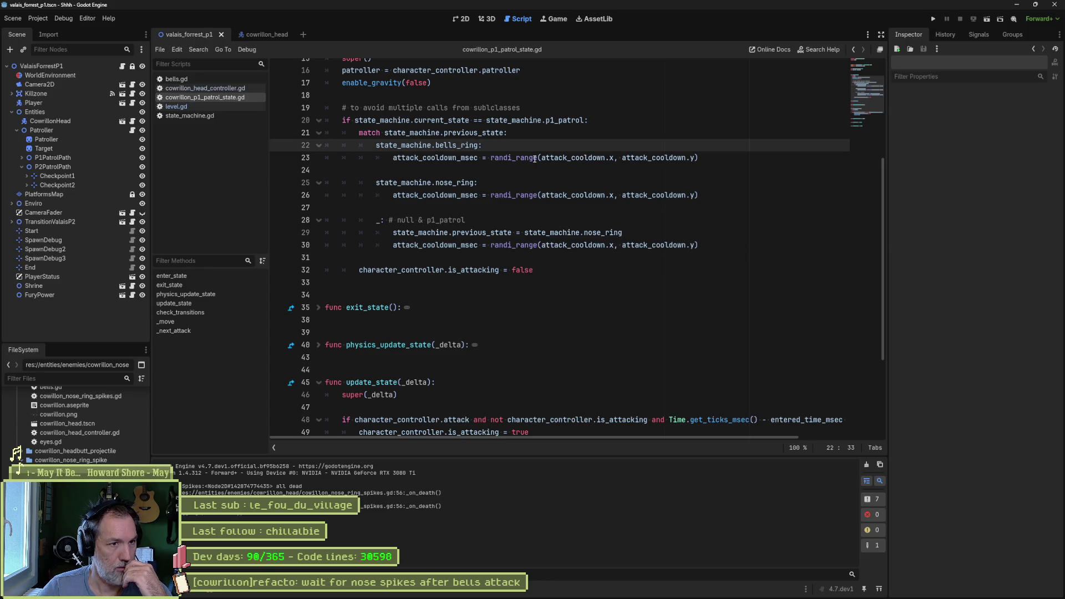
pyautogui.doubleClick(491, 160)
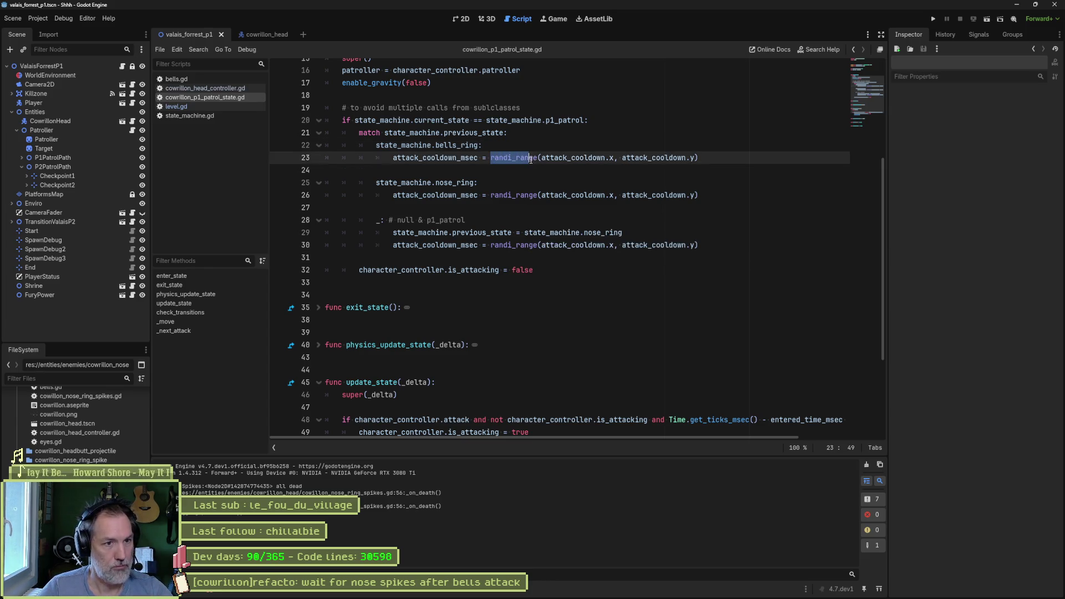
pyautogui.click(538, 159)
pyautogui.moveTo(491, 159); pyautogui.dragTo(537, 160)
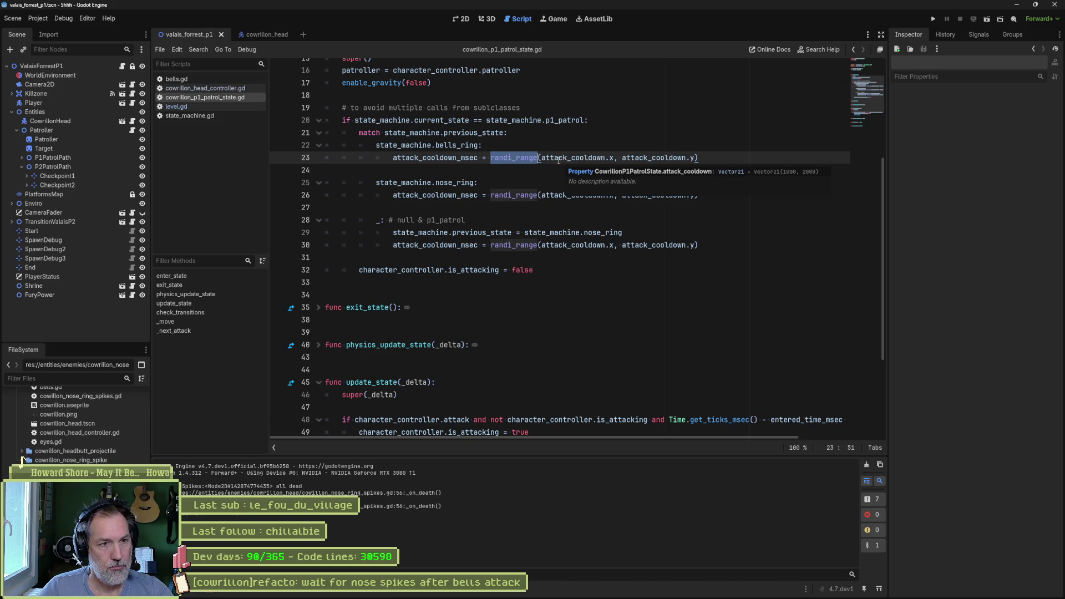
pyautogui.click(542, 159)
pyautogui.moveTo(491, 160); pyautogui.dragTo(699, 160)
pyautogui.moveTo(677, 193)
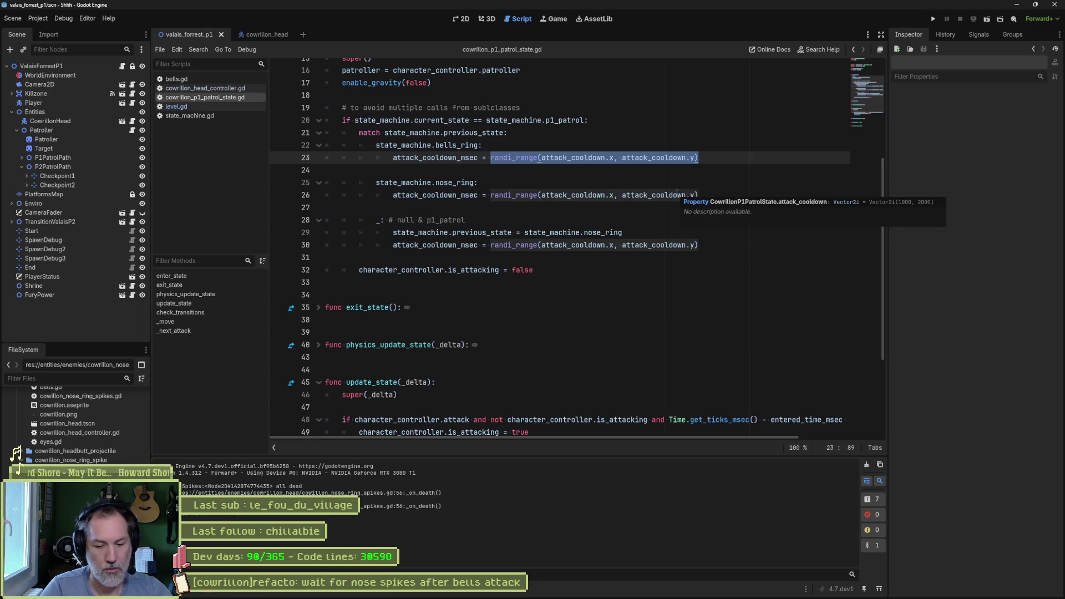
pyautogui.write('3000')
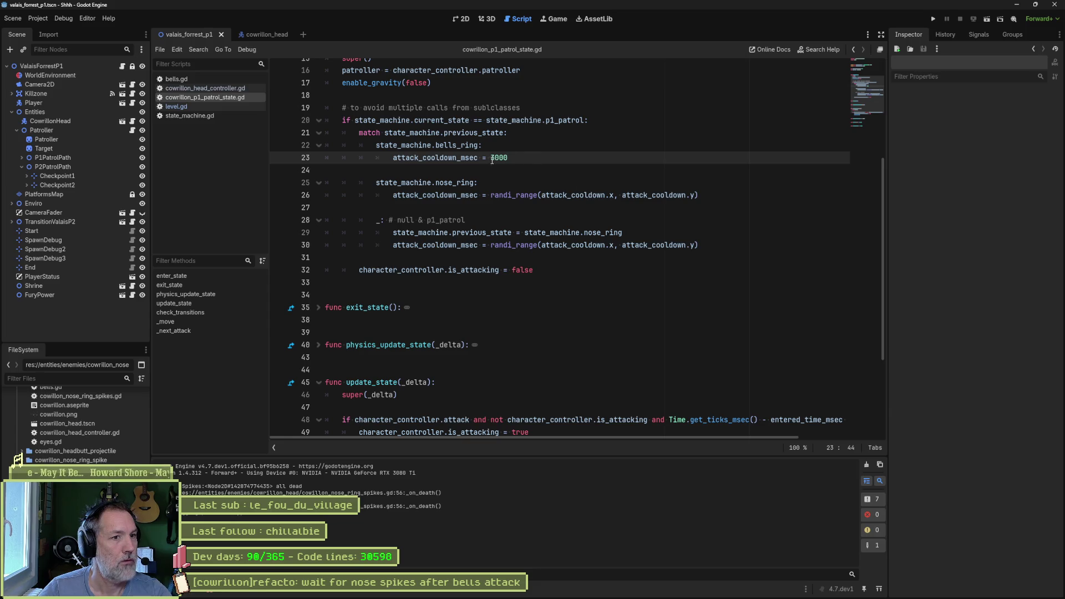
pyautogui.press('F6')
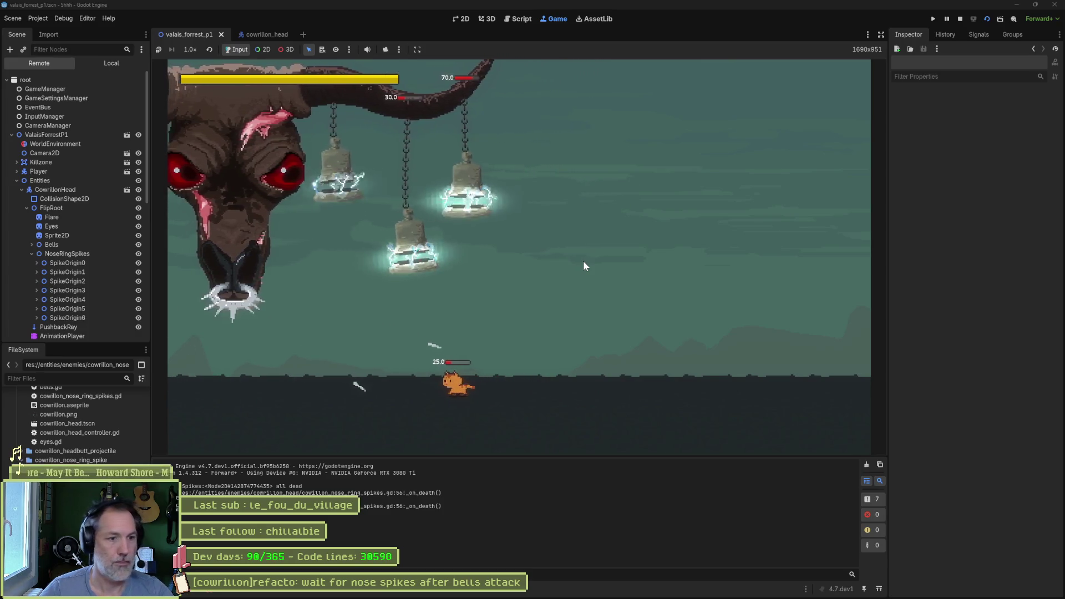
pyautogui.press('F8')
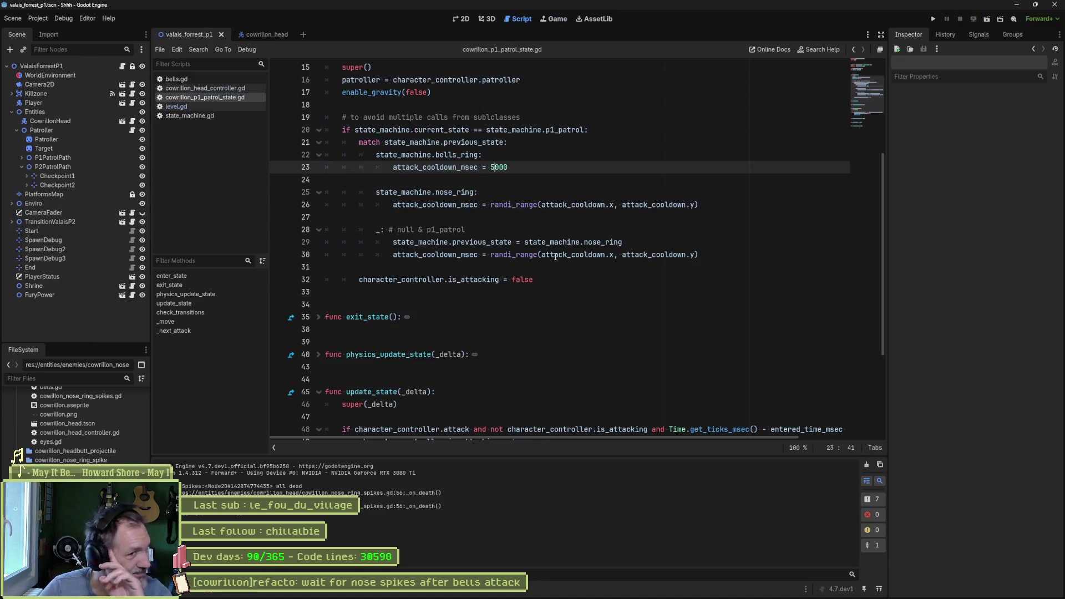
# Review the attack_cooldown variables and where they are used in the patrol state script.
pyautogui.click(507, 167)
pyautogui.hotkey('shift', 'Left')
pyautogui.hotkey('shift', 'Left')
pyautogui.hotkey('shift', 'Left')
pyautogui.scroll(5, 549, 273)
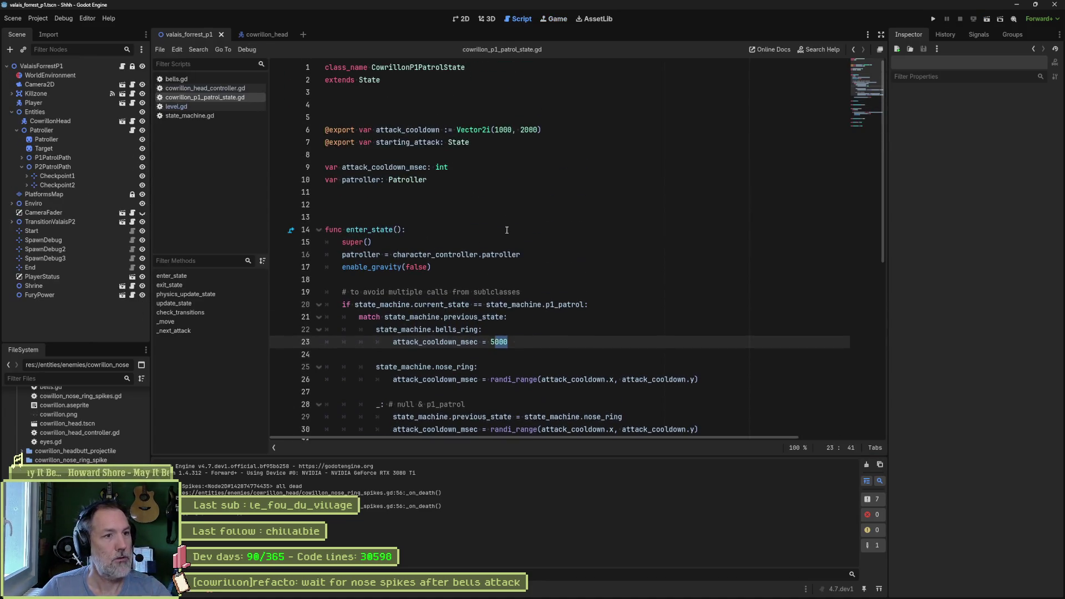
pyautogui.scroll(-4, 550, 273)
pyautogui.scroll(4, 492, 274)
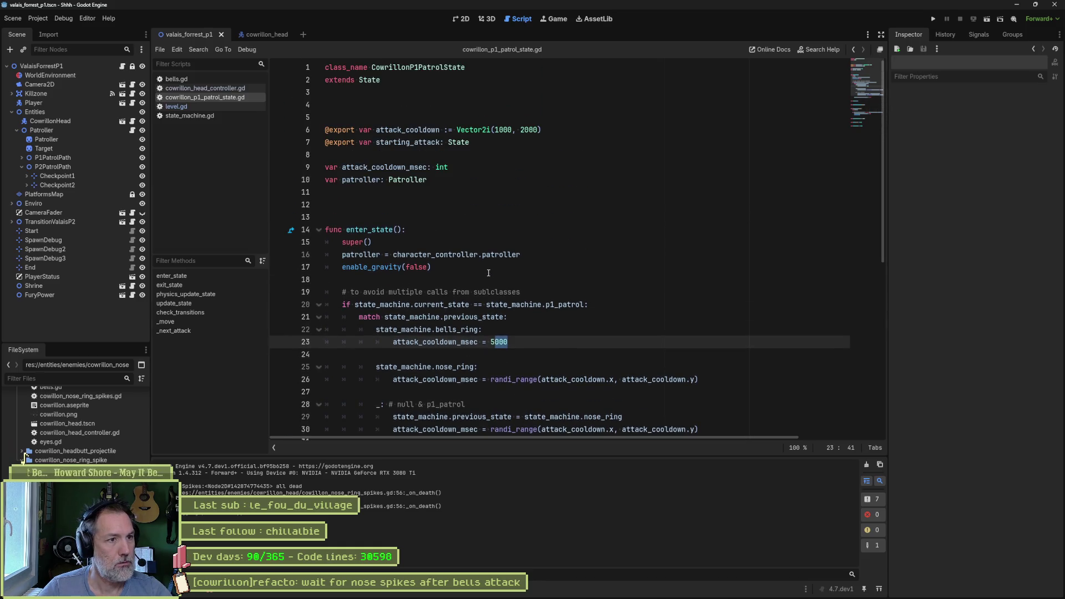
pyautogui.doubleClick(411, 143)
pyautogui.doubleClick(408, 130)
pyautogui.doubleClick(412, 167)
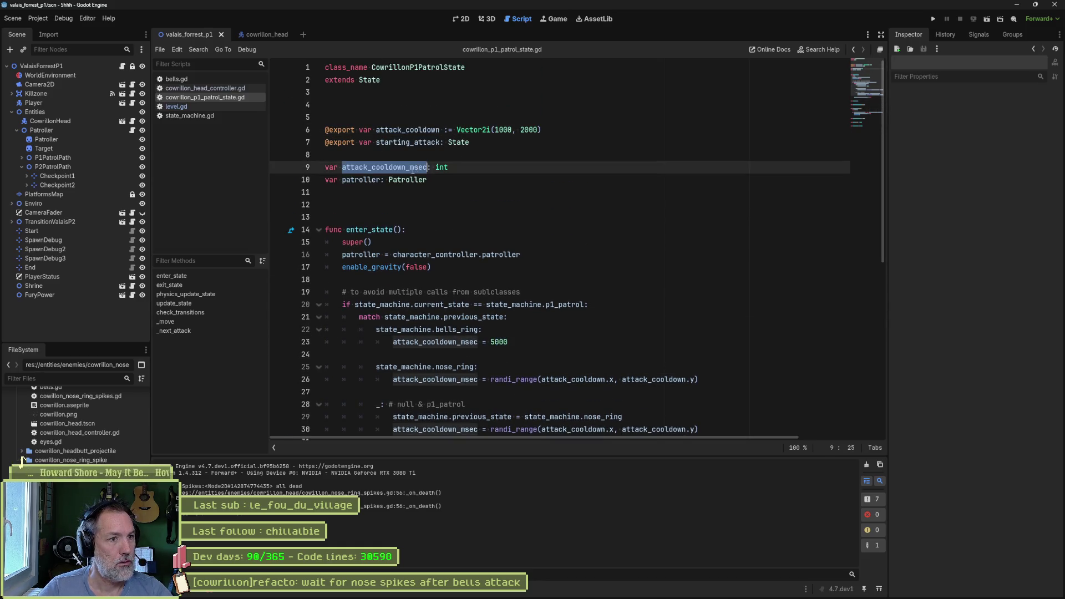
pyautogui.scroll(-3, 381, 181)
pyautogui.doubleClick(574, 316)
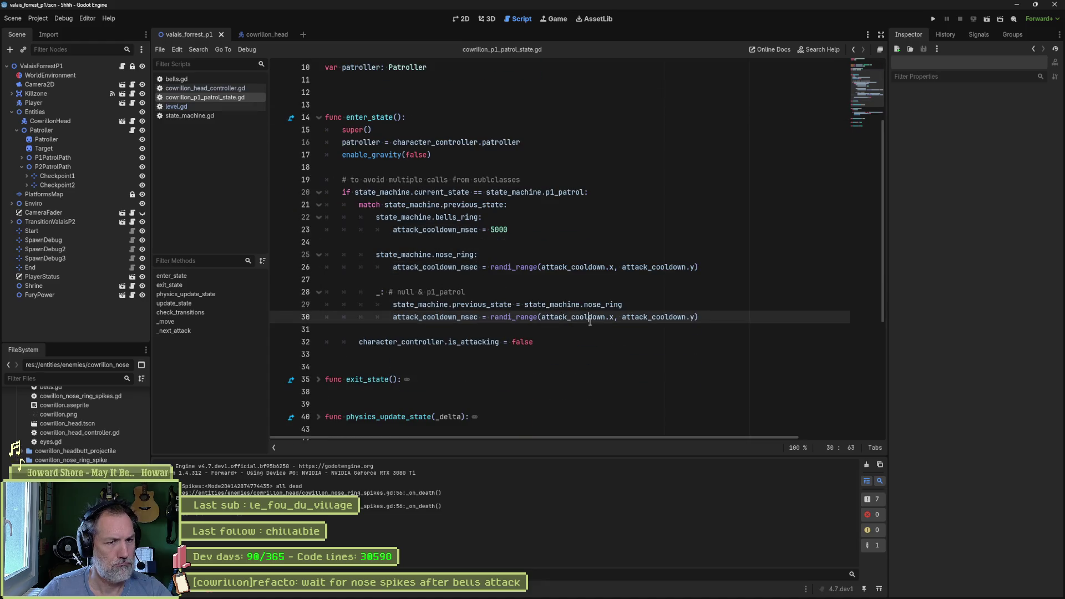
pyautogui.scroll(3, 539, 220)
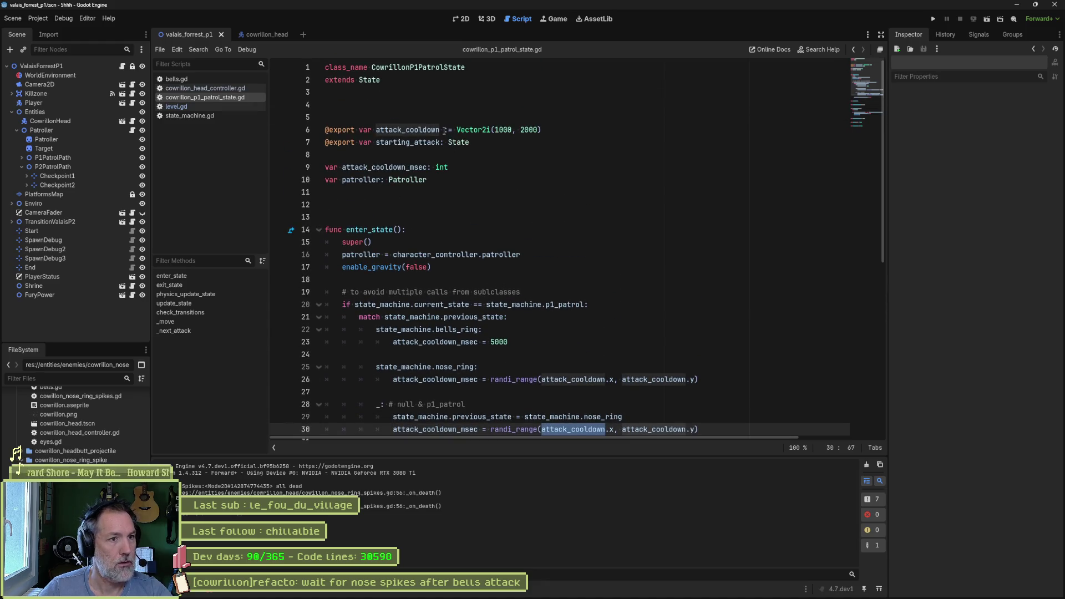
pyautogui.scroll(-4, 509, 293)
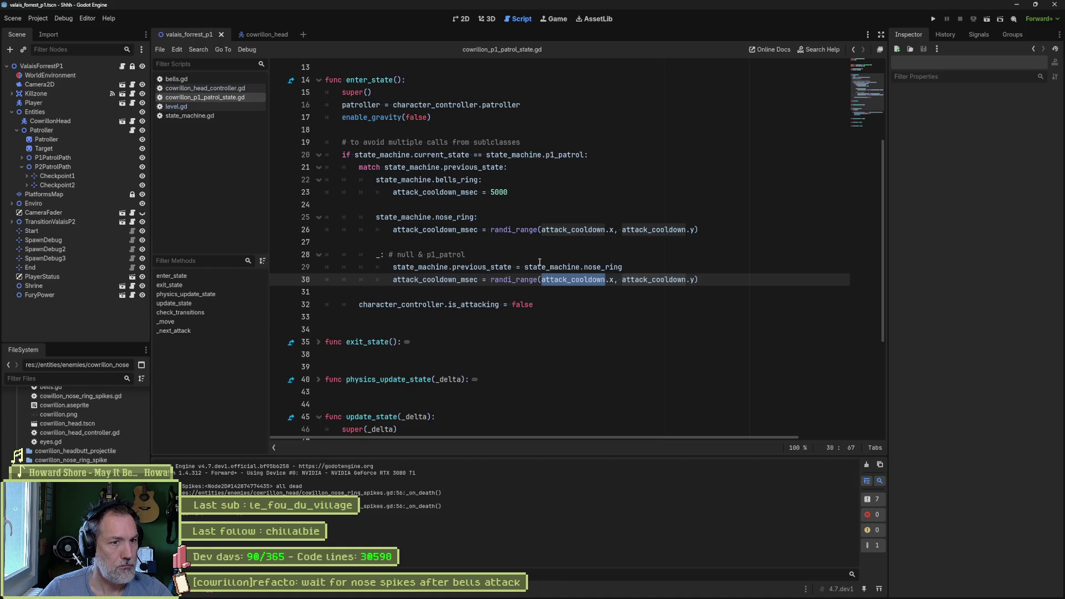
pyautogui.scroll(4, 507, 250)
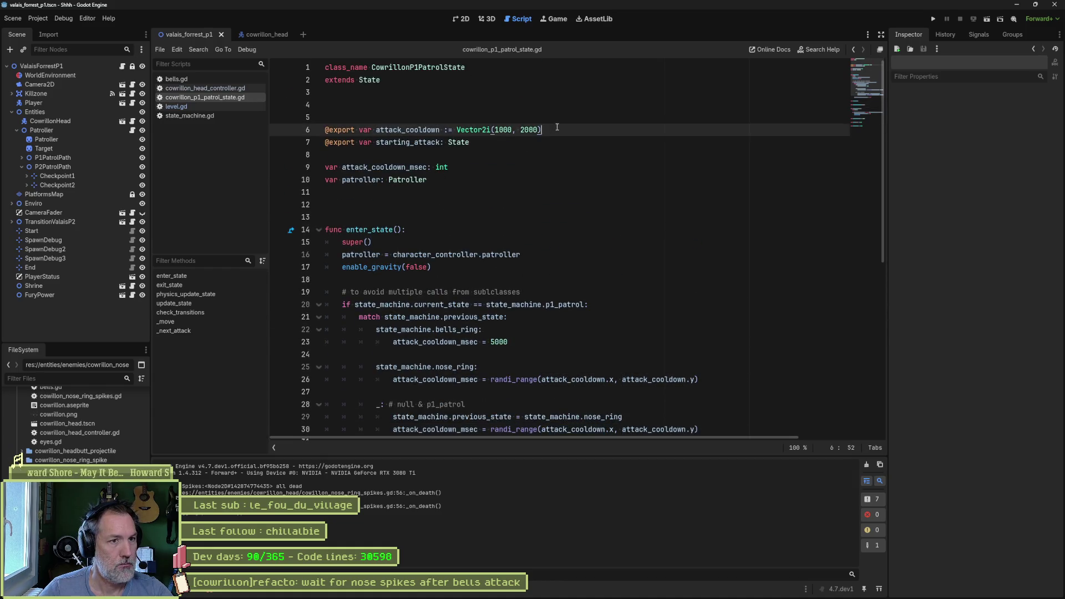
# Duplicate the attack_cooldown export line as a new bells_attack_cooldown export.
pyautogui.tripleClick(540, 130)
pyautogui.click(539, 130)
pyautogui.hotkey('ctrl', 'shift', 'd')
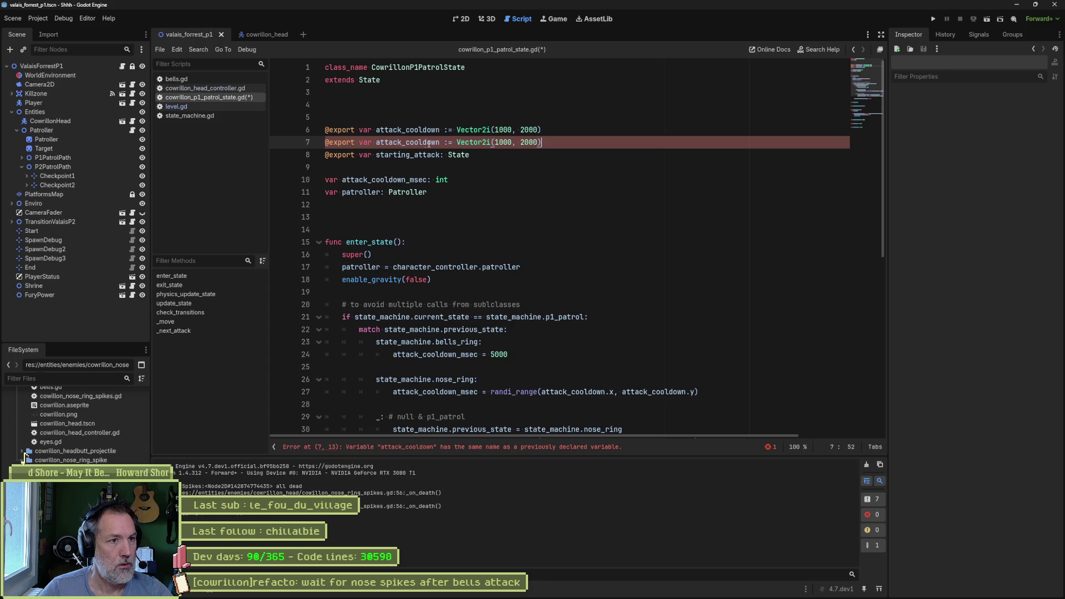
pyautogui.click(380, 143)
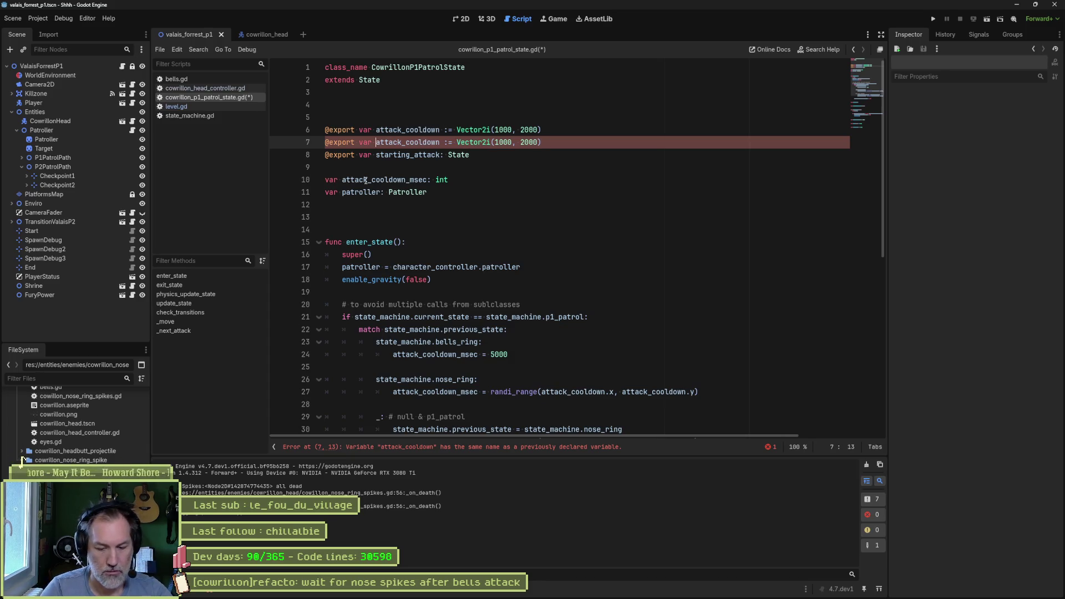
pyautogui.write('bells')
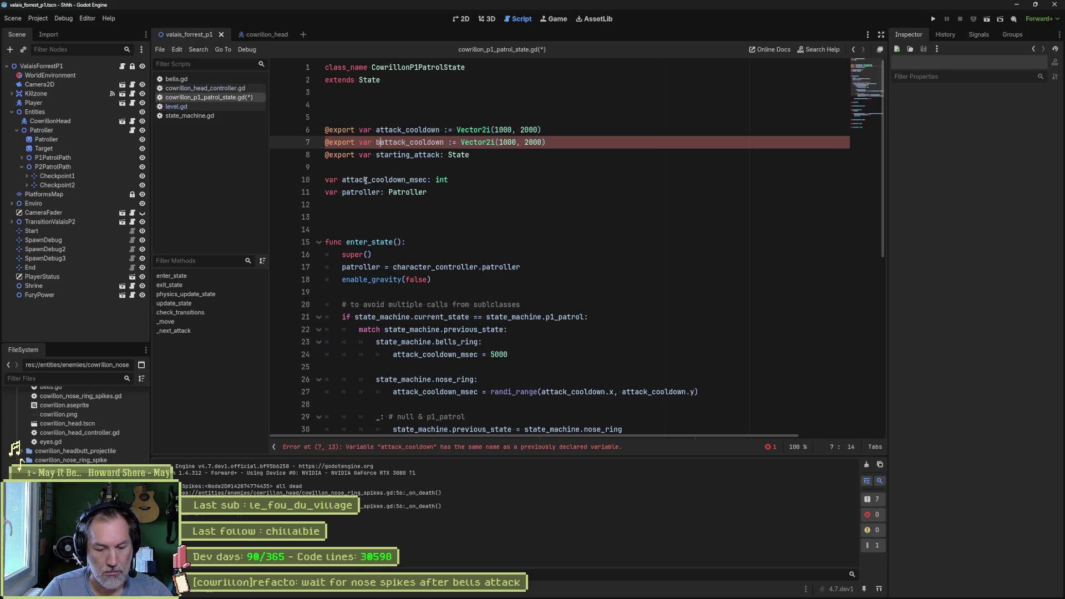
pyautogui.write('_')
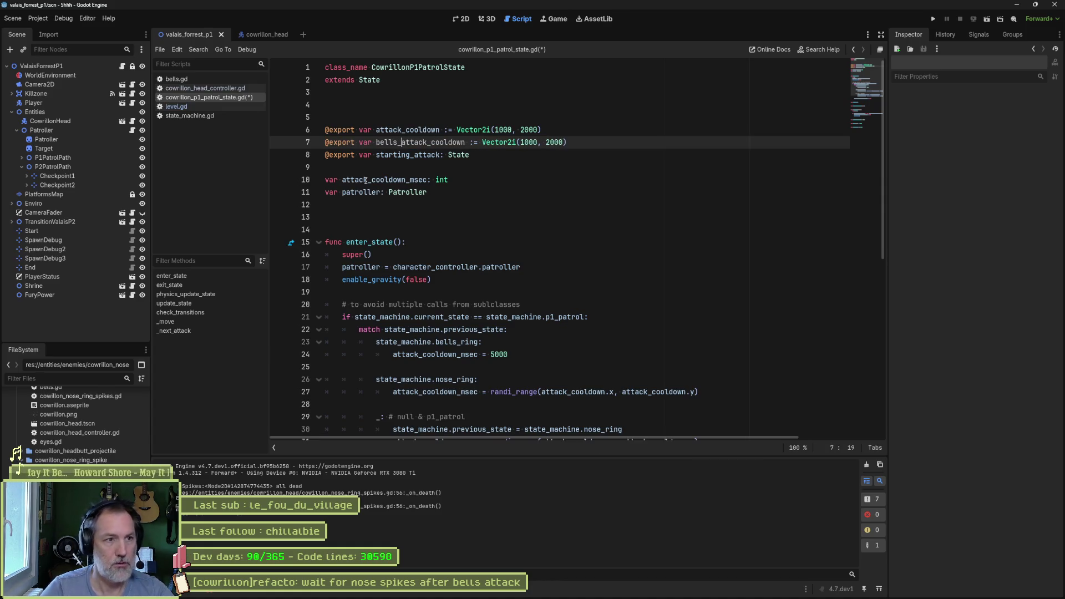
# Set bells_attack_cooldown on line 7 to Vector2i(3000, 6000) and save the script.
pyautogui.click(522, 142)
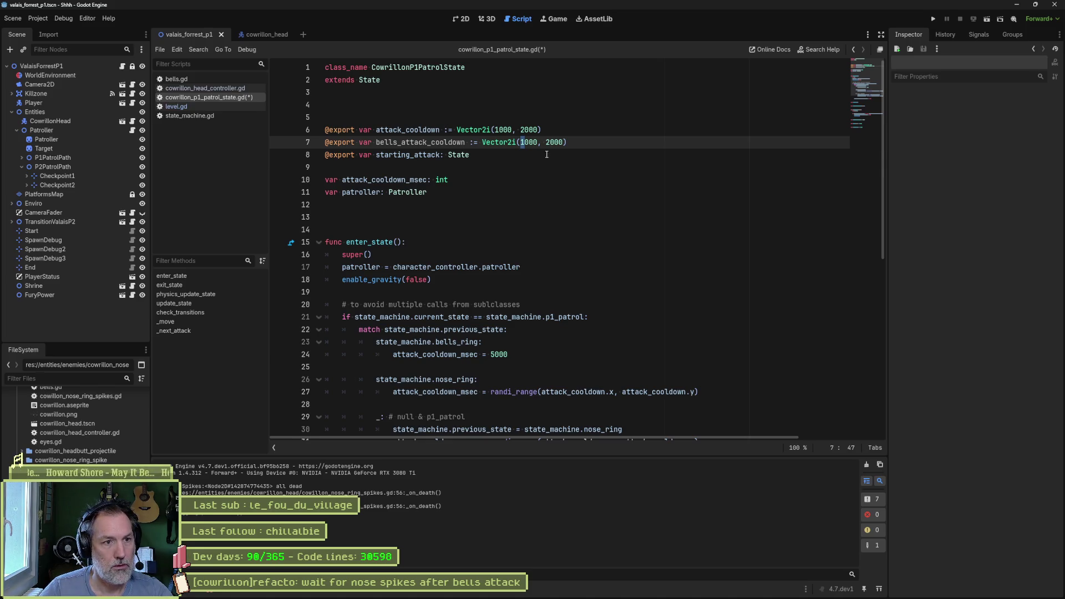
pyautogui.press('Delete')
pyautogui.write('4')
pyautogui.click(549, 143)
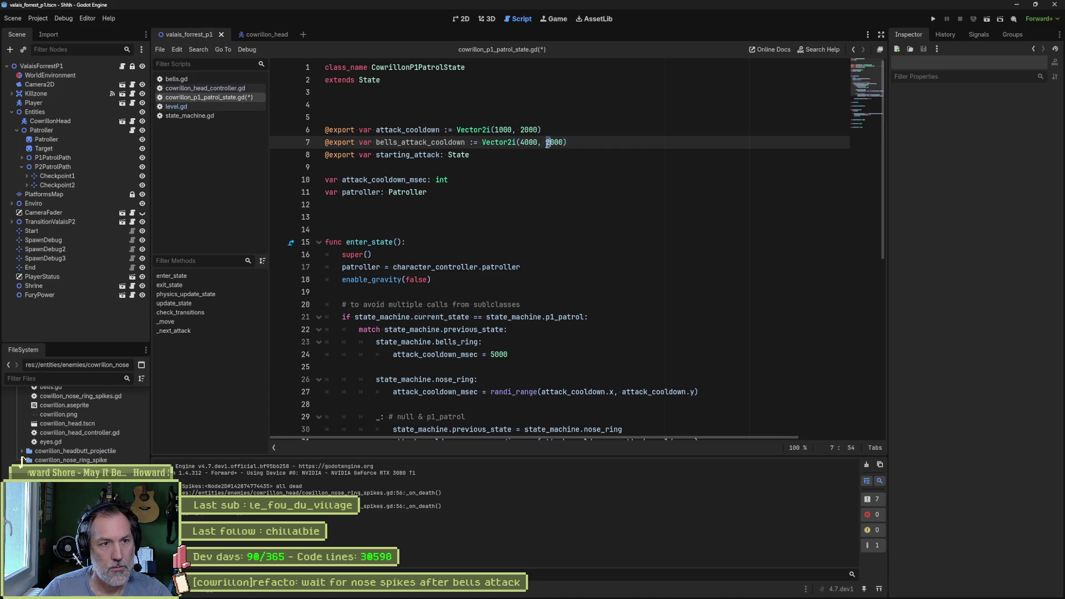
pyautogui.click(521, 142)
pyautogui.press('Delete')
pyautogui.write('3')
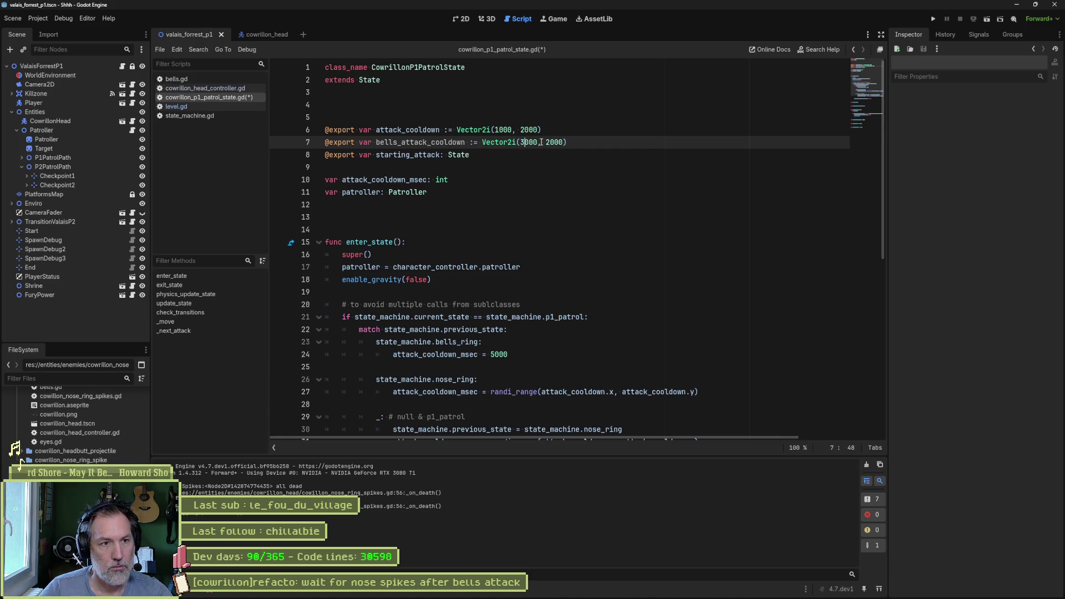
pyautogui.click(548, 143)
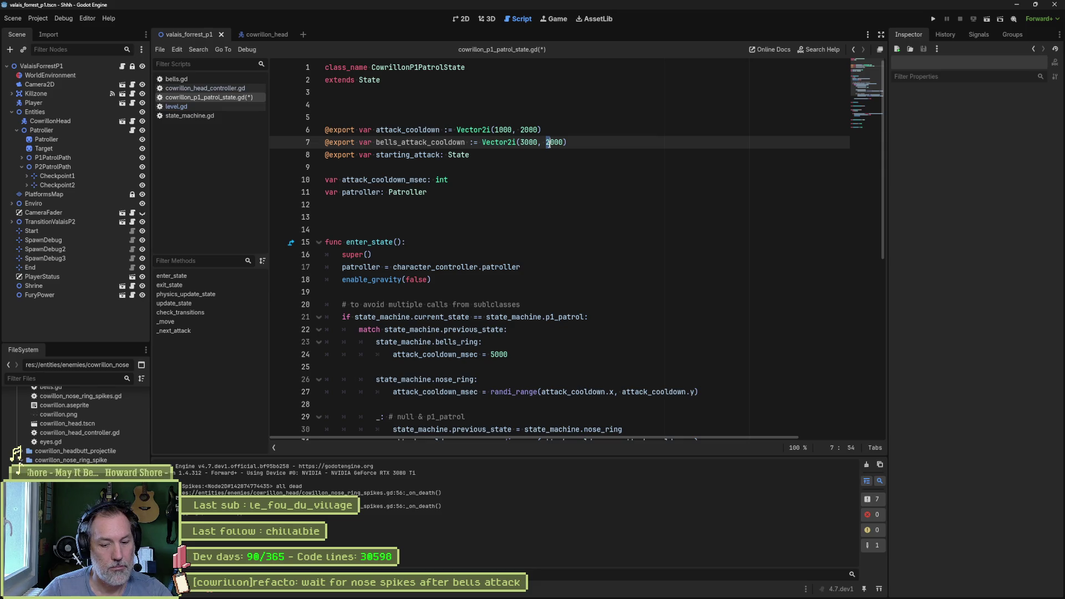
pyautogui.press('BackSpace')
pyautogui.write('6')
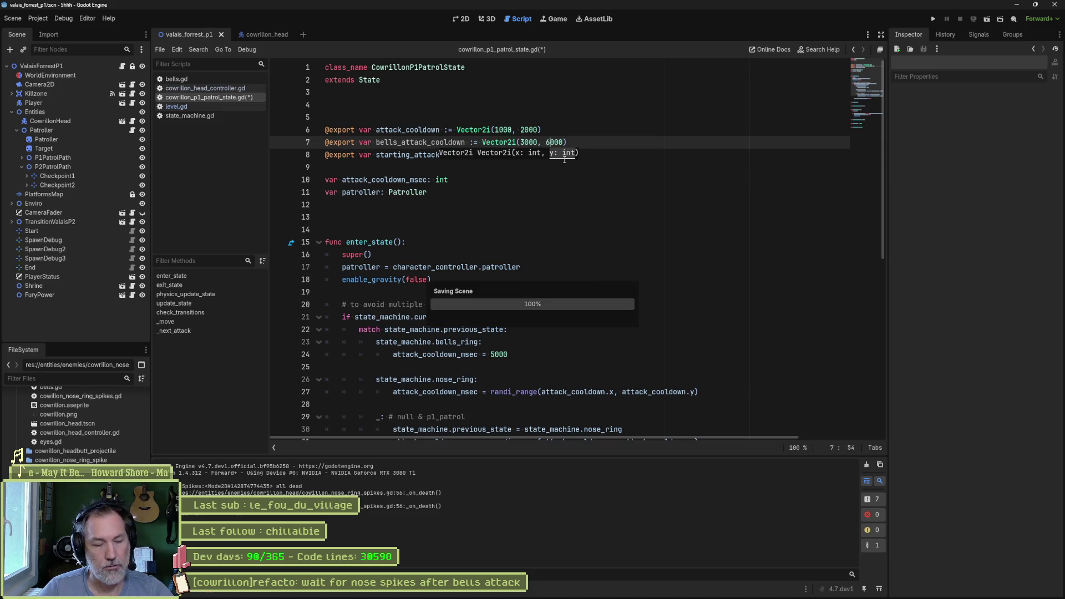
pyautogui.hotkey('ctrl', 's')
# Replace the fixed 5000 cooldown in the bells case with the nose ring's randi_range line.
pyautogui.doubleClick(432, 142)
pyautogui.scroll(-6, 499, 222)
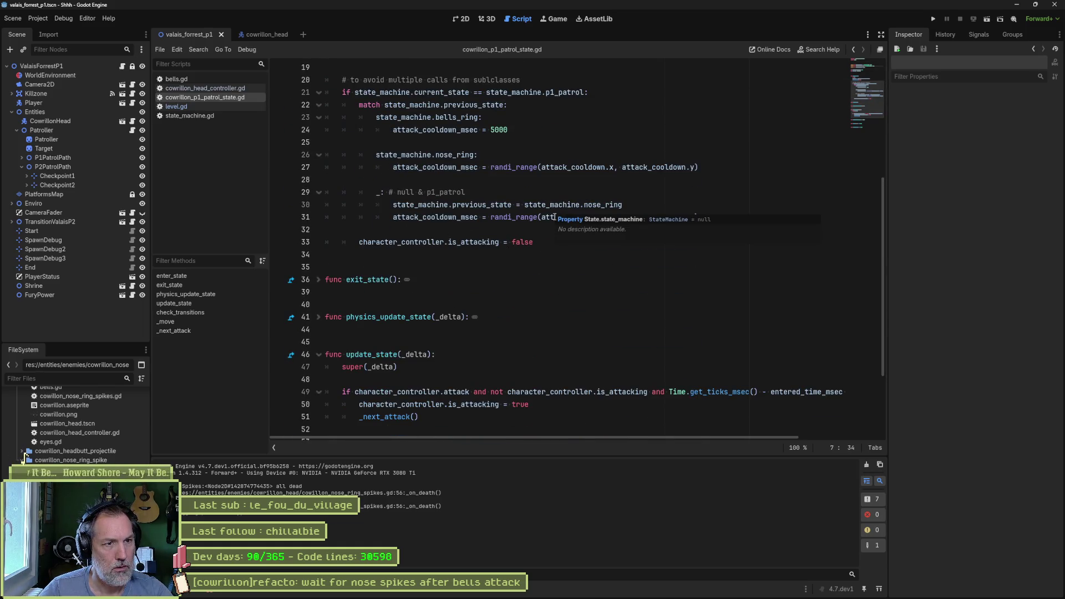
pyautogui.moveTo(703, 170); pyautogui.dragTo(702, 155)
pyautogui.hotkey('ctrl', 'c')
pyautogui.moveTo(556, 131); pyautogui.dragTo(556, 123)
pyautogui.hotkey('ctrl', 'v')
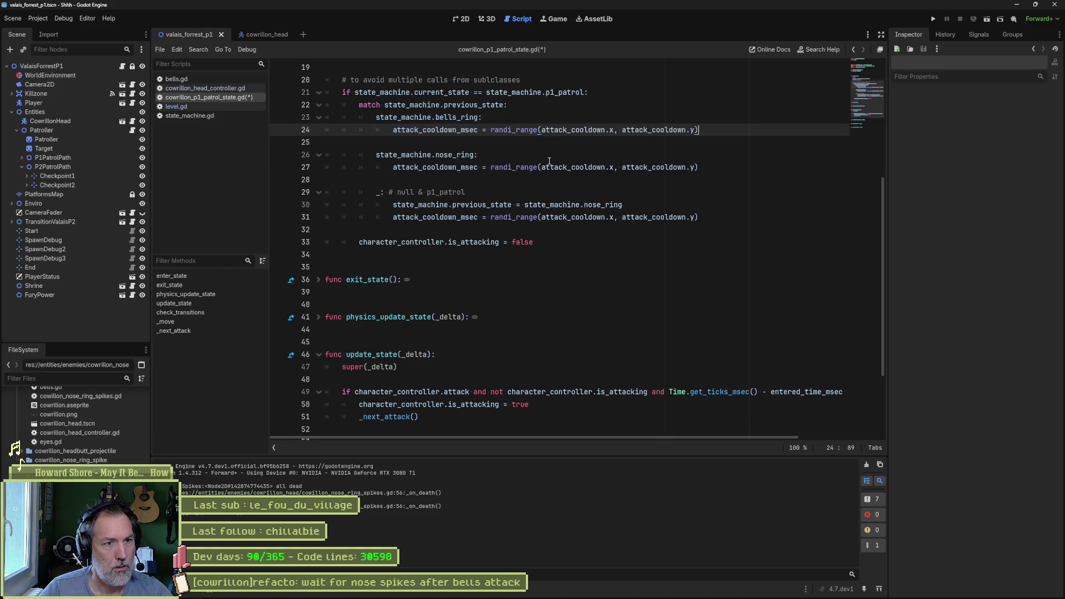
# Use bells_attack_cooldown for both randi_range arguments in the bells case and save.
pyautogui.scroll(6, 436, 144)
pyautogui.doubleClick(437, 145)
pyautogui.hotkey('ctrl', 'c')
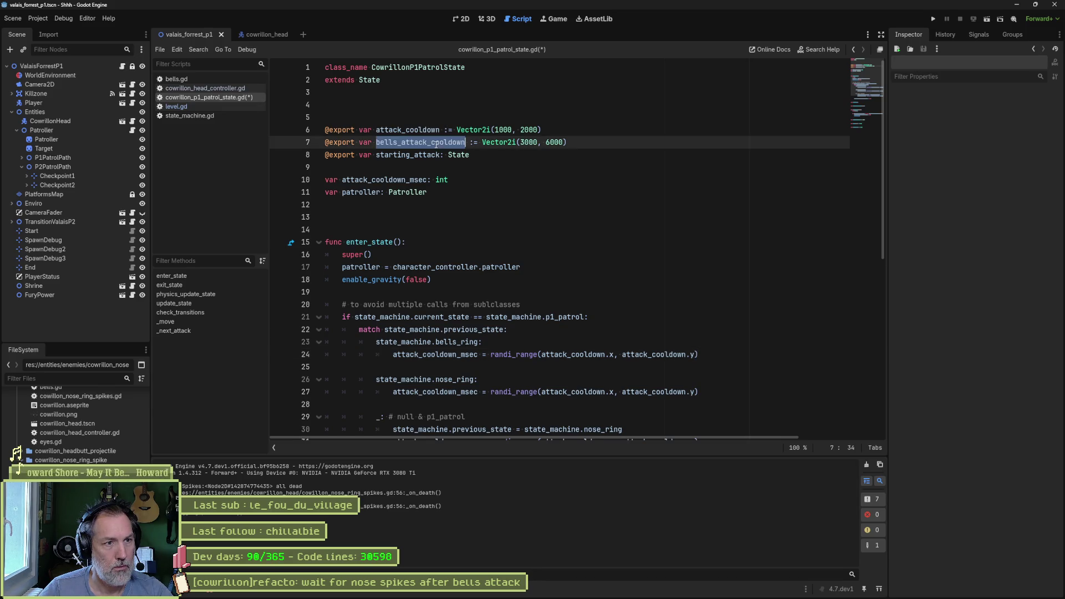
pyautogui.scroll(-4, 547, 224)
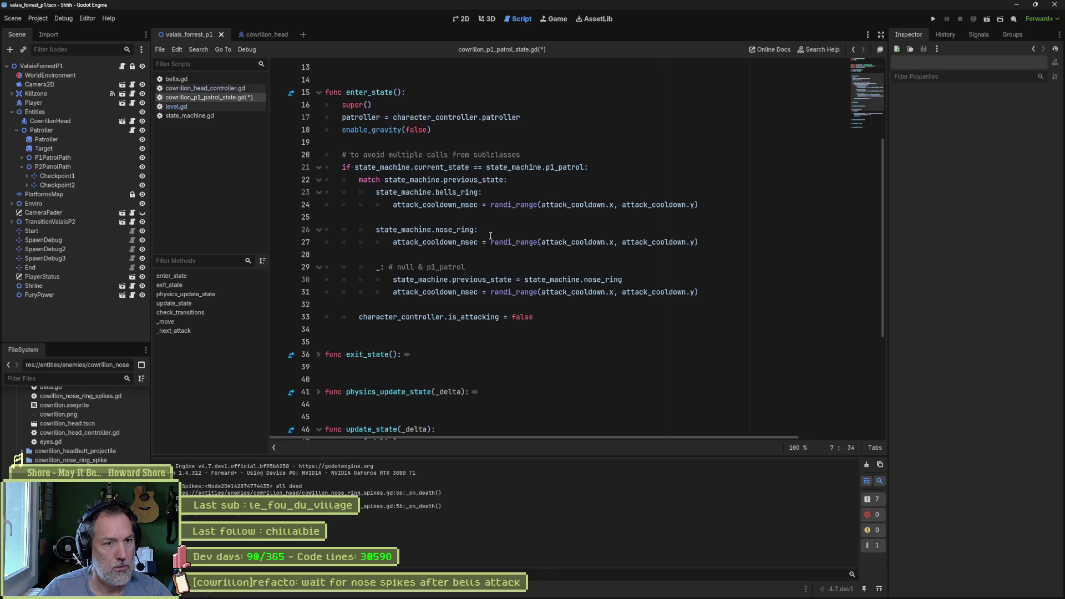
pyautogui.doubleClick(560, 242)
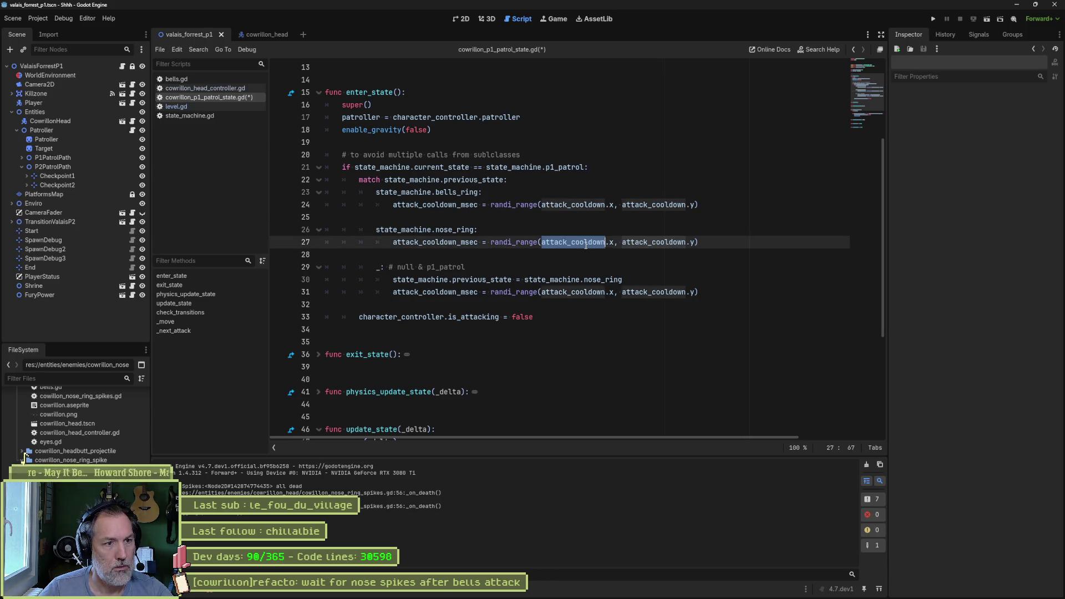
pyautogui.doubleClick(572, 205)
pyautogui.hotkey('ctrl', 'v')
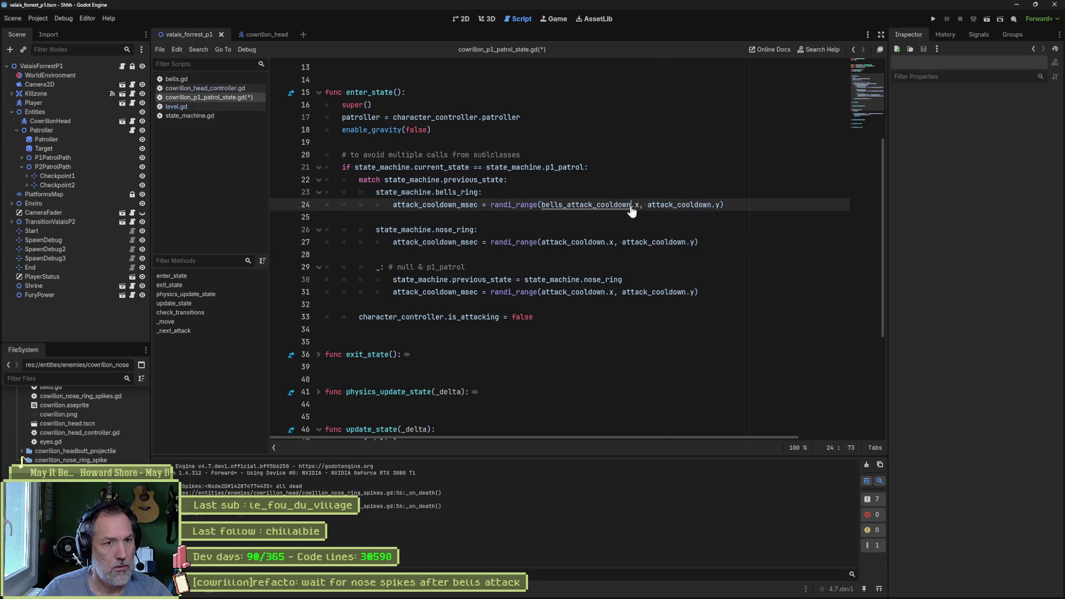
pyautogui.doubleClick(671, 205)
pyautogui.hotkey('ctrl', 'v')
pyautogui.hotkey('ctrl', 's')
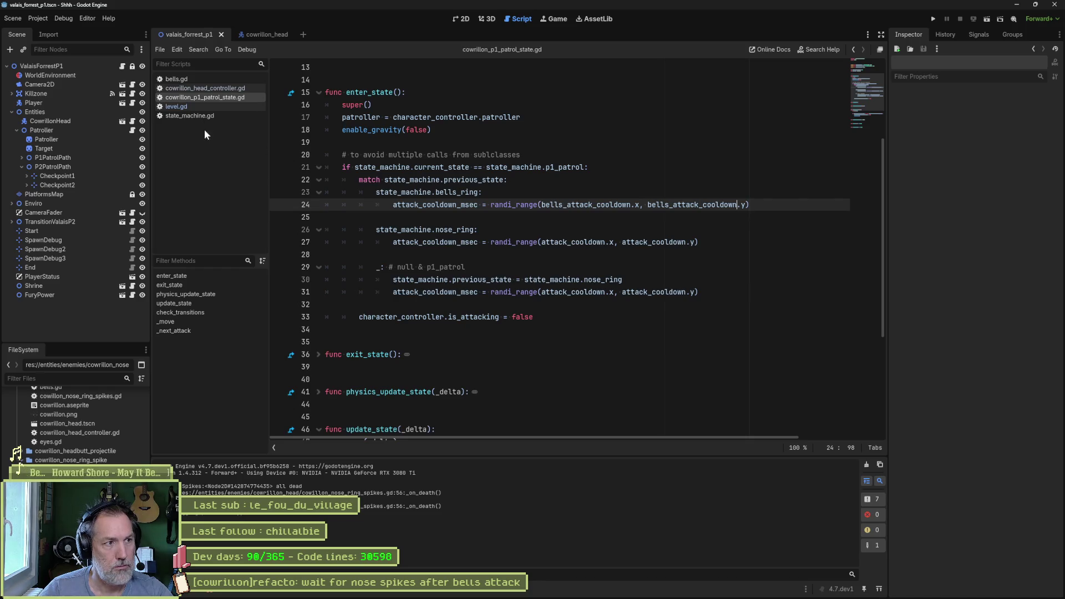
pyautogui.click(267, 34)
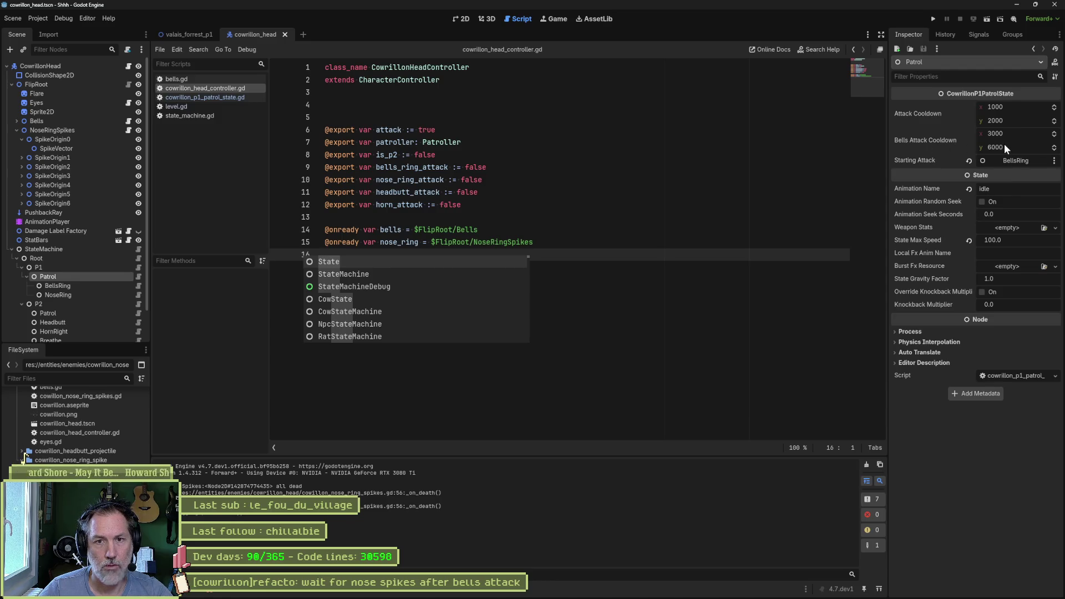
# Return to the valais_forrest_p1 level and run the game to test the bells attack.
pyautogui.click(477, 155)
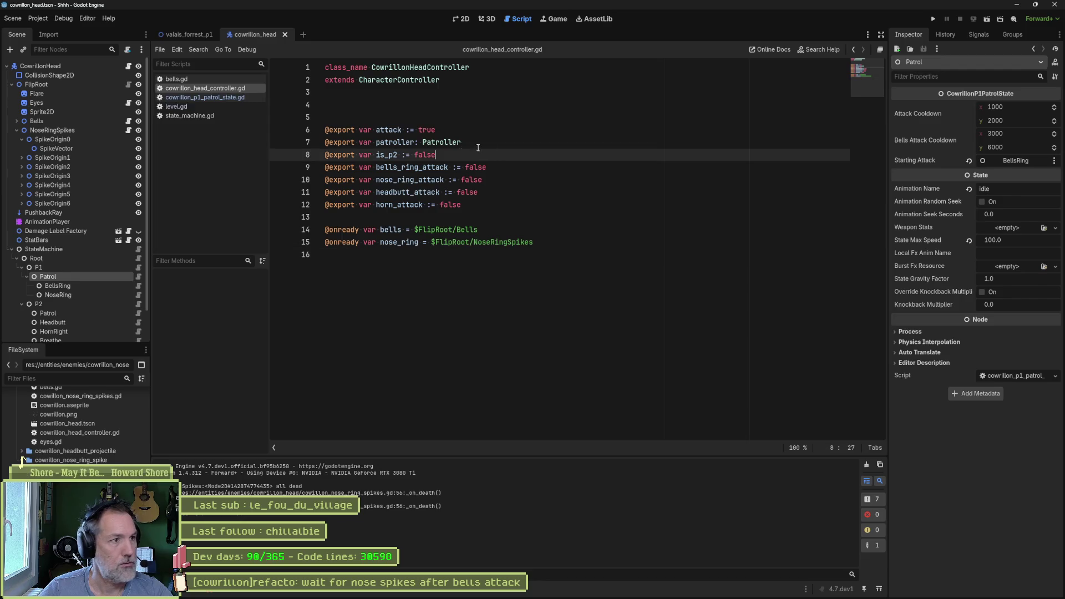
pyautogui.click(190, 34)
pyautogui.press('F6')
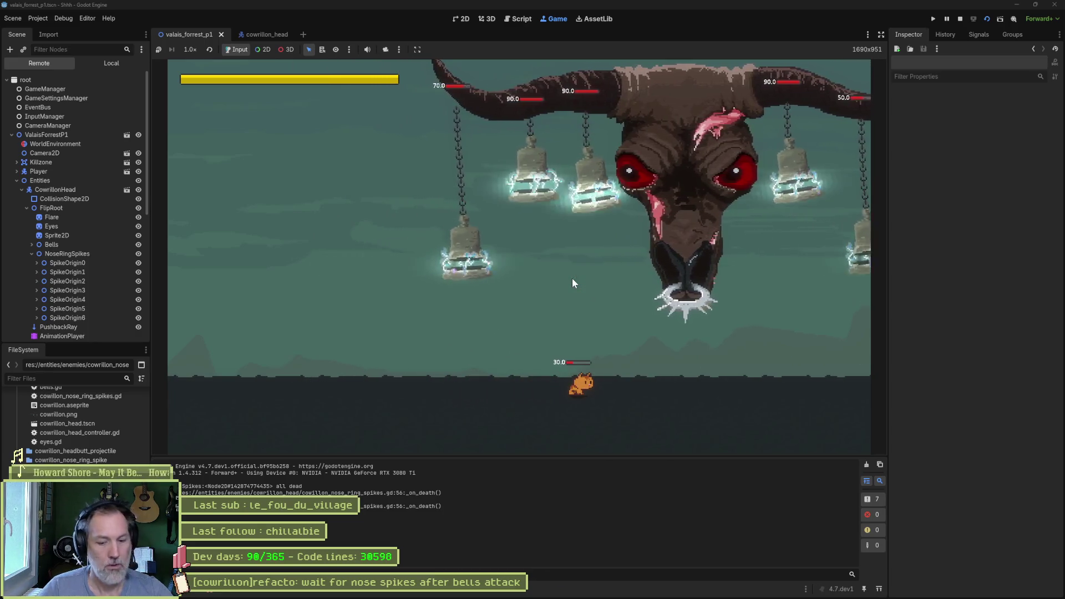
# Stop the game and change the bells_attack_cooldown maximum on line 7 to 5000.
pyautogui.press('F8')
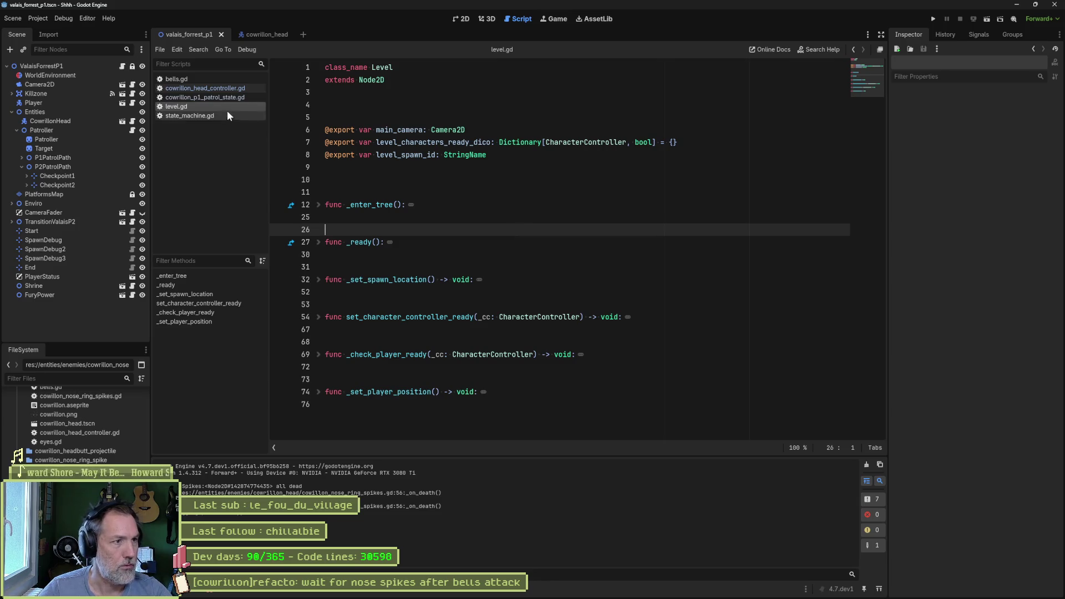
pyautogui.click(256, 33)
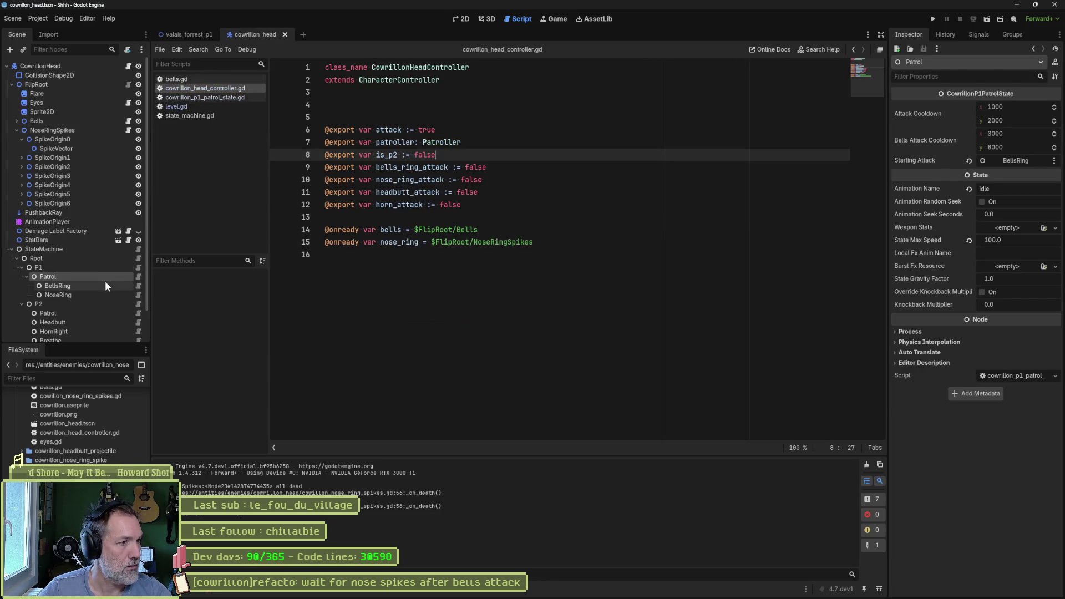
pyautogui.write('5000)')
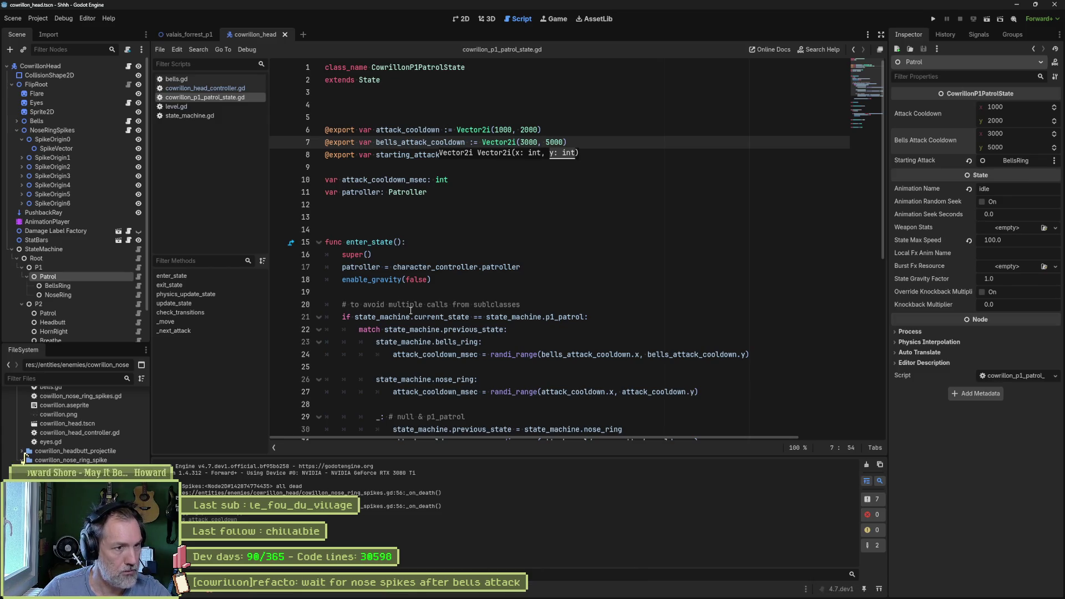
pyautogui.scroll(-9, 447, 380)
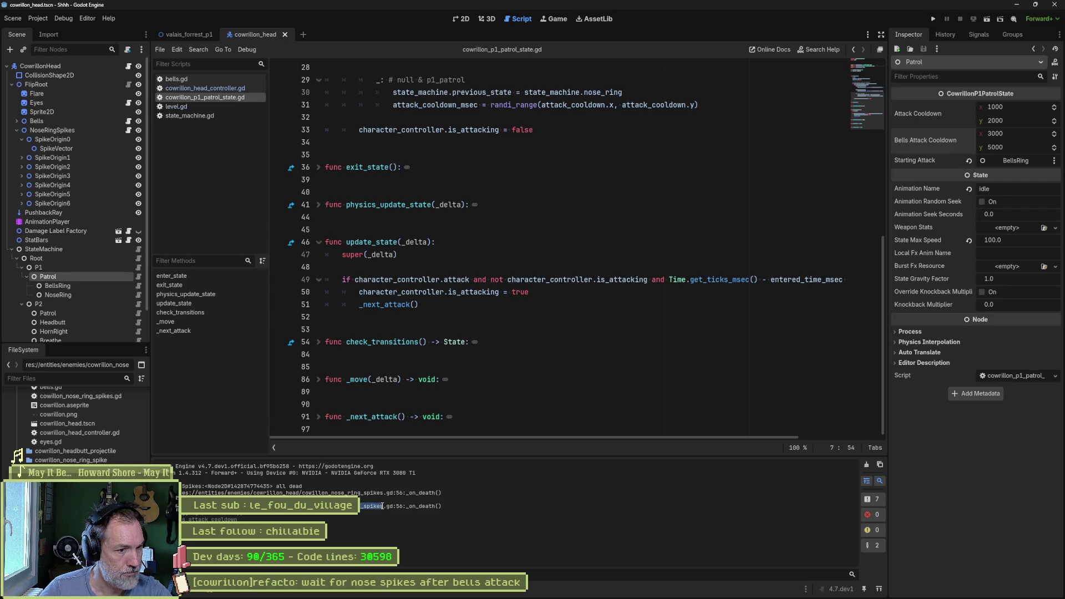
# Delete the 'all dead' print_debug line from _on_death in cowrillon_nose_ring_spikes.gd and save.
pyautogui.hotkey('ctrl', 'alt', 'o')
pyautogui.write('spikes')
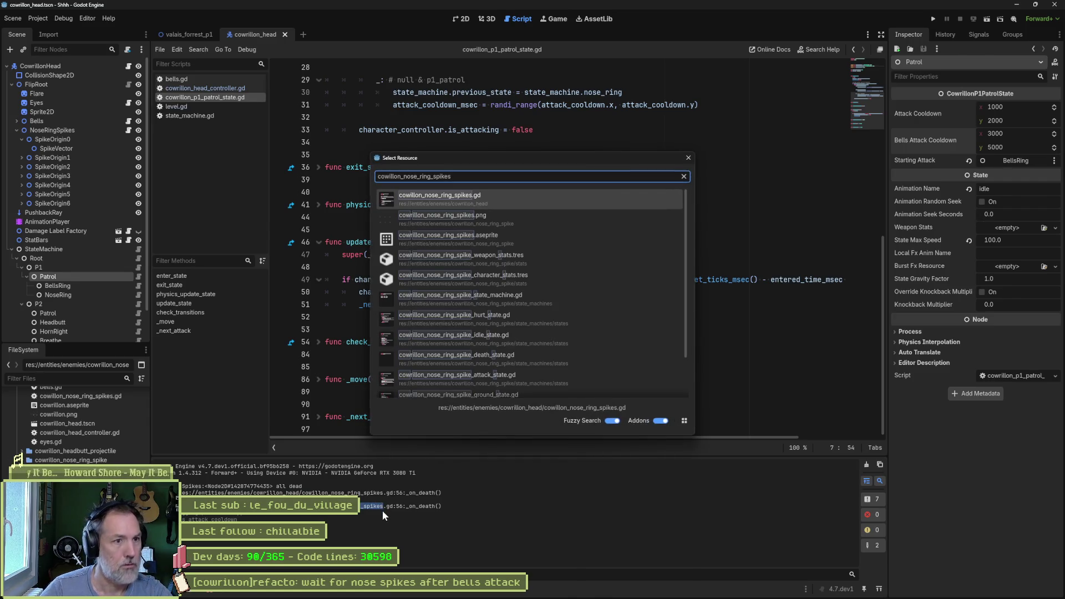
pyautogui.press('Return')
pyautogui.scroll(-4, 469, 256)
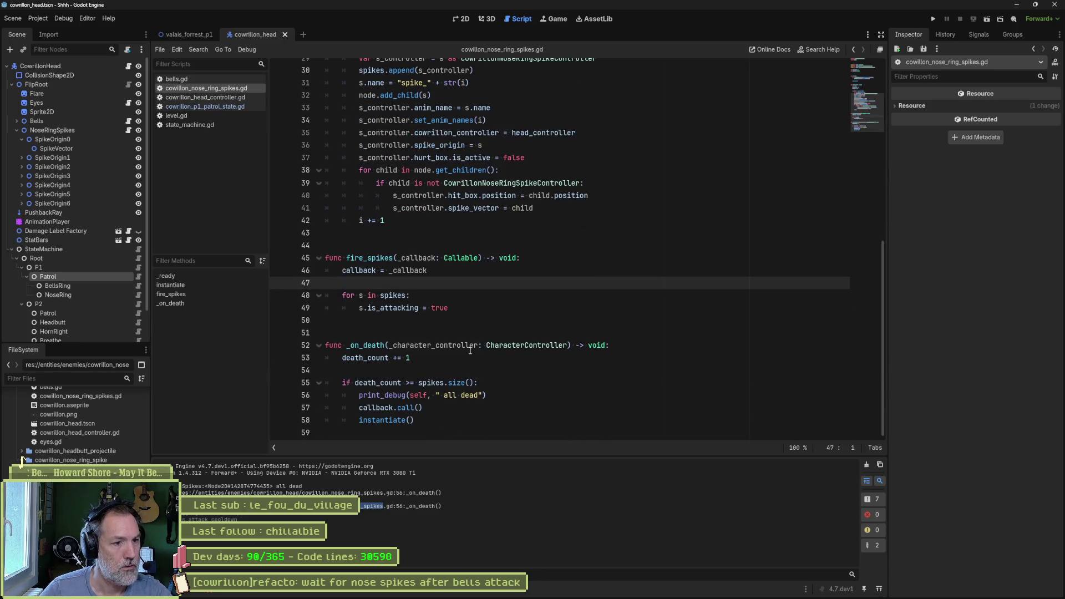
pyautogui.click(504, 395)
pyautogui.hotkey('ctrl', 'shift', 'k')
pyautogui.hotkey('ctrl', 's')
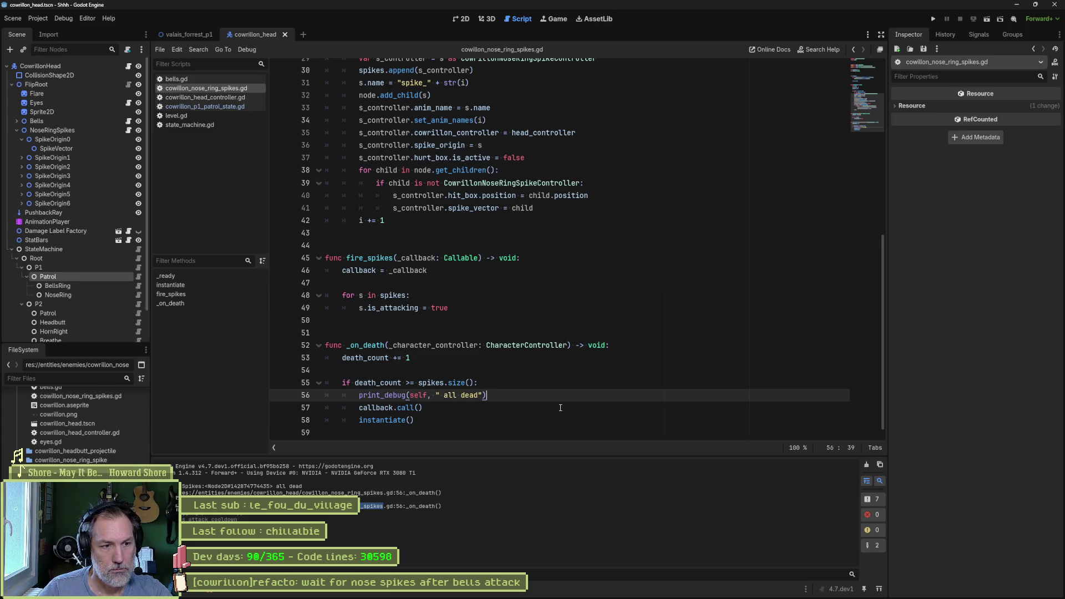
pyautogui.hotkey('ctrl', 'shift', 'k')
pyautogui.hotkey('ctrl', 's')
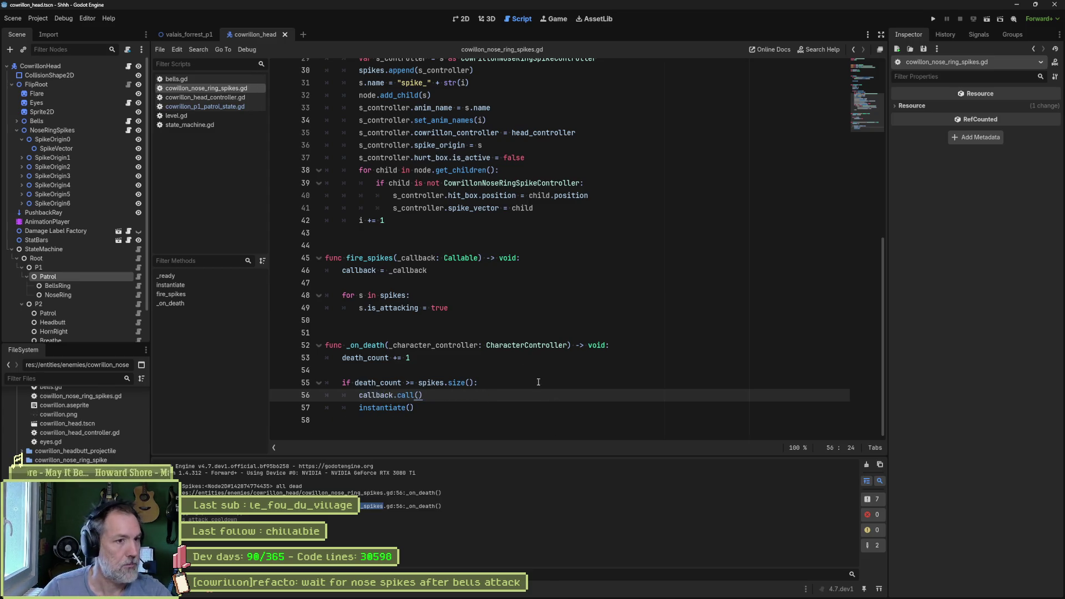
pyautogui.scroll(6, 515, 237)
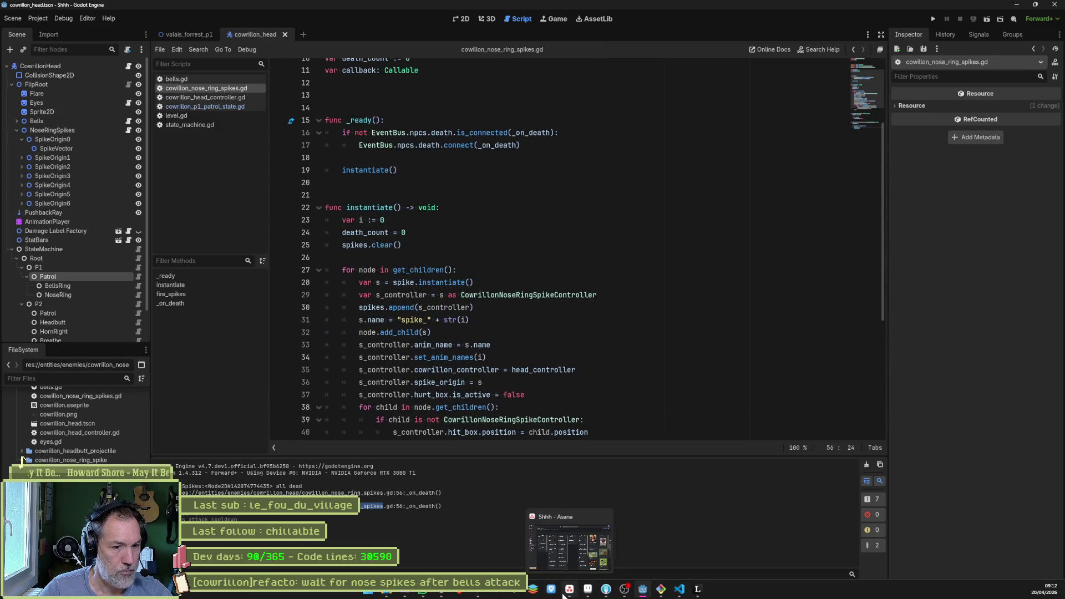
pyautogui.click(172, 35)
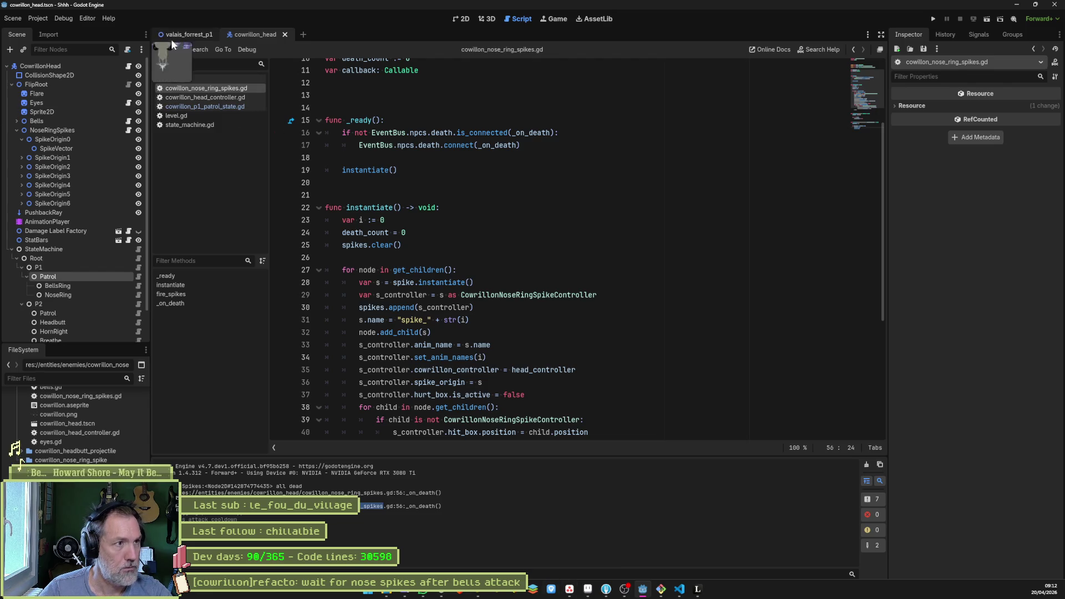
pyautogui.click(599, 272)
pyautogui.press('F6')
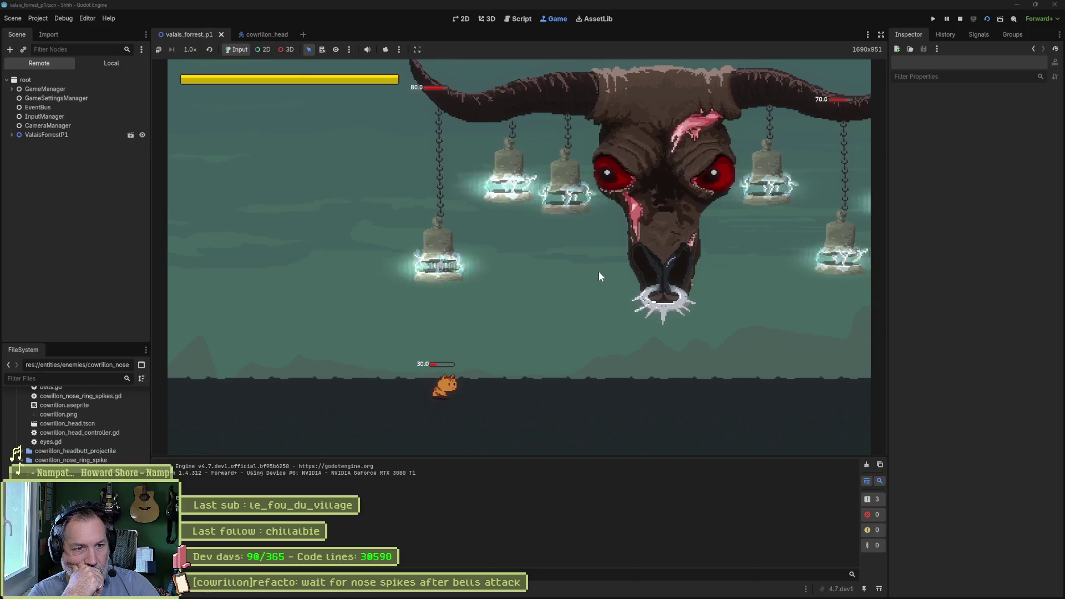
pyautogui.press('F8')
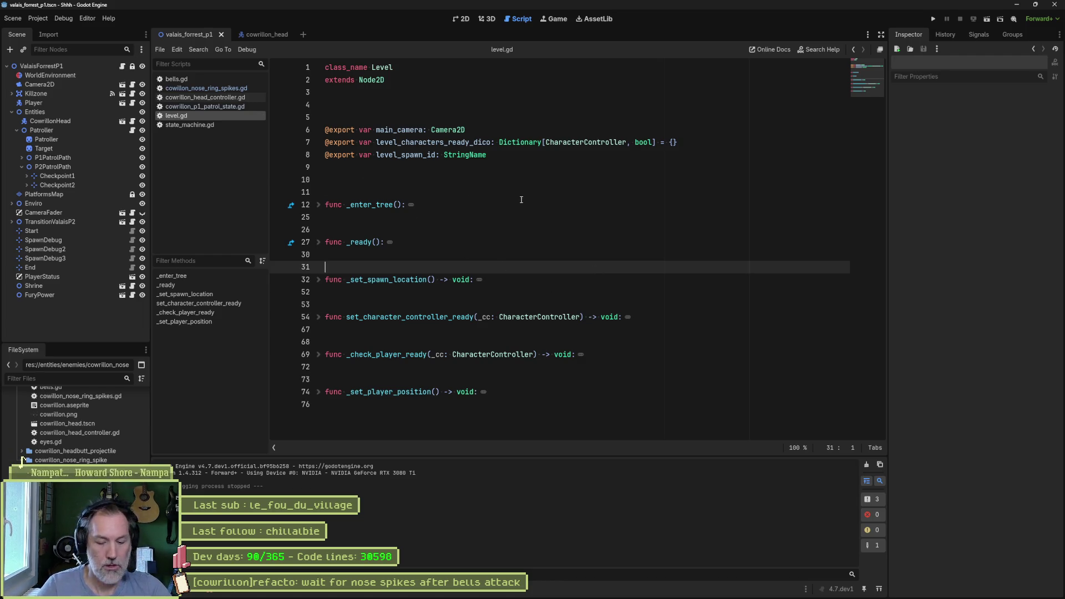
# Open CowrillonBellProjectile.tscn and inspect its weapon Damage, leaving it unchanged.
pyautogui.hotkey('alt', 'shift', 'o')
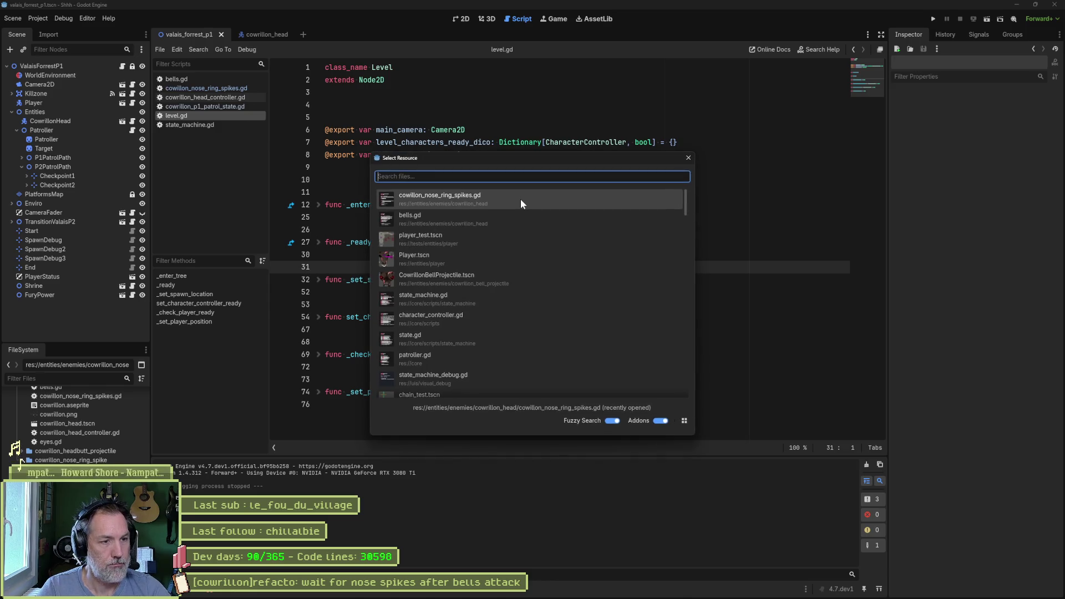
pyautogui.press('Down')
pyautogui.press('Down')
pyautogui.press('Down')
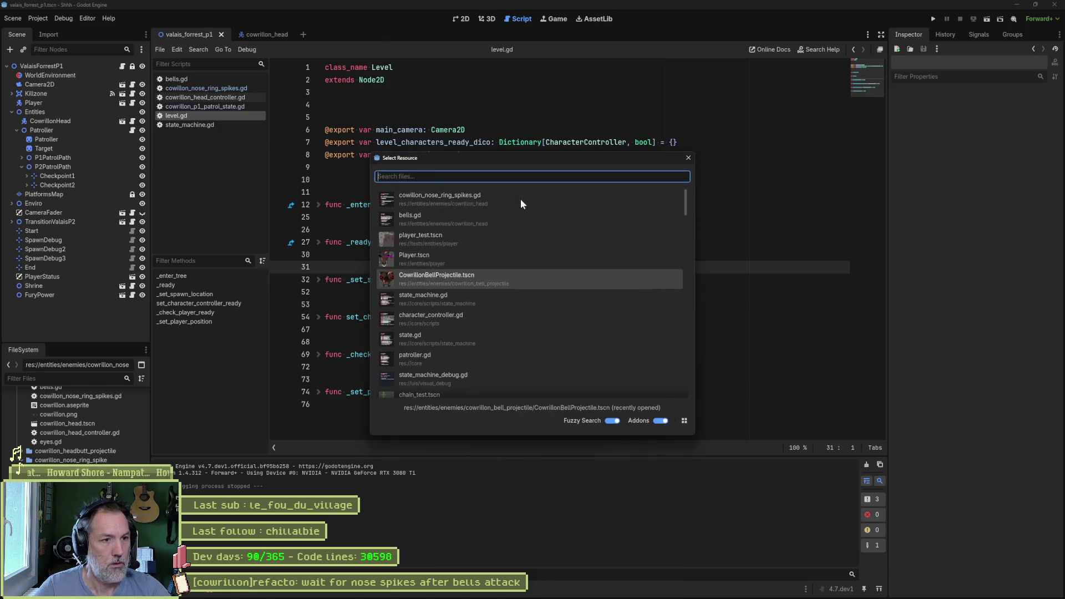
pyautogui.press('Return')
pyautogui.click(61, 66)
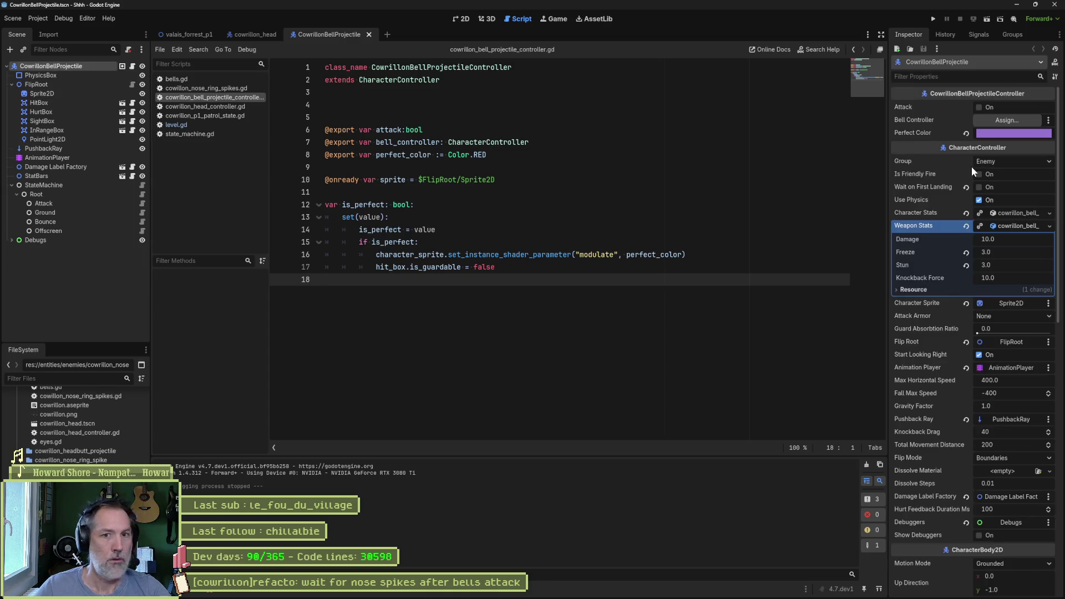
pyautogui.click(1011, 240)
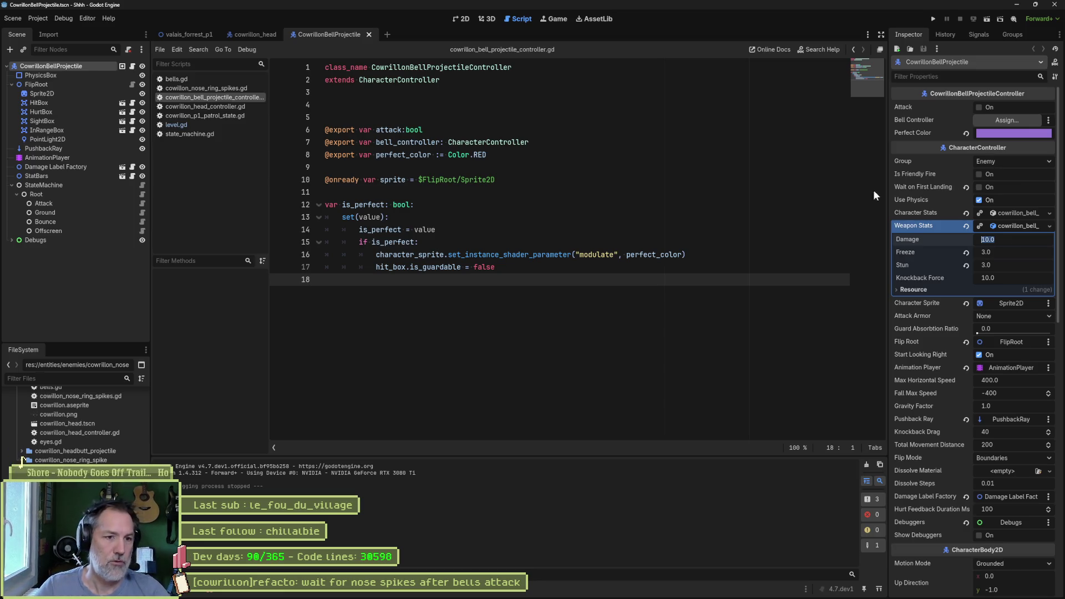
pyautogui.click(738, 215)
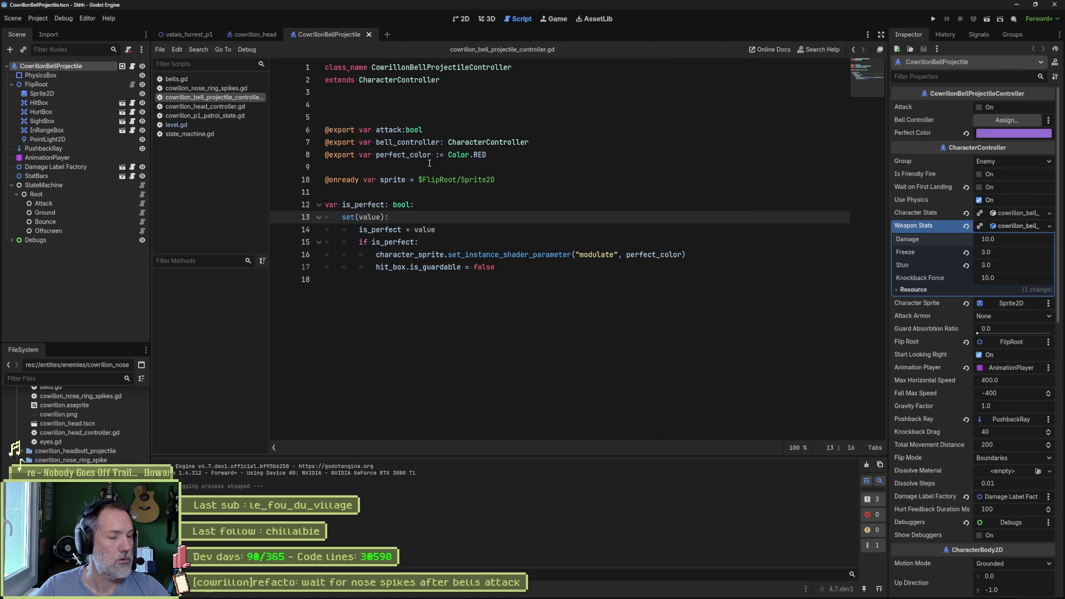
# Quick-open the cowrillon_bell.tscn scene by searching 'cowrillon_bel'.
pyautogui.hotkey('shift', 'alt', 'o')
pyautogui.write('cowrillon_bel')
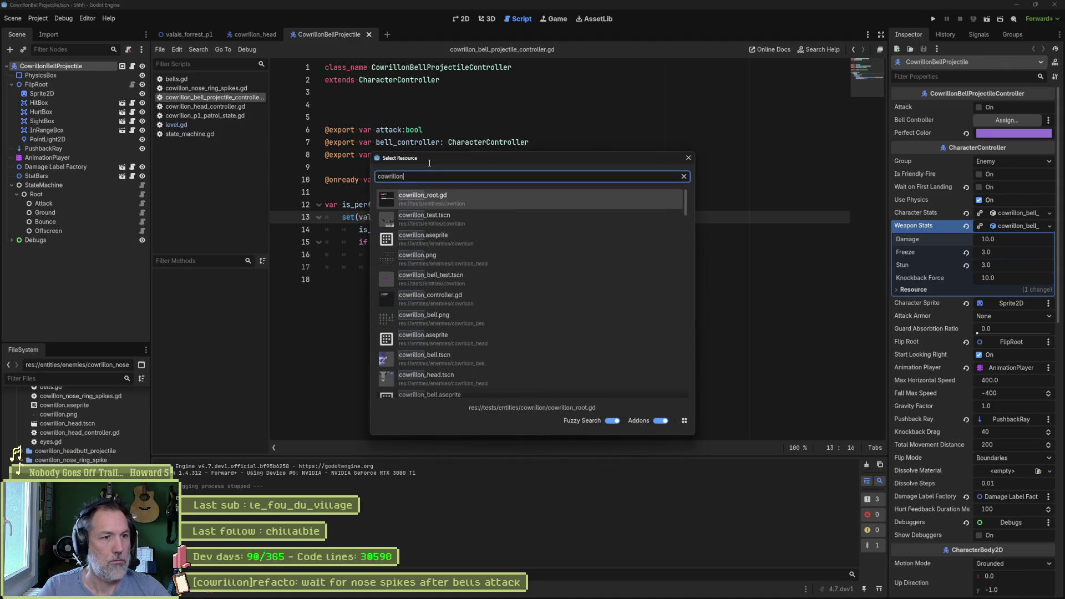
pyautogui.press('Down')
pyautogui.press('Down')
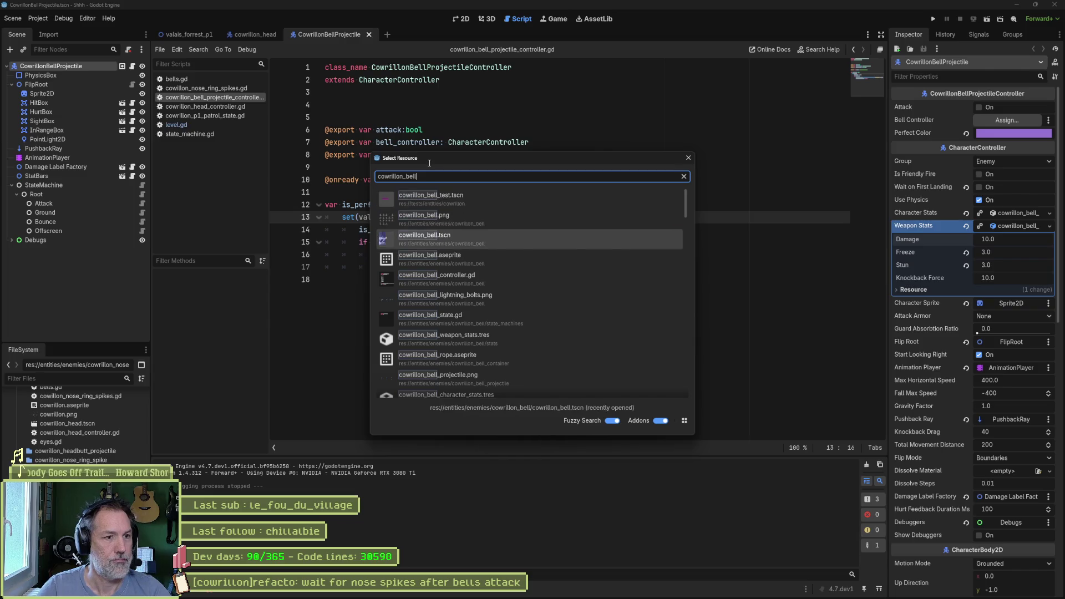
pyautogui.press('Return')
# Set CowrillonBell's Character Stats Health Max to 30 and run the valais_forrest_p1 level.
pyautogui.click(61, 68)
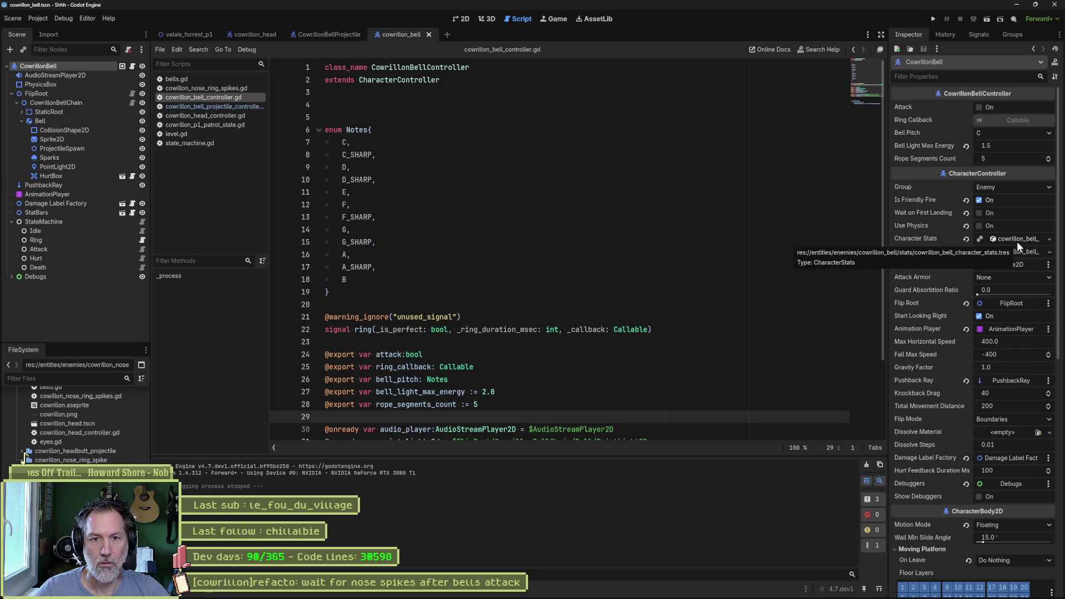
pyautogui.click(1017, 241)
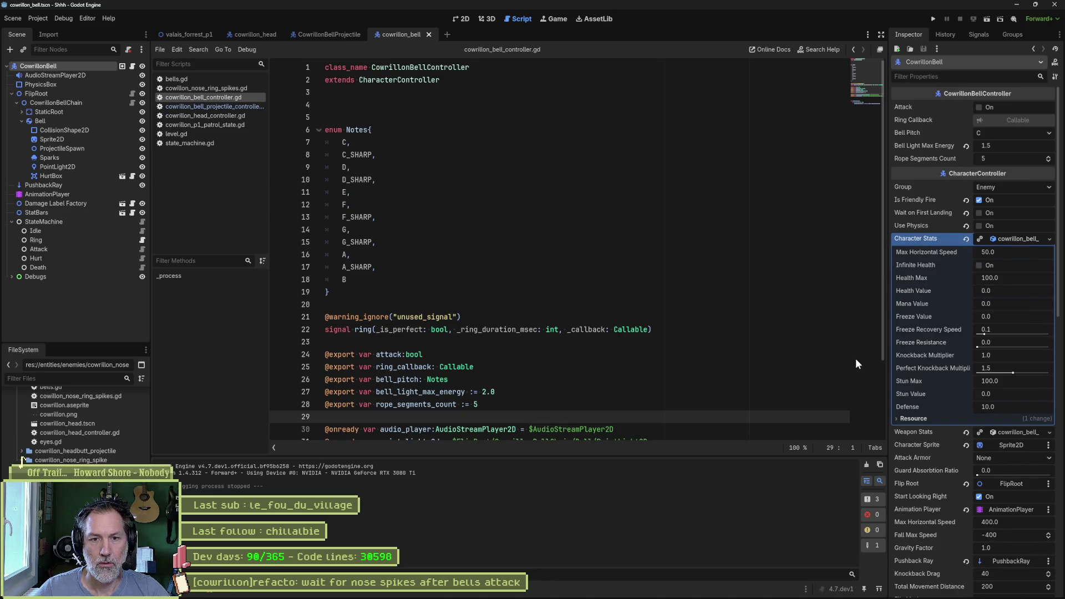
pyautogui.click(1027, 281)
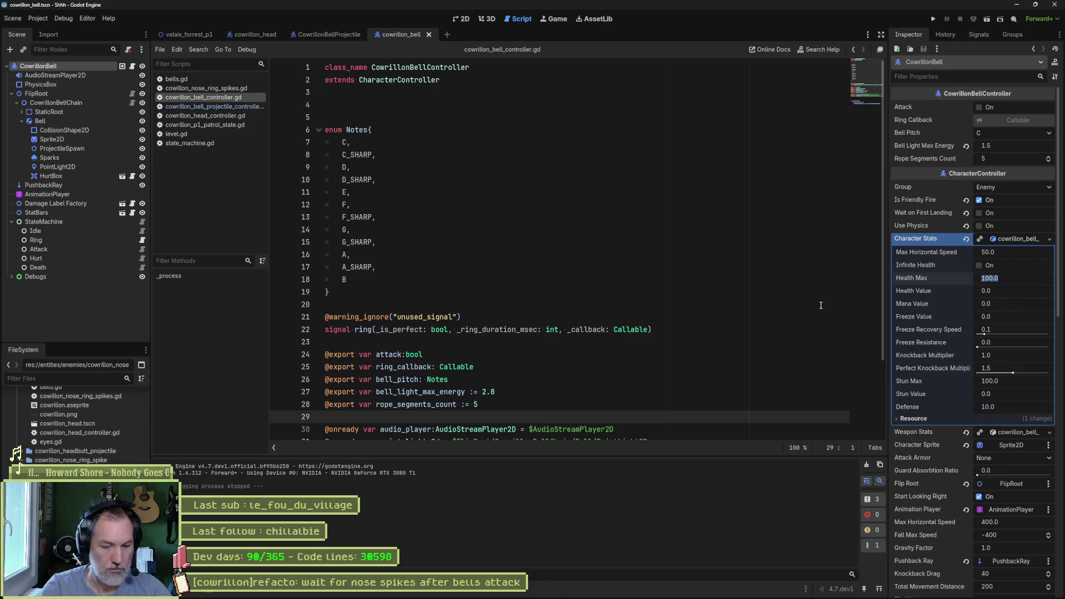
pyautogui.write('30')
pyautogui.press('Return')
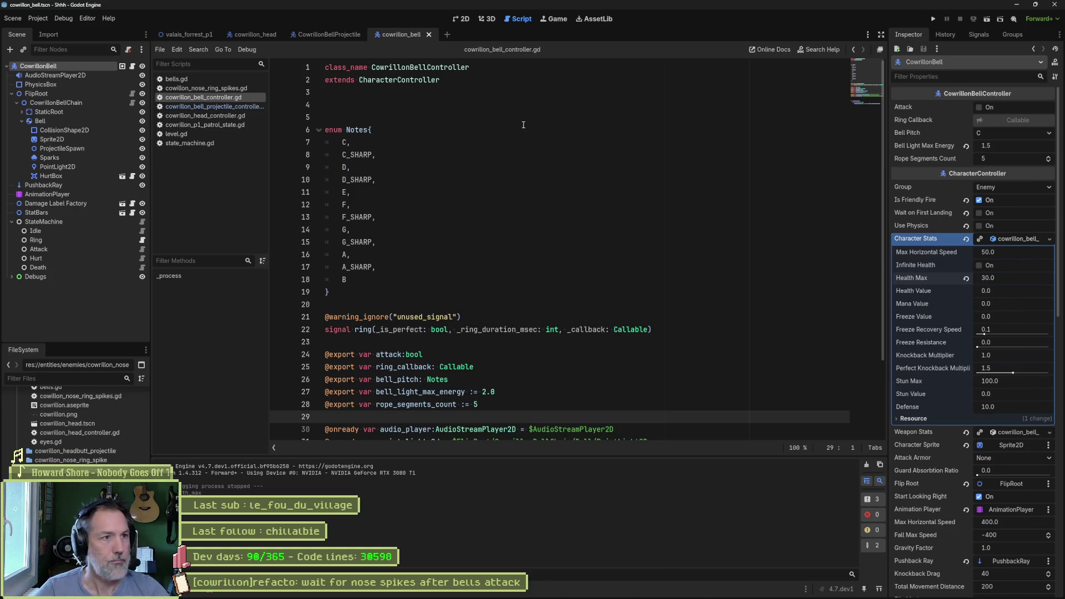
pyautogui.click(204, 34)
pyautogui.press('F6')
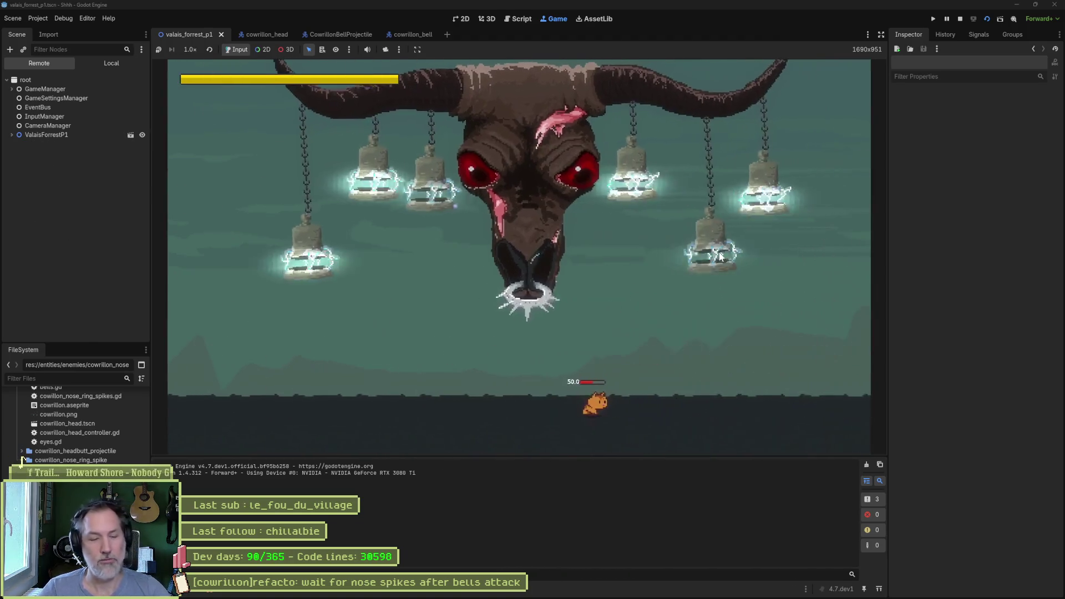
# Stop the game and review attack_cooldown uses and the _next_attack call in cowrillon_p1_patrol_state.gd.
pyautogui.press('F8')
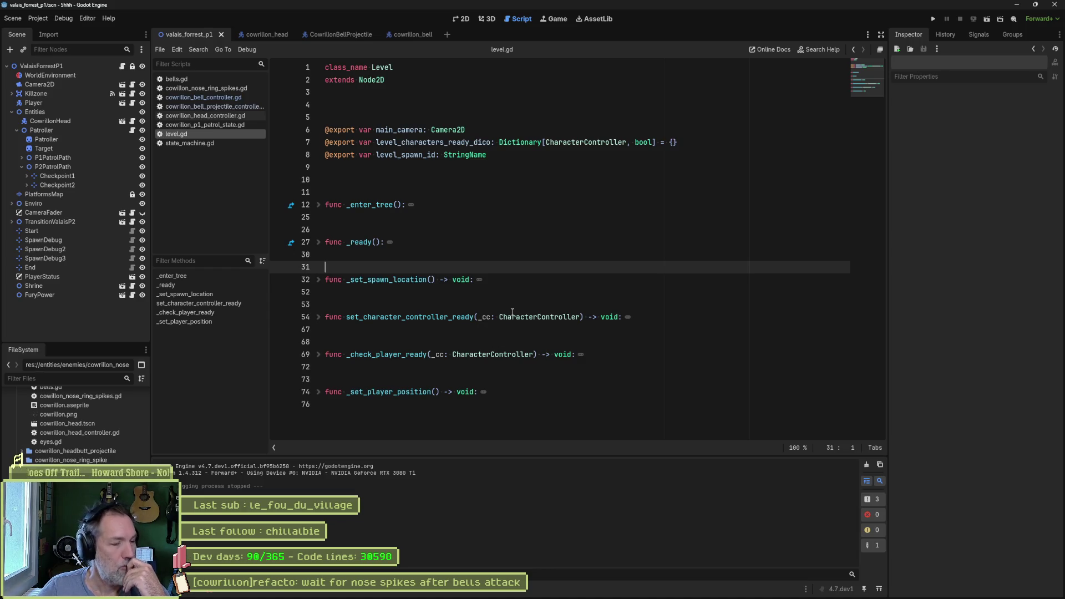
pyautogui.click(214, 125)
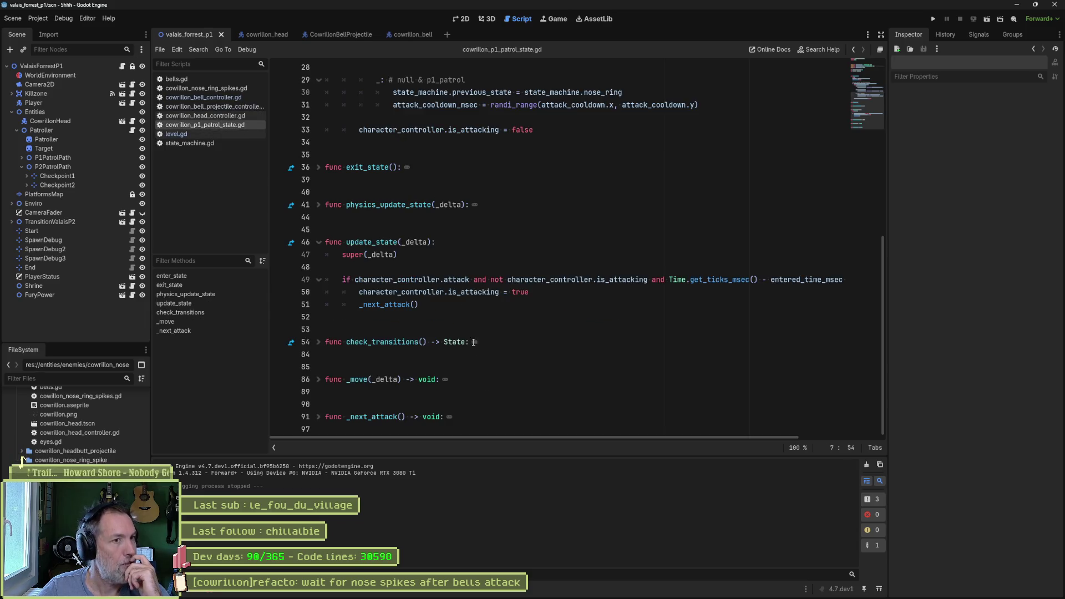
pyautogui.scroll(6, 472, 342)
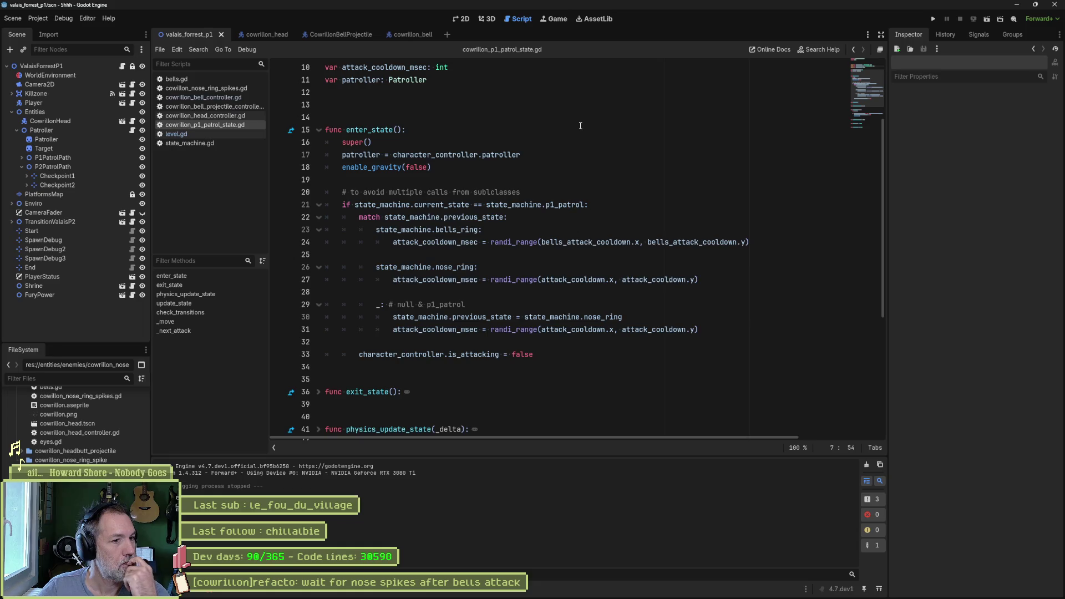
pyautogui.scroll(1, 580, 126)
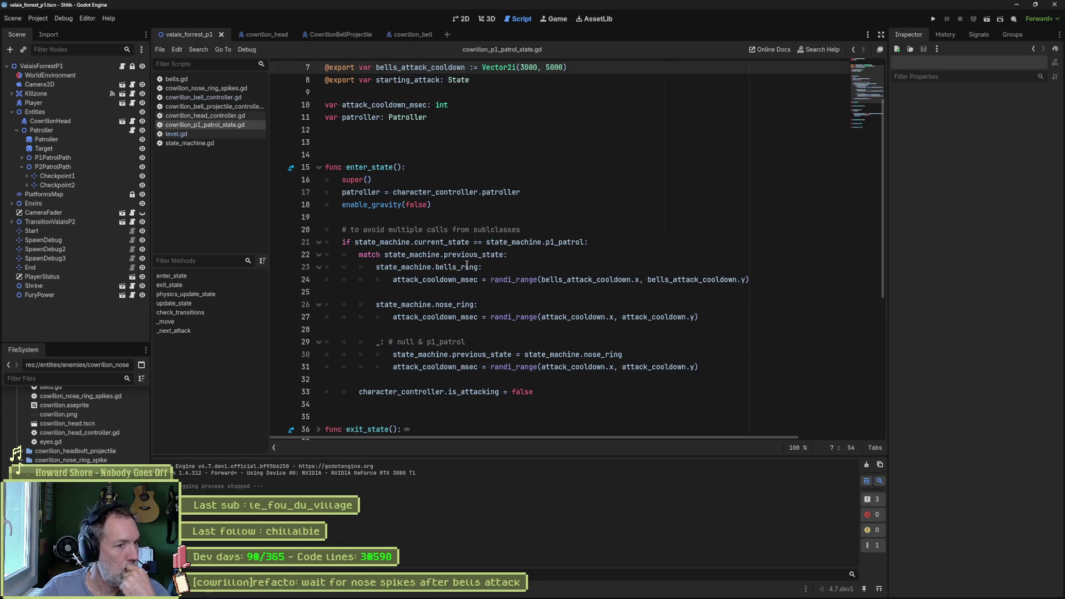
pyautogui.moveTo(495, 355); pyautogui.dragTo(493, 368)
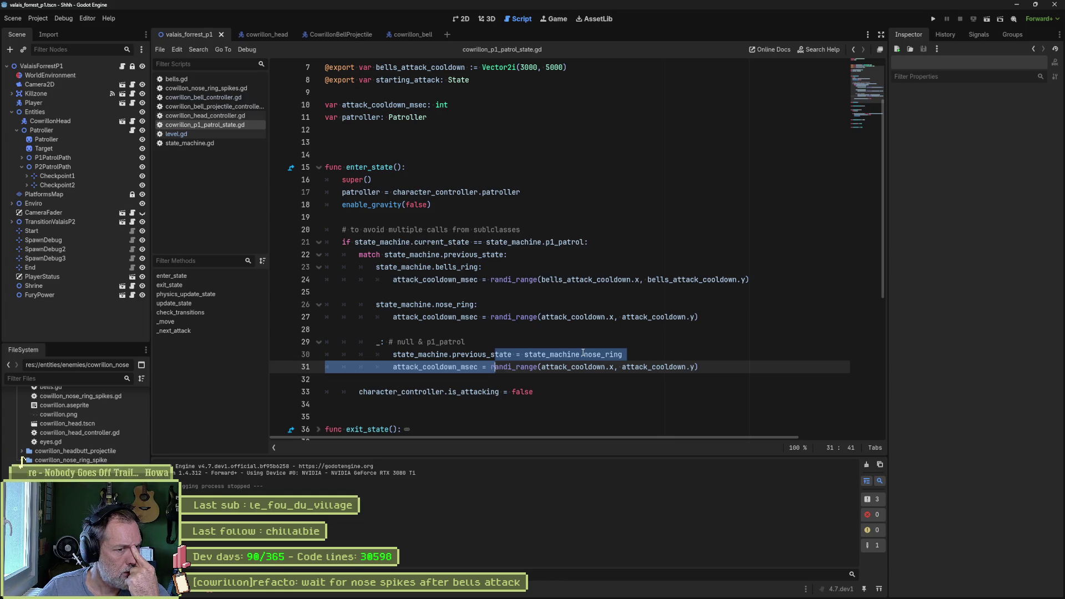
pyautogui.doubleClick(579, 365)
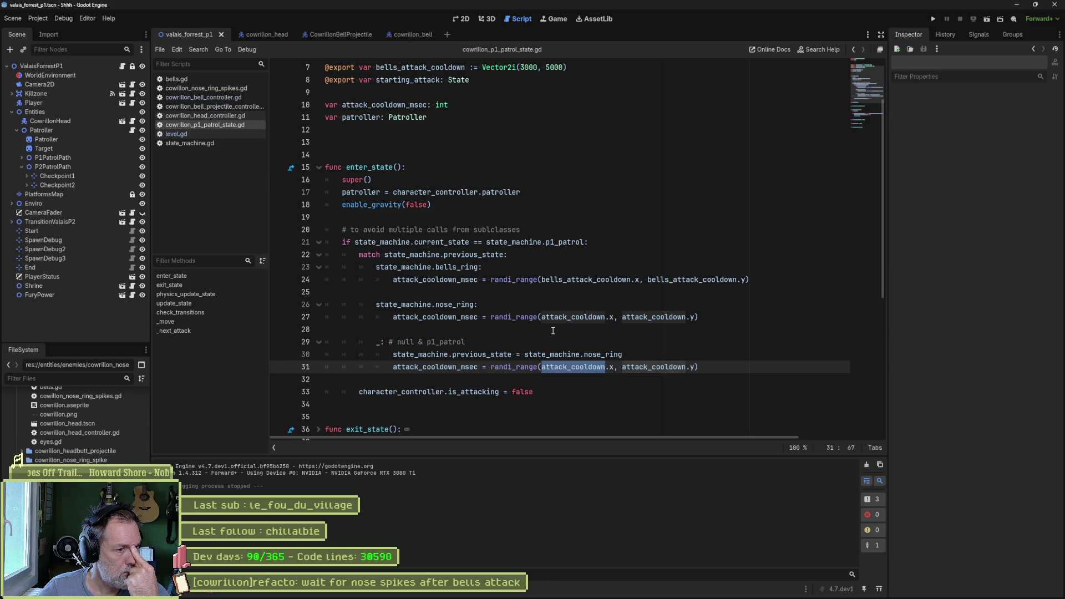
pyautogui.scroll(-6, 553, 331)
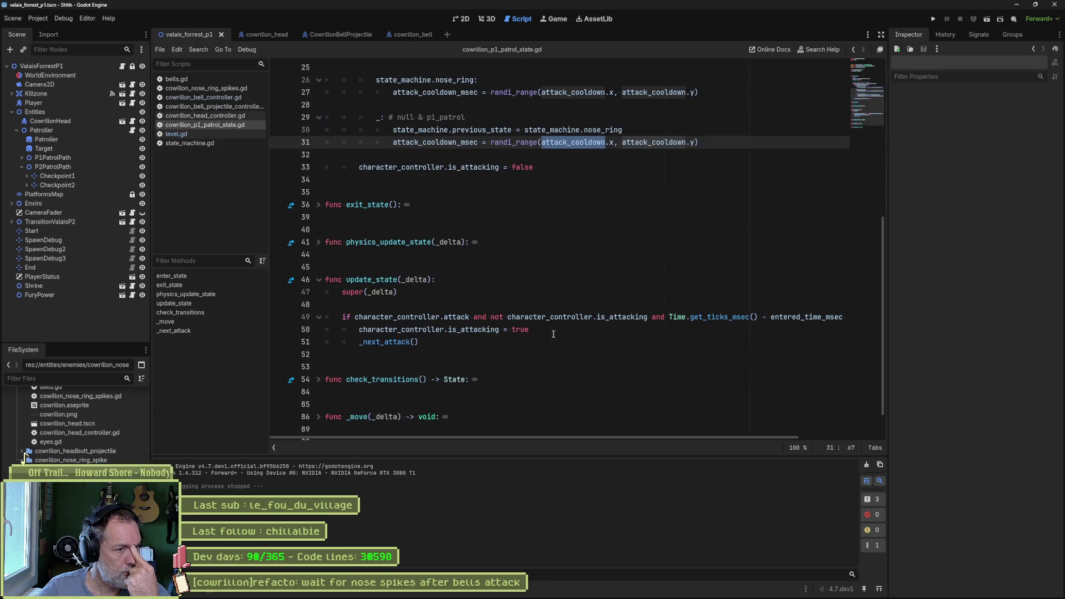
pyautogui.doubleClick(389, 342)
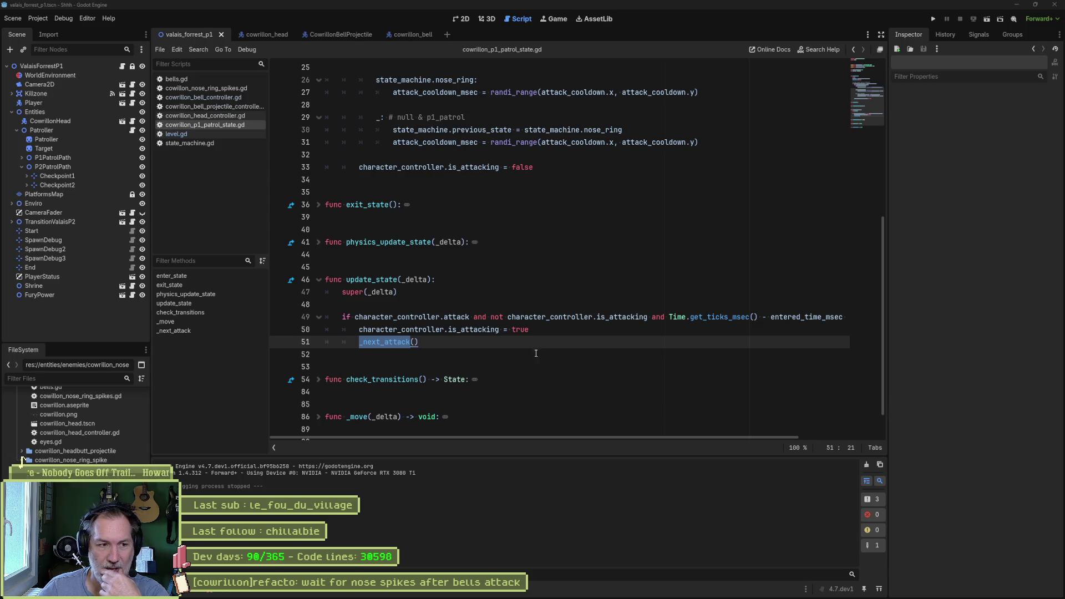
pyautogui.click(487, 338)
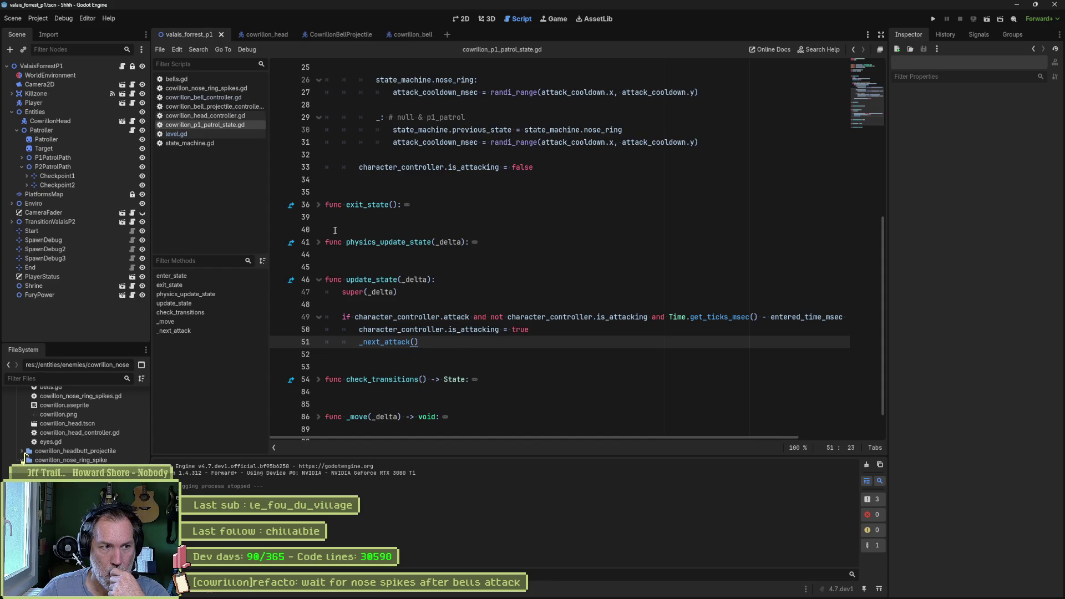
pyautogui.scroll(-1, 354, 381)
# Unfold the _next_attack function body to inspect it.
pyautogui.click(318, 416)
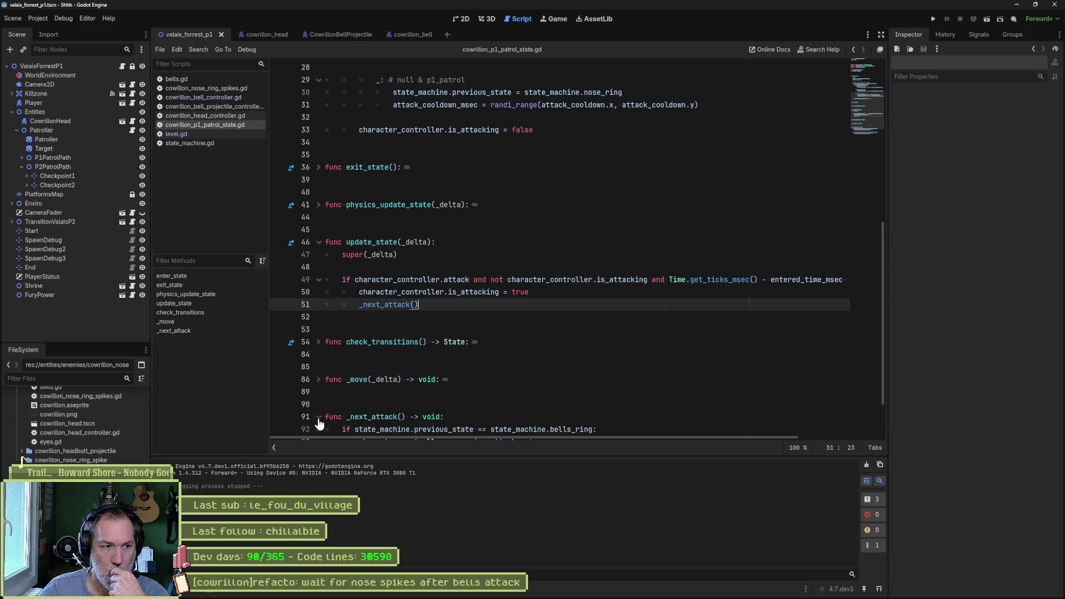
pyautogui.scroll(-2, 638, 391)
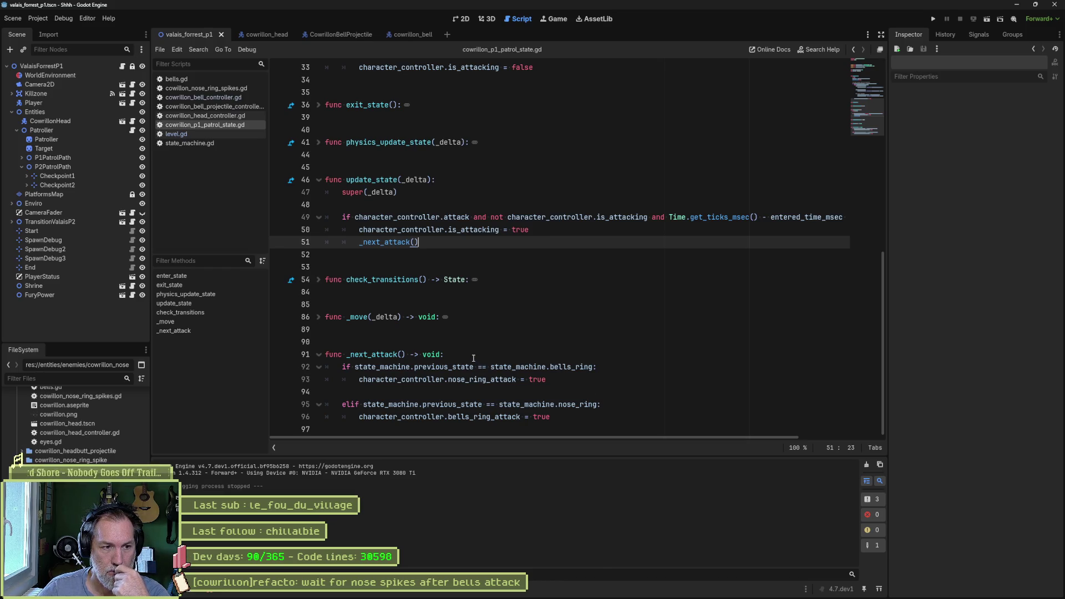
pyautogui.click(586, 352)
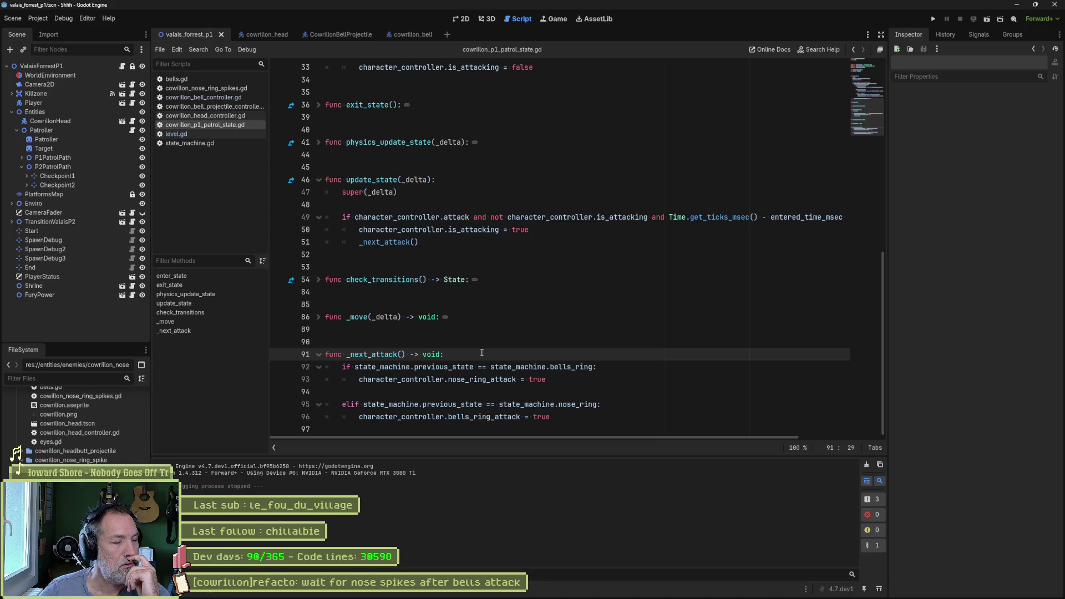
pyautogui.scroll(10, 481, 352)
# Add a 'var' line after the patroller variable, remove it again, and save.
pyautogui.click(448, 196)
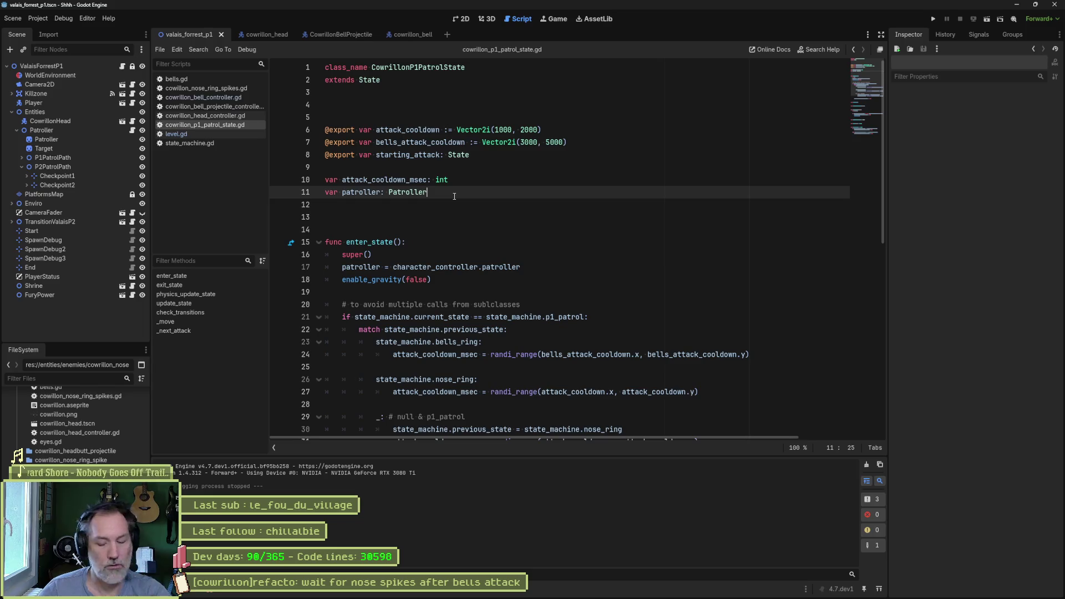
pyautogui.press('Return')
pyautogui.write('var')
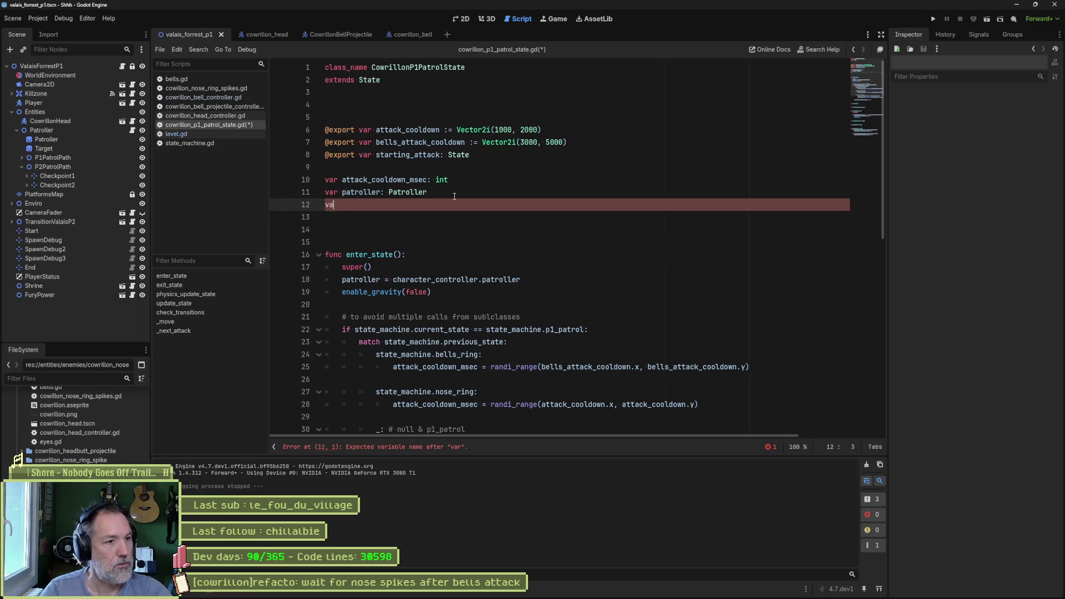
pyautogui.hotkey('ctrl', 's')
pyautogui.hotkey('ctrl', 'shift', 'k')
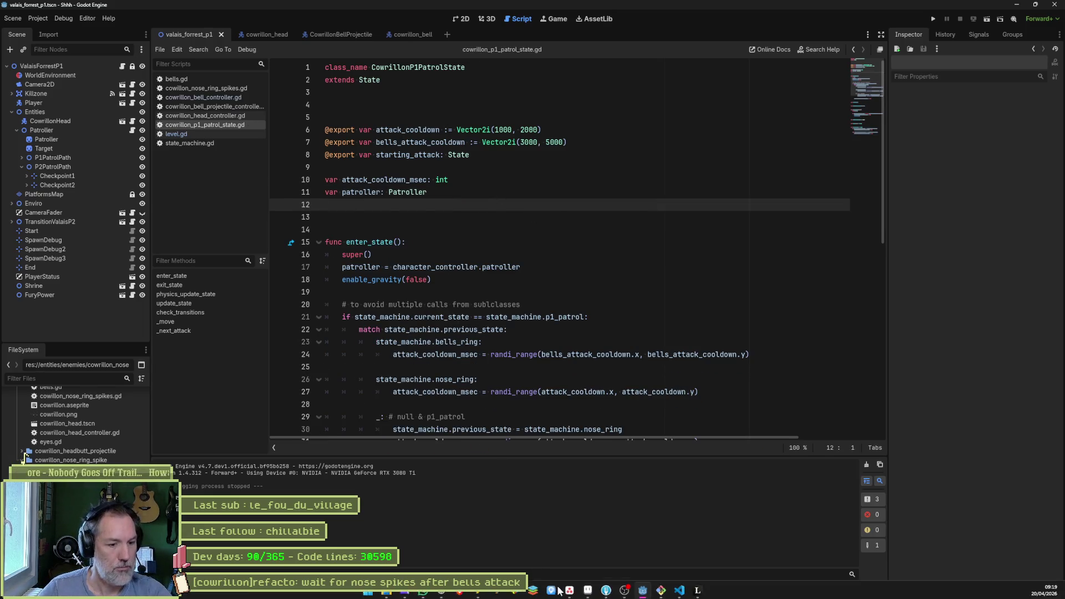
# Add In progress task '[cowrilon]add: little randomness between attacks' and open the nose-spikes refactor task.
pyautogui.click(572, 594)
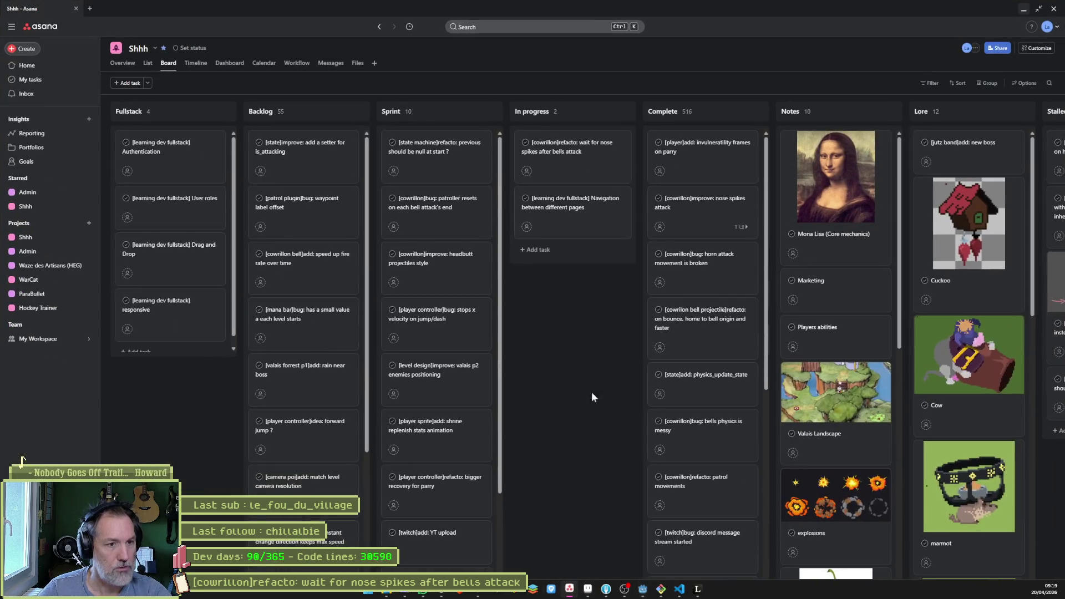
pyautogui.click(549, 244)
pyautogui.write('[cowrilon]')
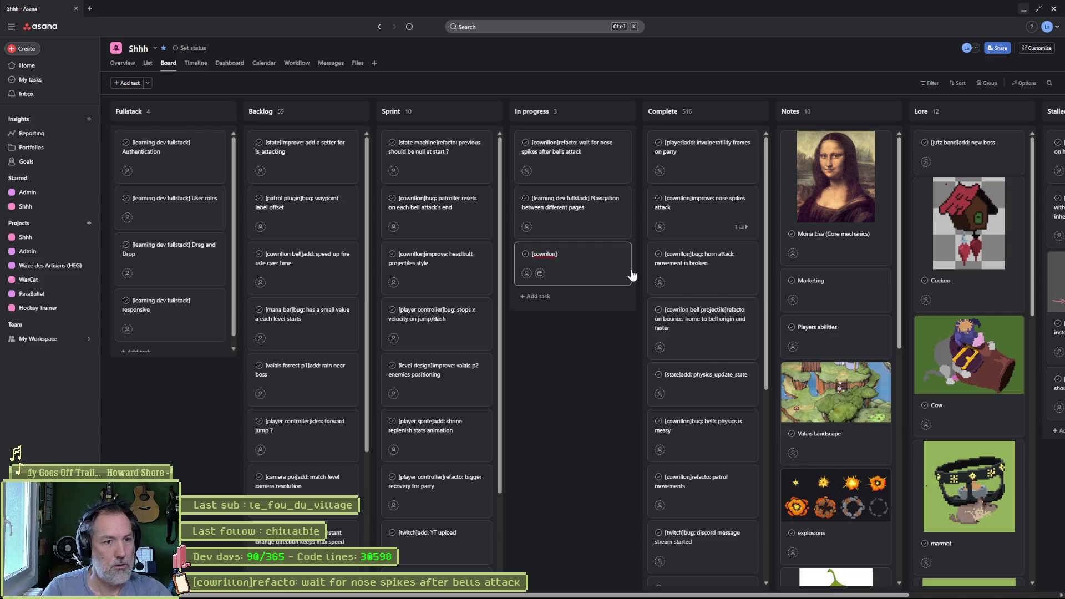
pyautogui.write('add: little randomness')
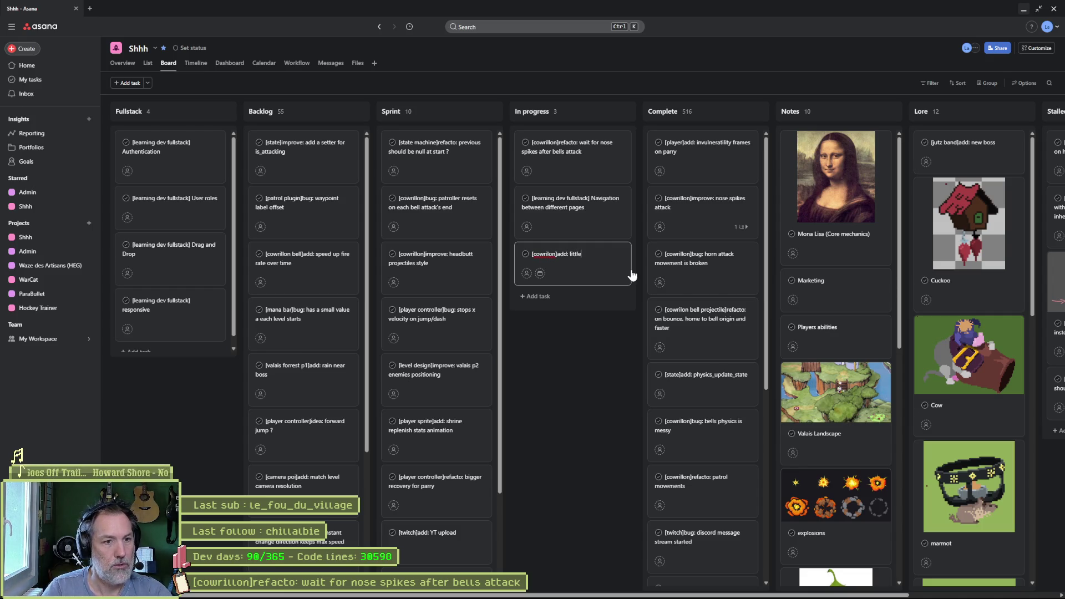
pyautogui.write(' between t')
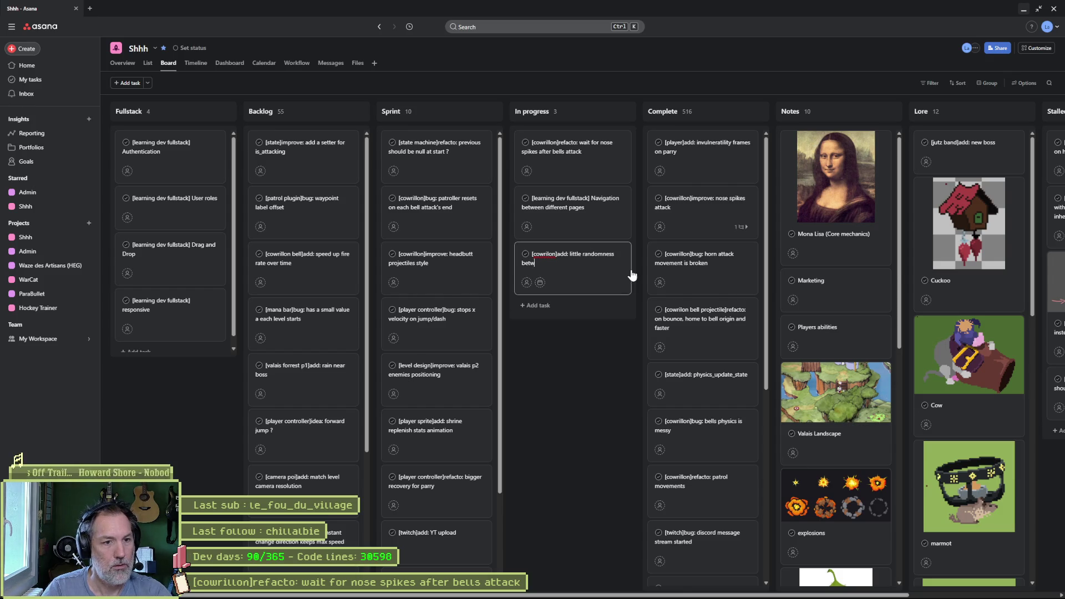
pyautogui.press('BackSpace')
pyautogui.write('attacks')
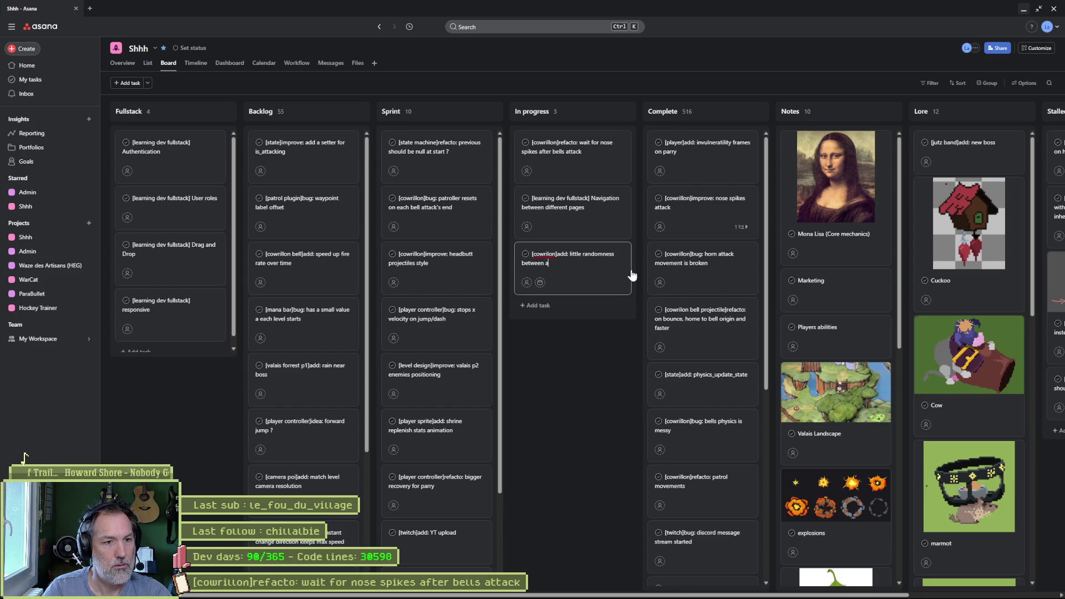
pyautogui.press('Return')
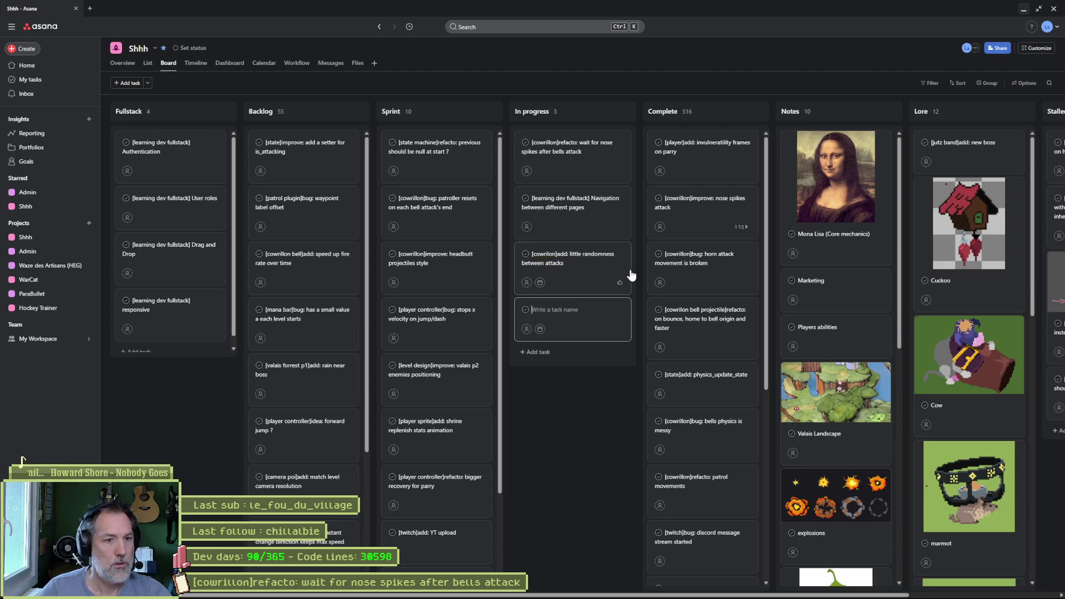
pyautogui.click(580, 151)
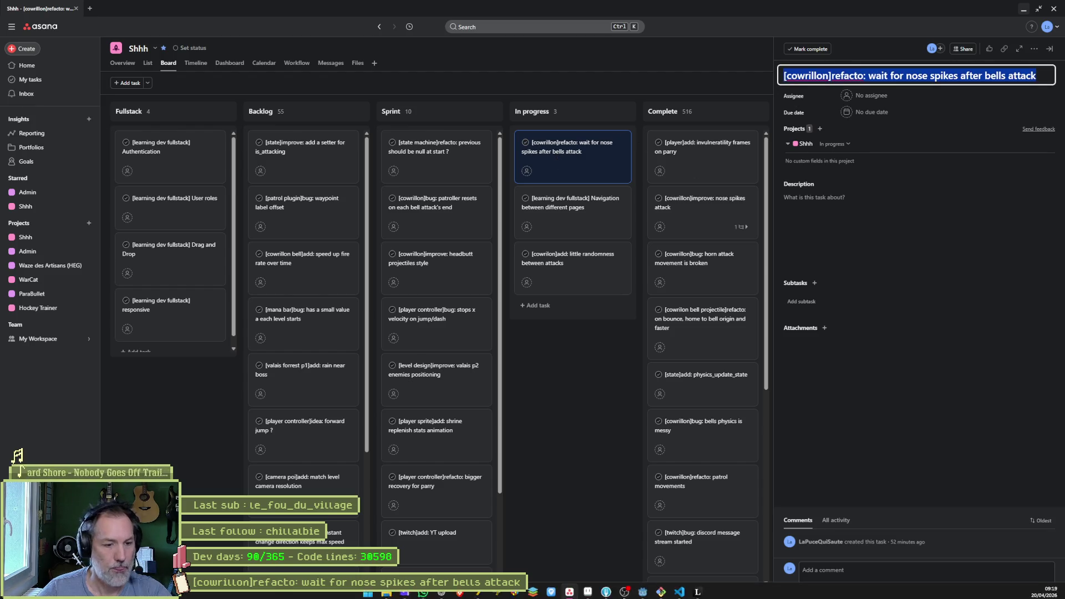
# Paste the finished task title into Fork's commit summary.
pyautogui.moveTo(582, 591)
pyautogui.click(566, 541)
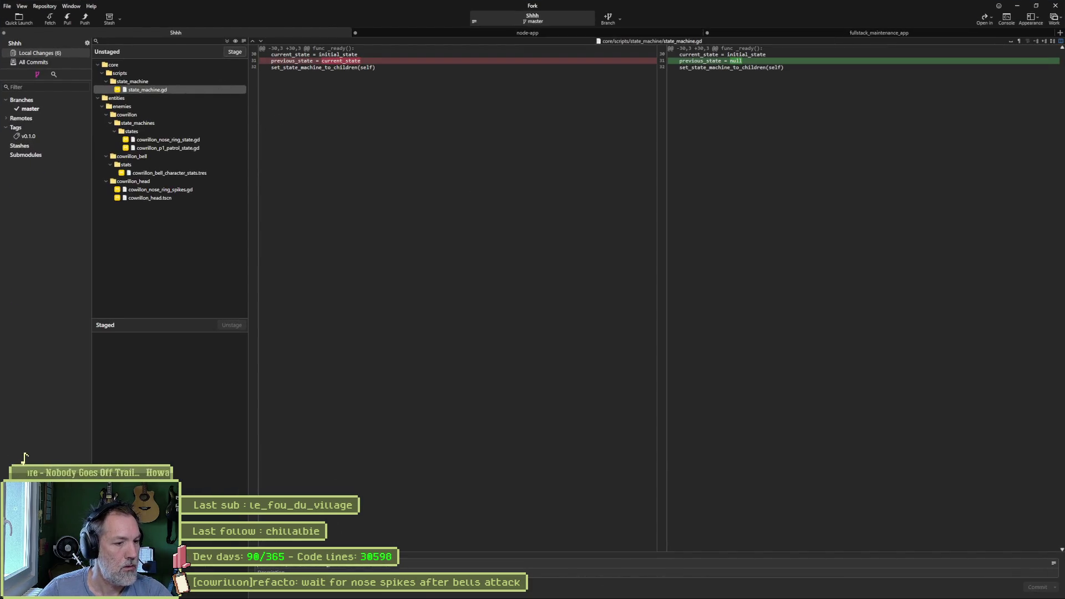
pyautogui.hotkey('ctrl', 'v')
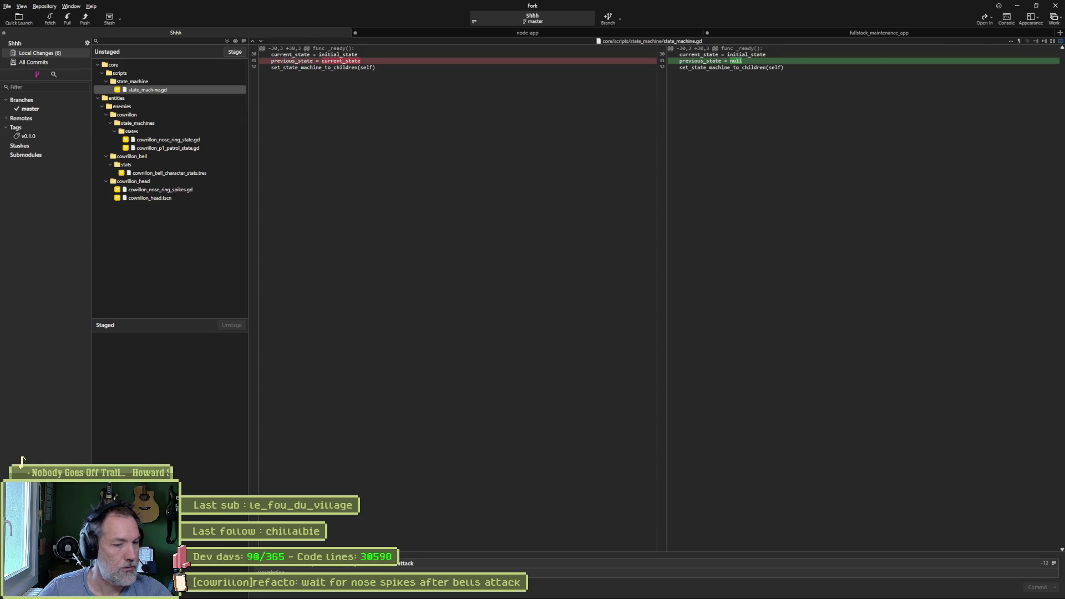
# Move the nose spikes refacto and previous-should-be-null tasks to Complete in Asana.
pyautogui.hotkey('alt', 'Tab')
pyautogui.moveTo(680, 153); pyautogui.dragTo(680, 156)
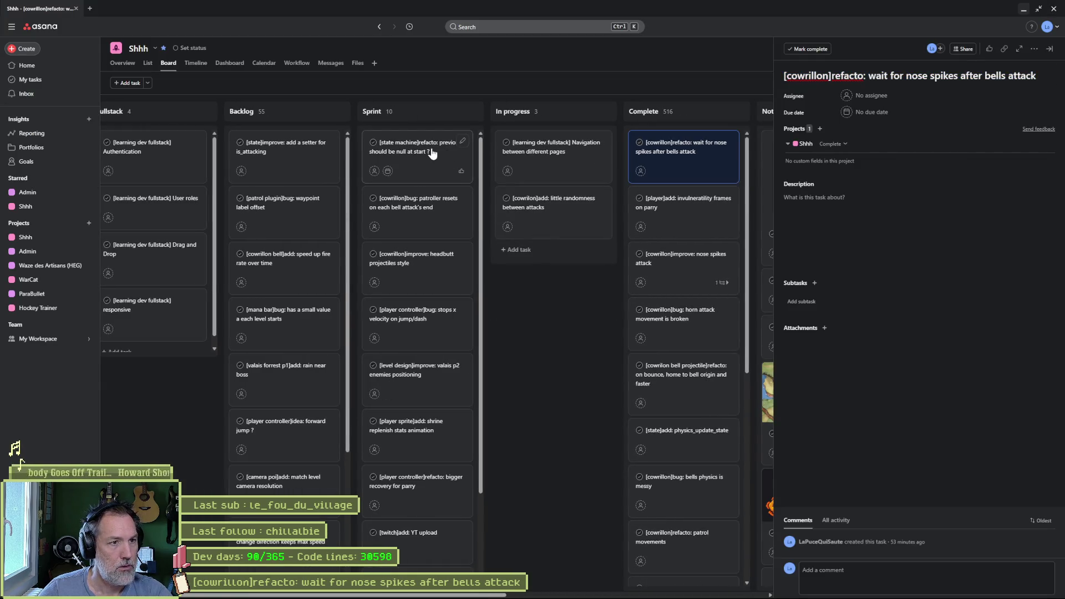
pyautogui.moveTo(425, 154); pyautogui.dragTo(684, 149)
pyautogui.click(684, 150)
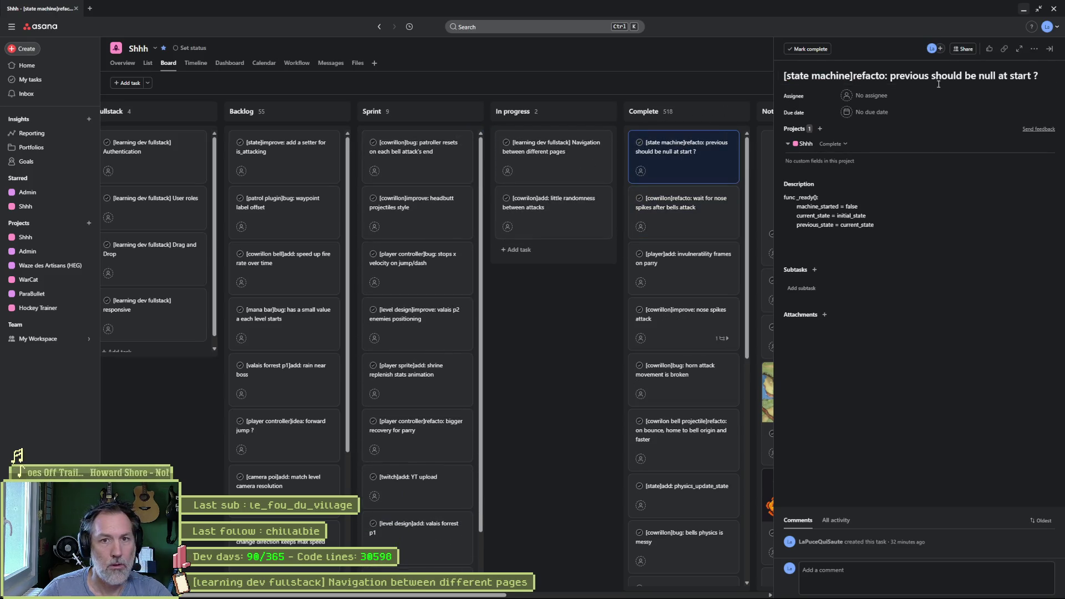
# Append '[state machine]refactored: previous should be null at start ?' to the commit summary.
pyautogui.hotkey('alt', 'Tab')
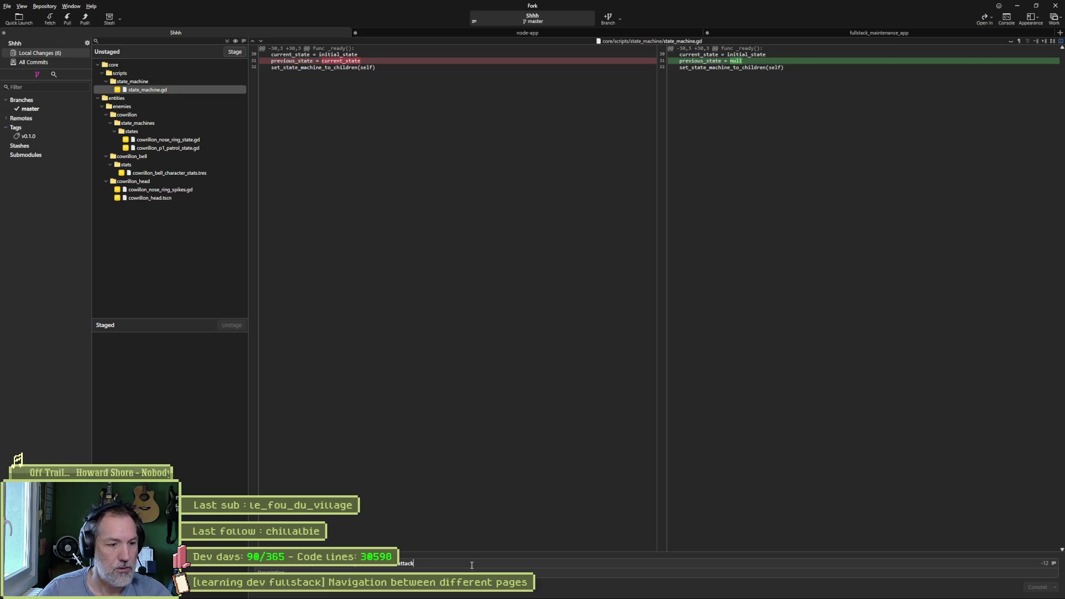
pyautogui.write('[state machine]refacto: previous should be null at start ?')
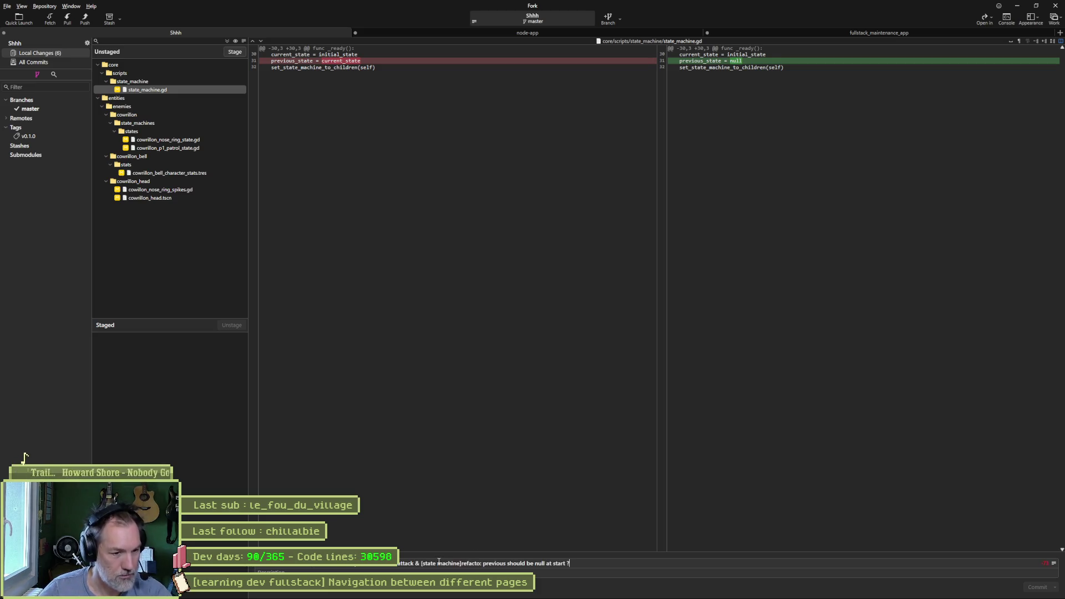
pyautogui.click(478, 563)
pyautogui.write('red')
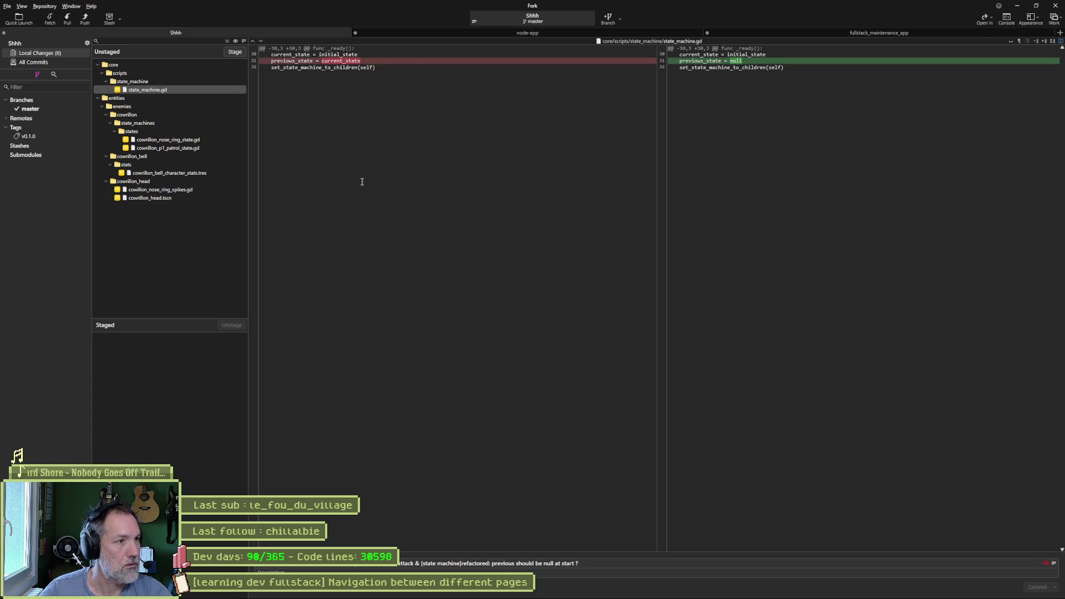
pyautogui.hotkey('alt', 'Tab')
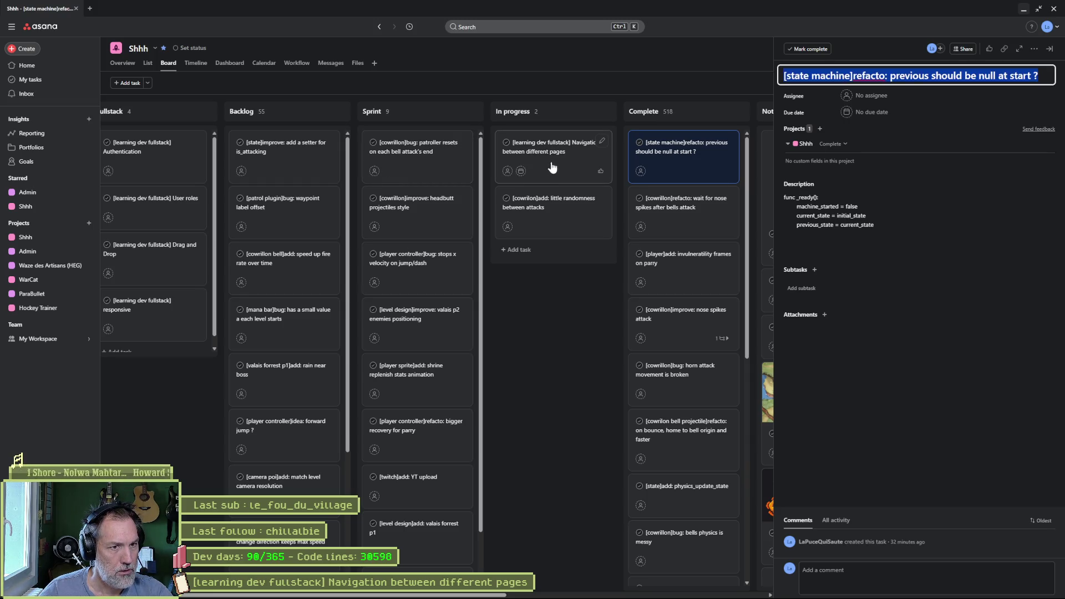
# Drag the 'little randomness between attacks' card above Navigation in In progress, glance at the patroller task, and return to Fork.
pyautogui.moveTo(563, 206); pyautogui.dragTo(561, 162)
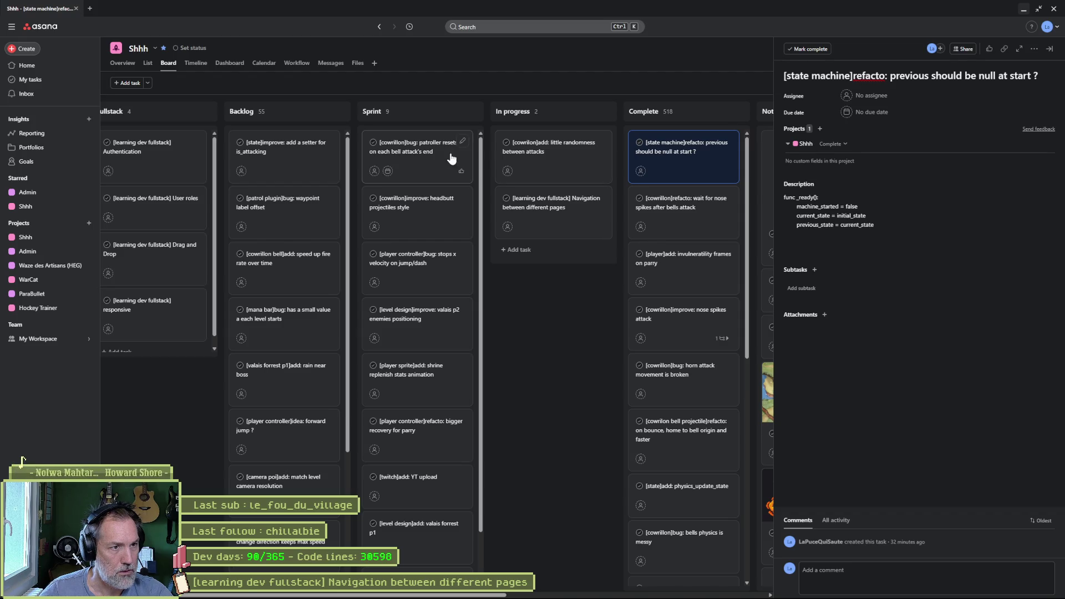
pyautogui.click(420, 153)
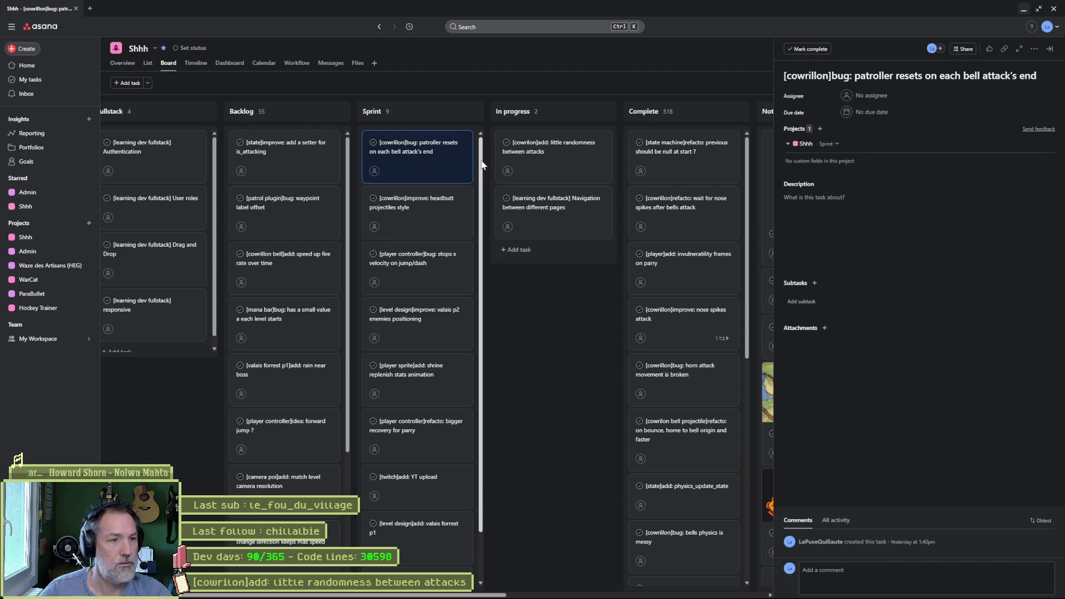
pyautogui.click(1030, 12)
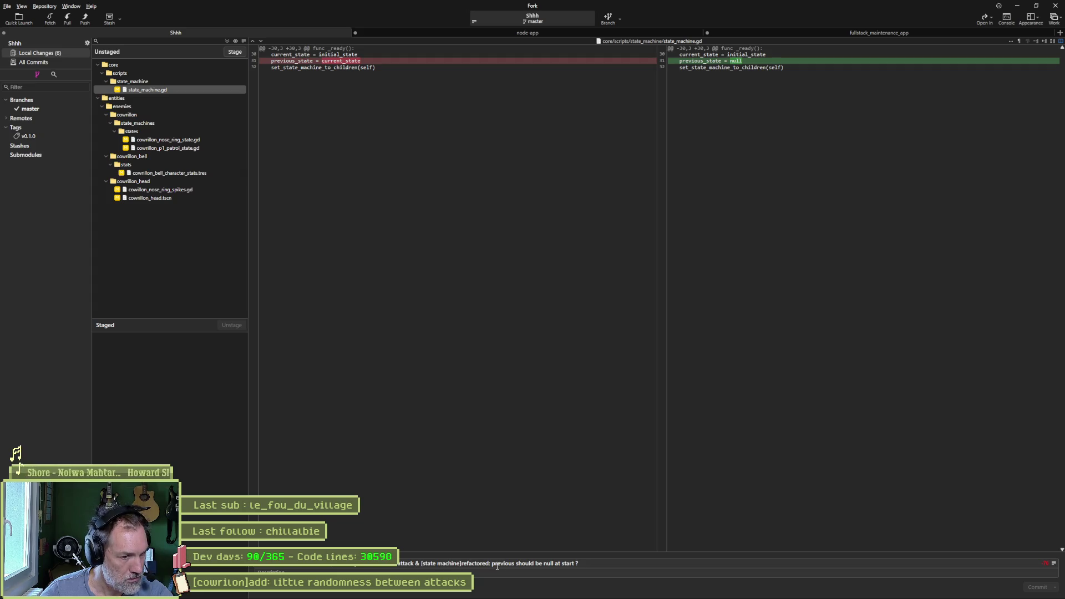
# Drop the trailing '?' from the commit summary and review the nose ring, patrol state and spikes script diffs.
pyautogui.press('BackSpace')
pyautogui.press('BackSpace')
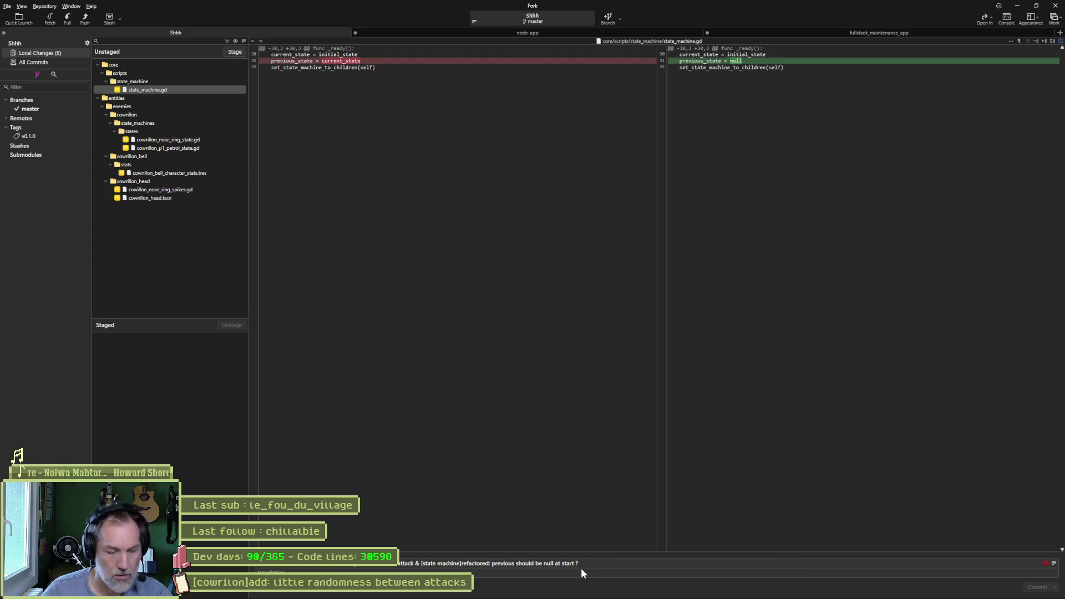
pyautogui.click(179, 141)
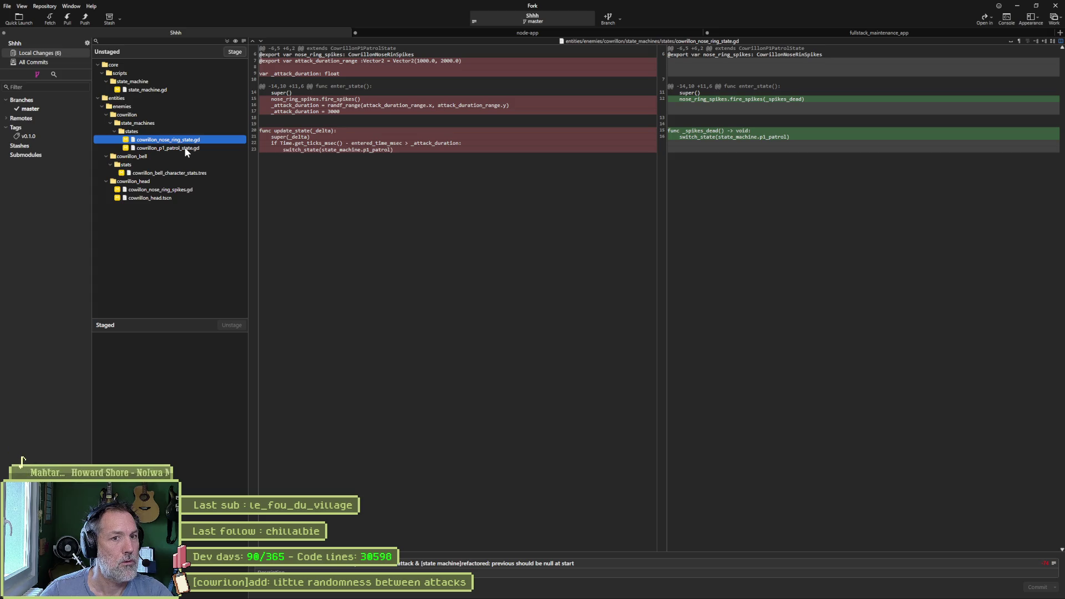
pyautogui.click(185, 148)
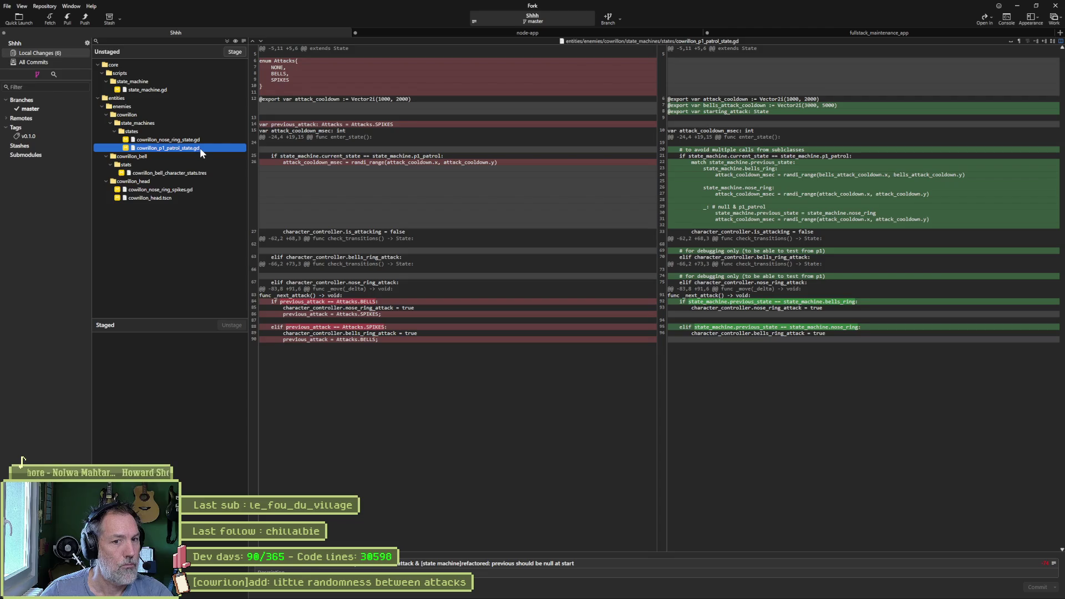
pyautogui.click(196, 190)
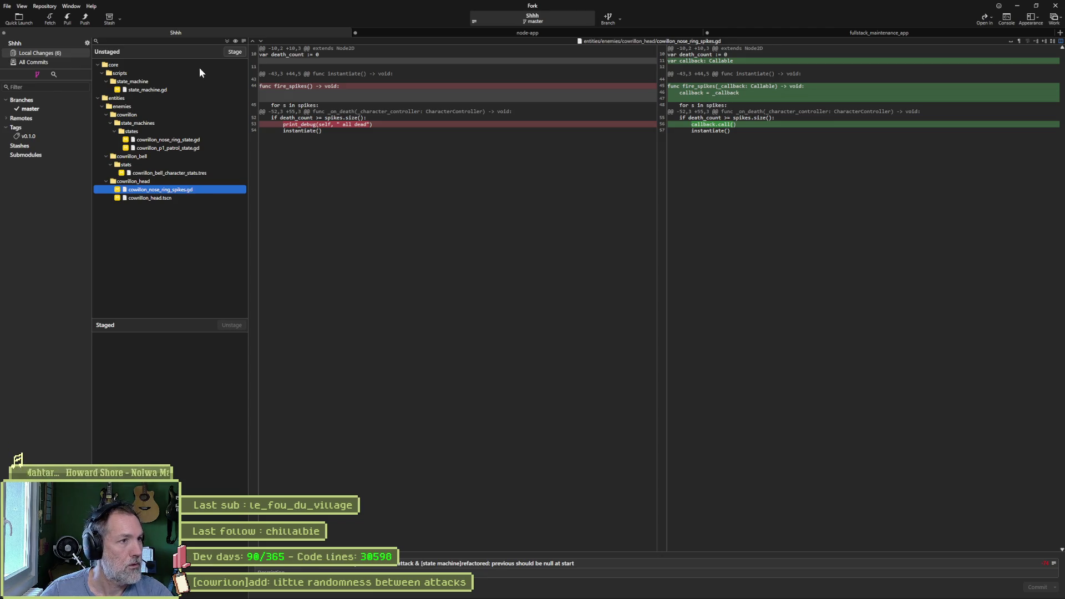
pyautogui.moveTo(711, 87)
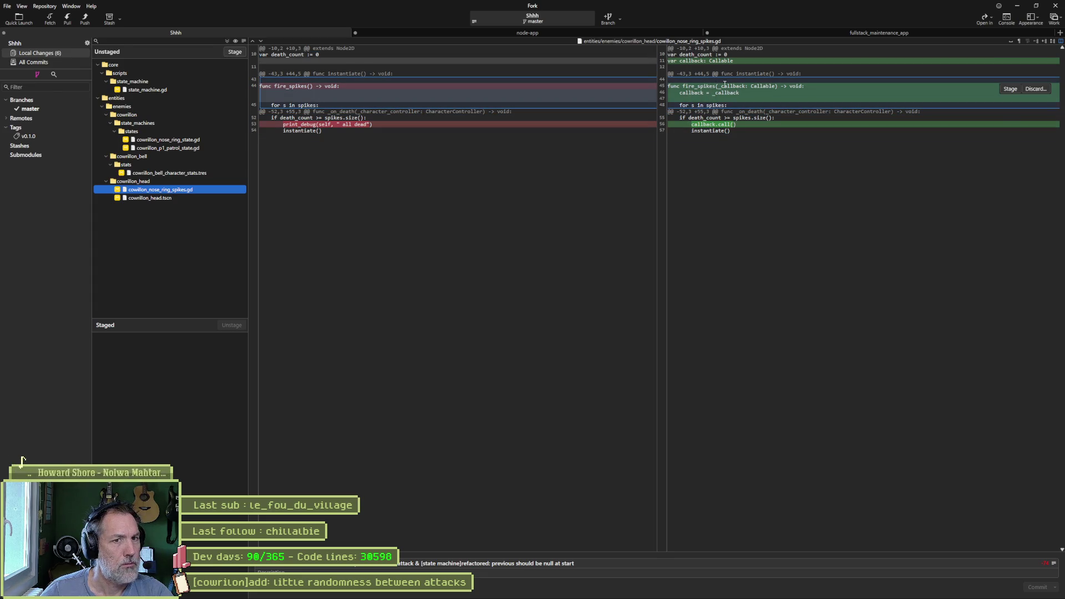
pyautogui.hotkey('alt', 'Tab')
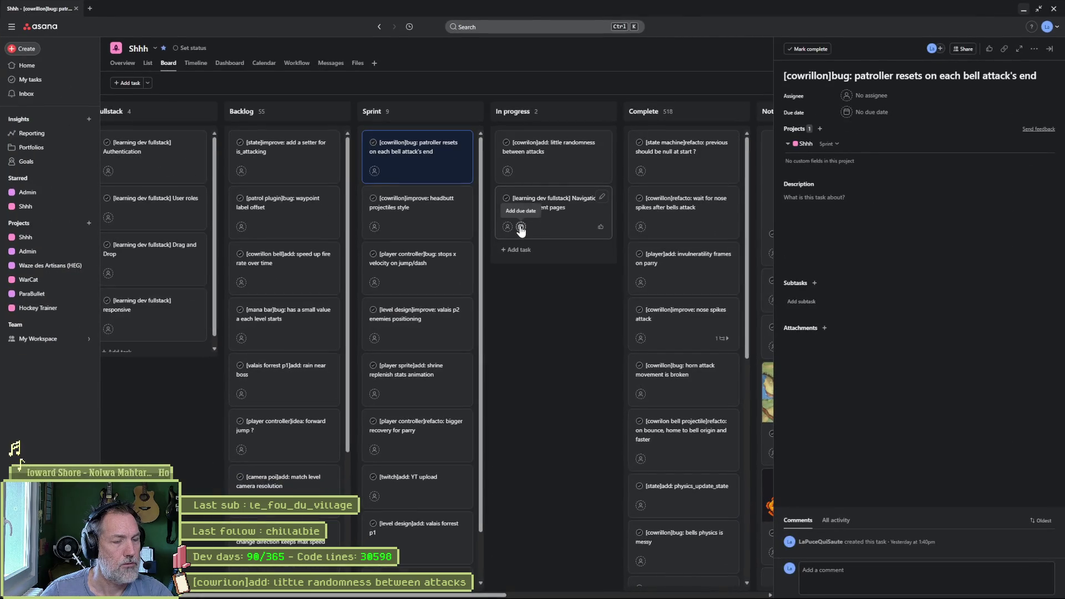
# Append '& [cowrillon]added: nose ring callback when all dead' to the summary, commit all files and push master to origin.
pyautogui.hotkey('alt', 'Tab')
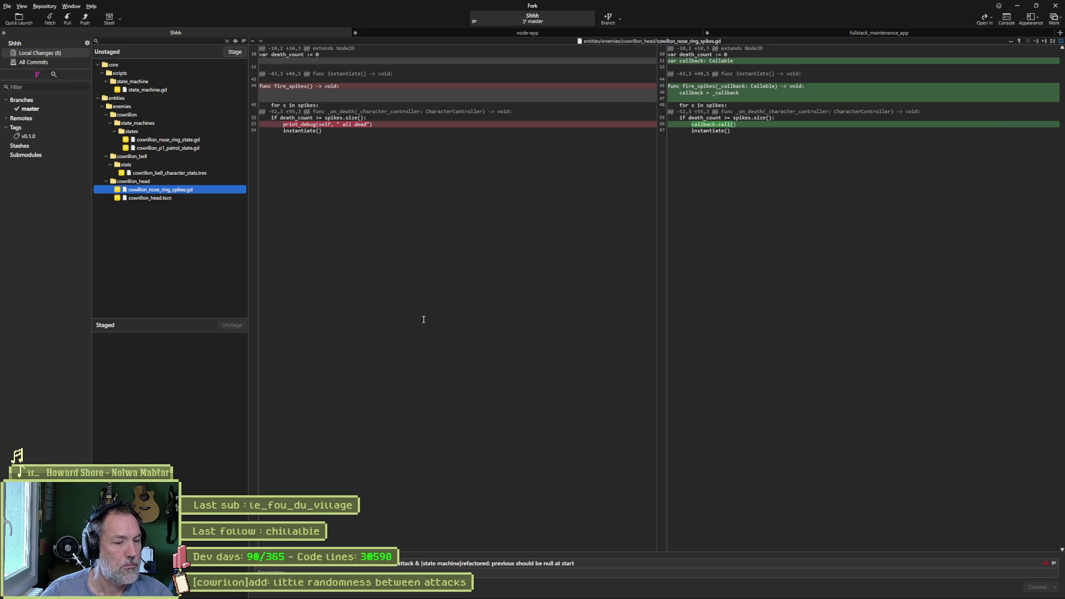
pyautogui.click(594, 568)
pyautogui.write('&')
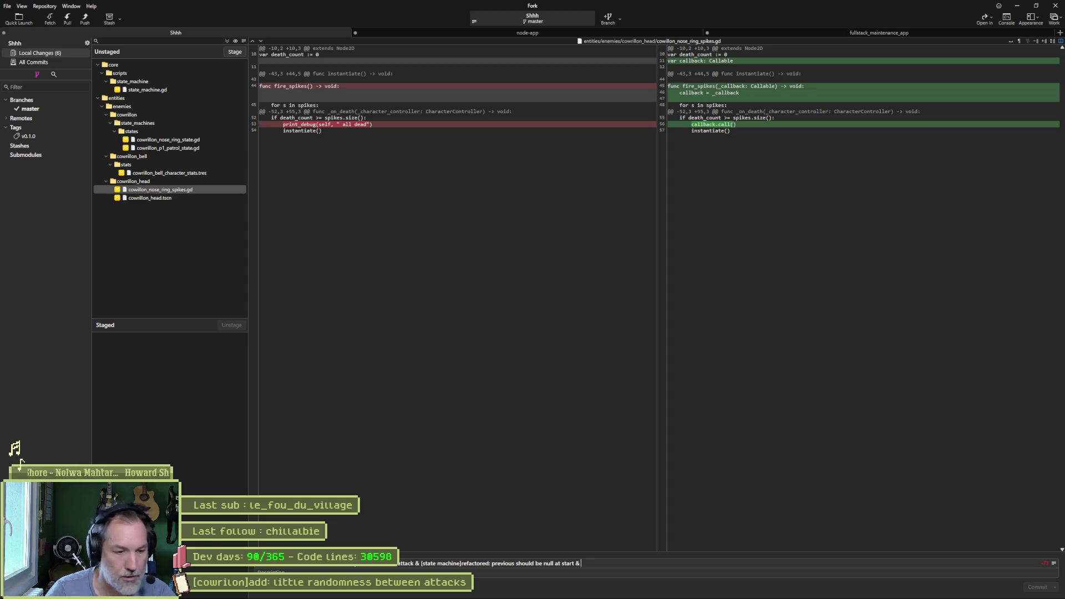
pyautogui.write(' [cowri')
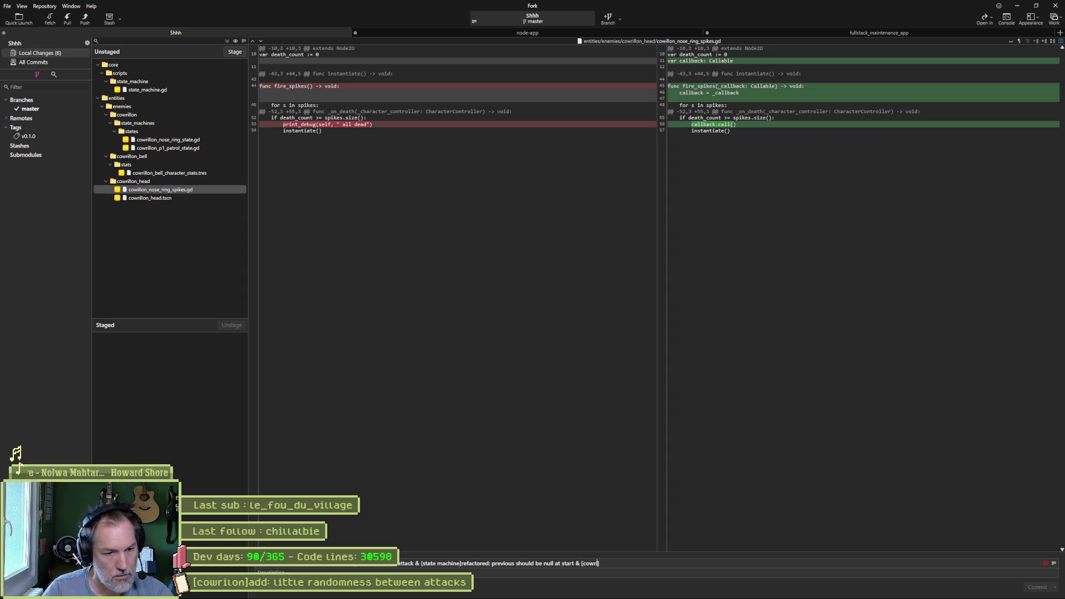
pyautogui.write('llon]added:')
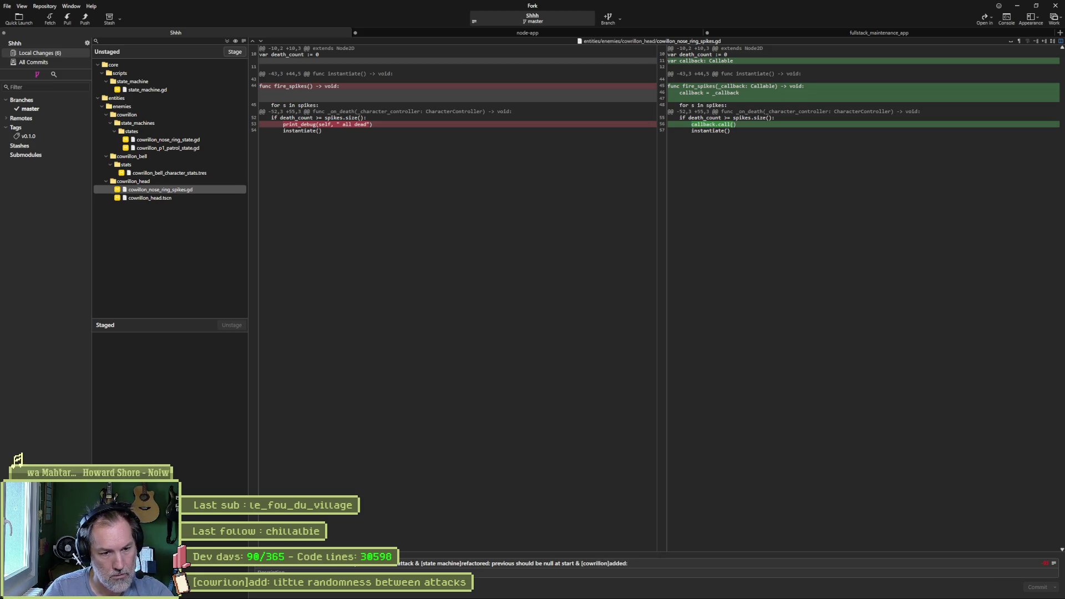
pyautogui.write(' nose ring cal')
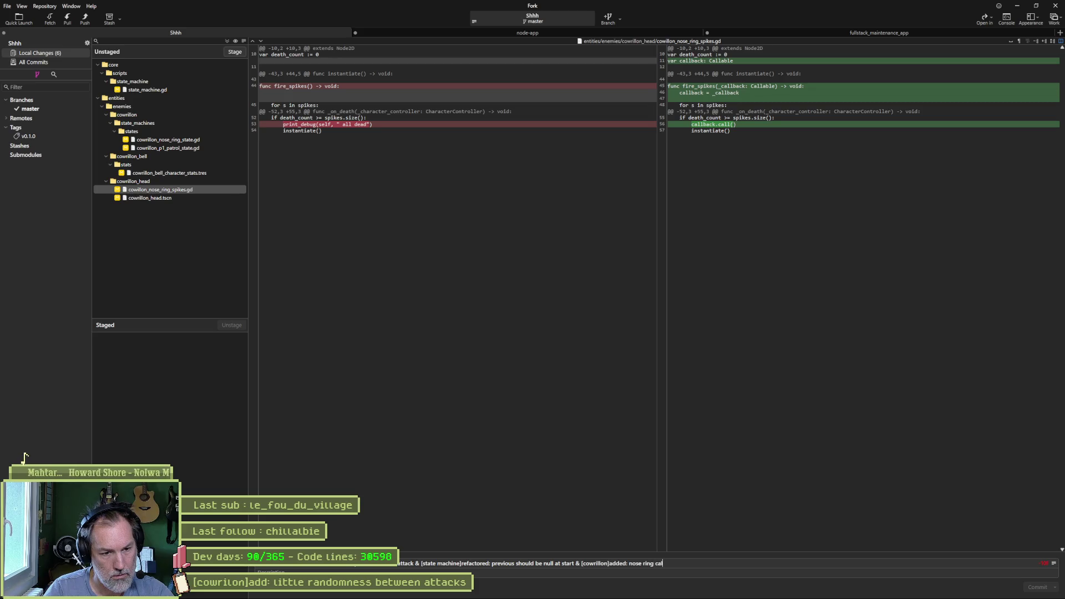
pyautogui.write('lback when all')
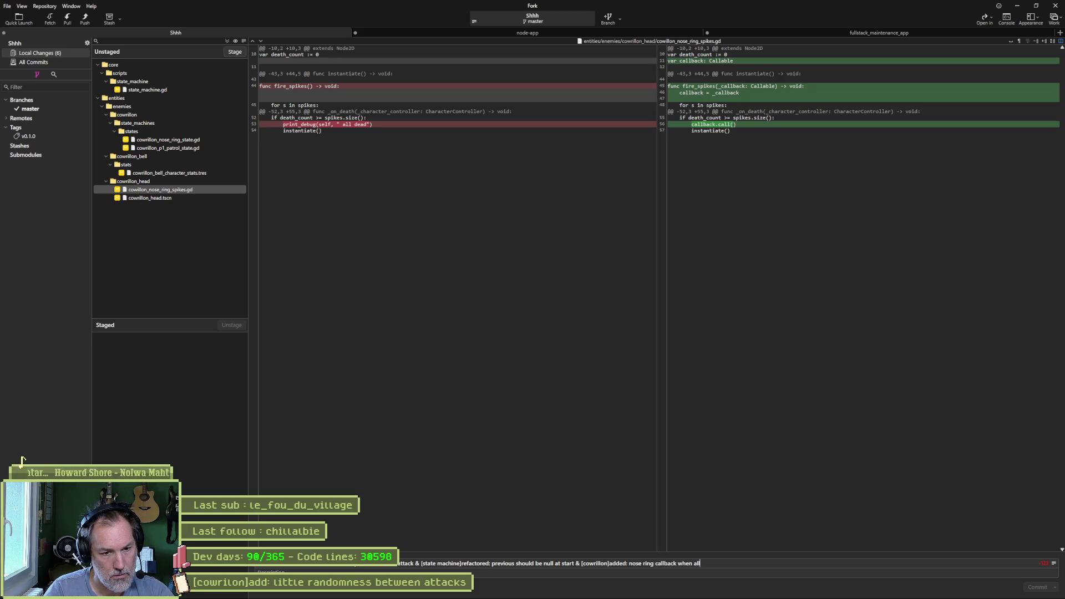
pyautogui.write(' dead')
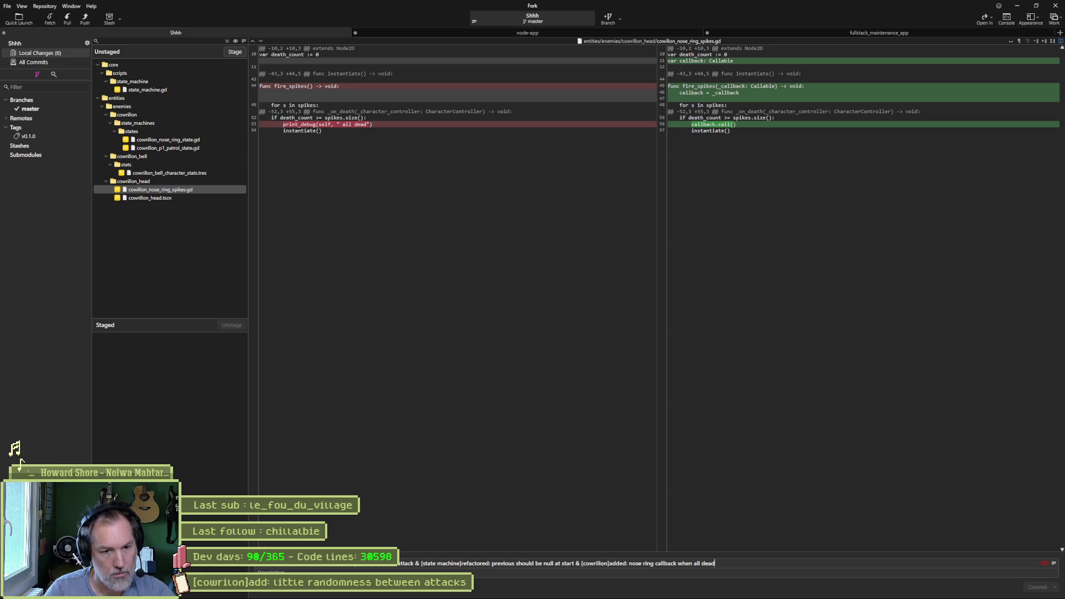
pyautogui.click(227, 41)
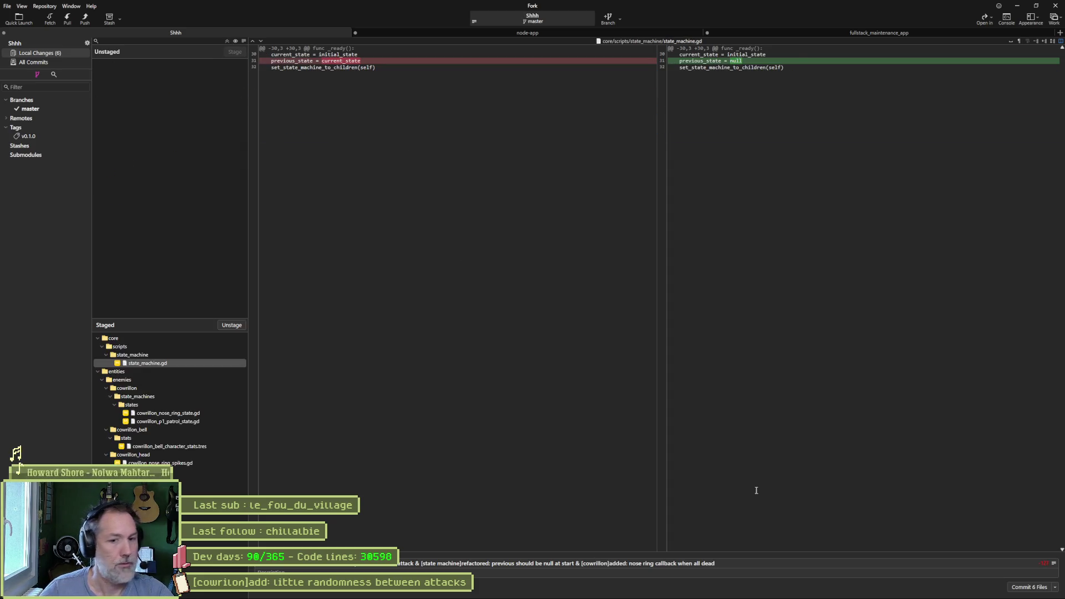
pyautogui.hotkey('ctrl', 'Return')
pyautogui.click(84, 19)
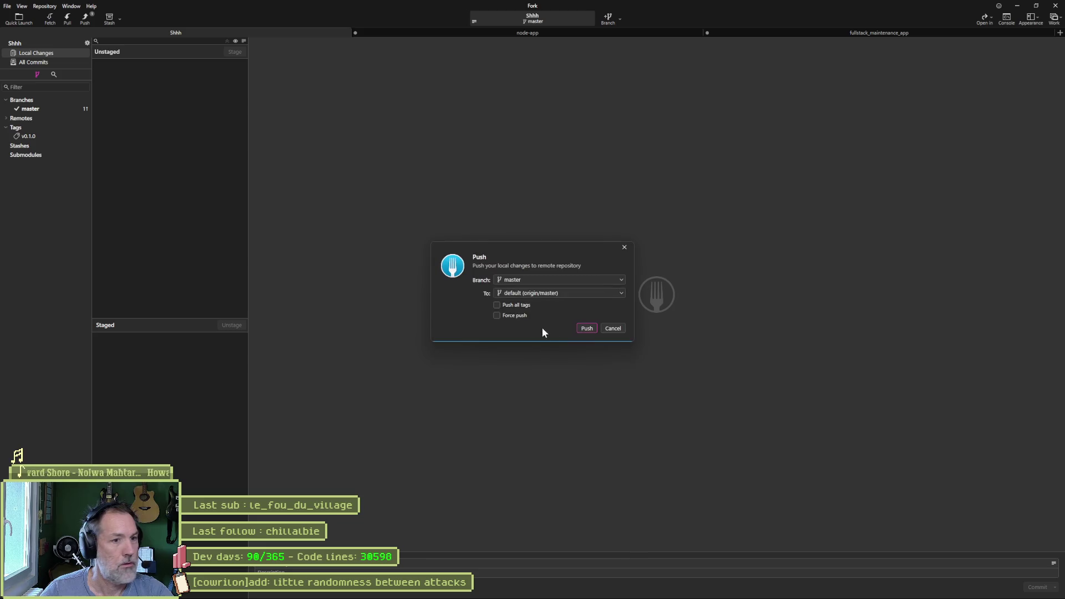
pyautogui.click(585, 328)
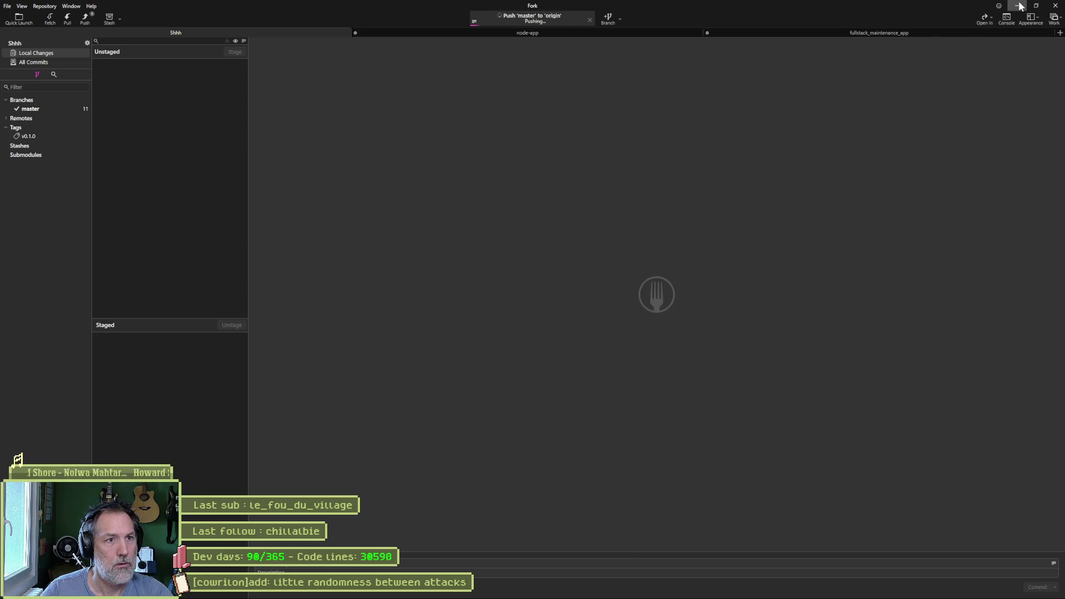
# In Godot, list the 74 debugger errors, jump to collision_box.gd line 60 and copy the in_range error.
pyautogui.click(1017, 5)
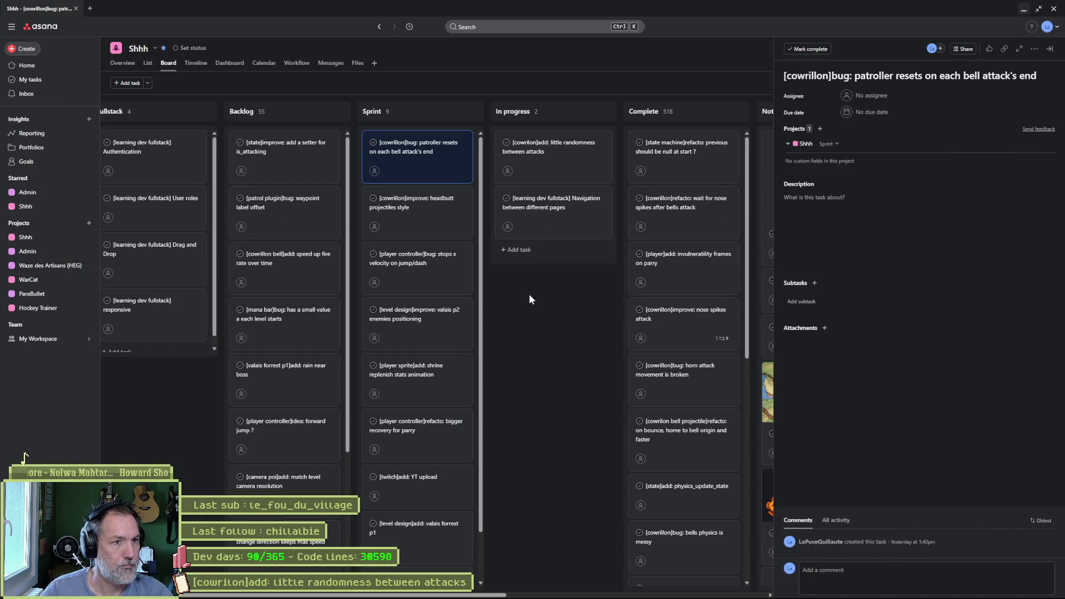
pyautogui.click(558, 156)
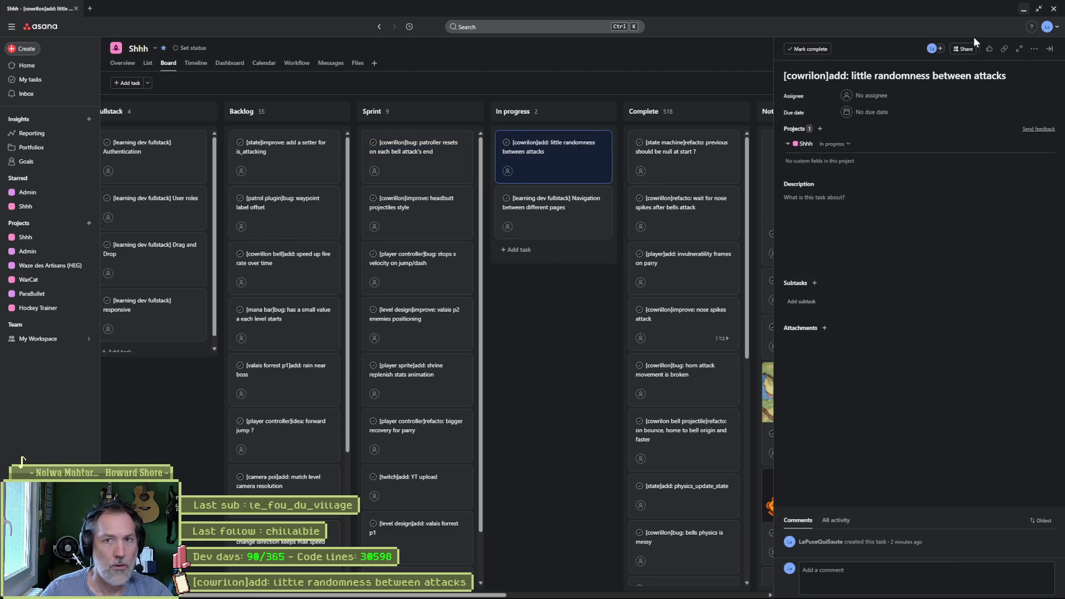
pyautogui.click(1038, 8)
pyautogui.click(1007, 30)
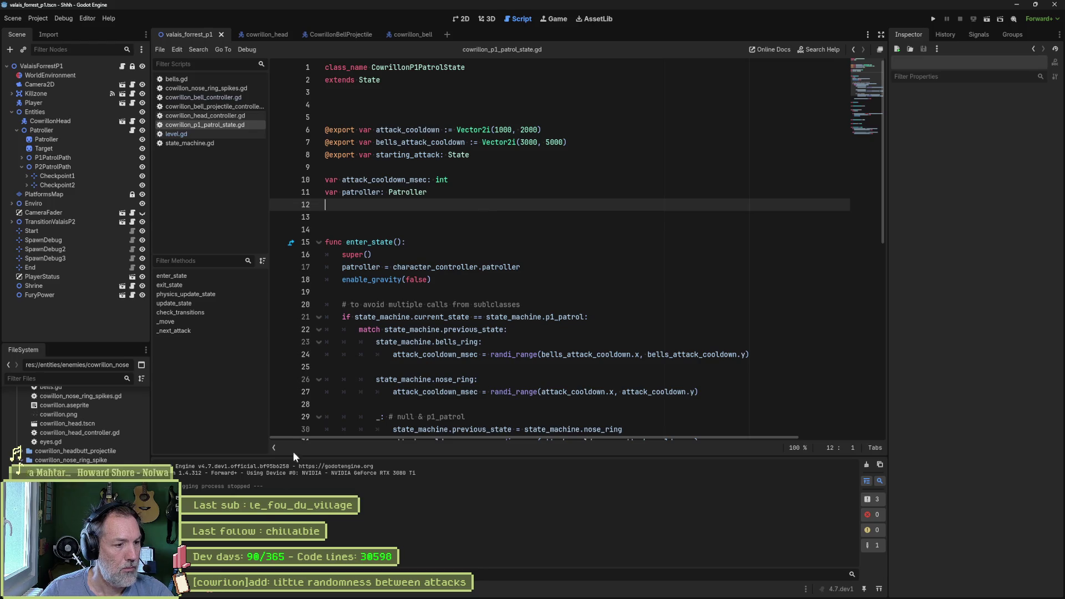
pyautogui.click(222, 593)
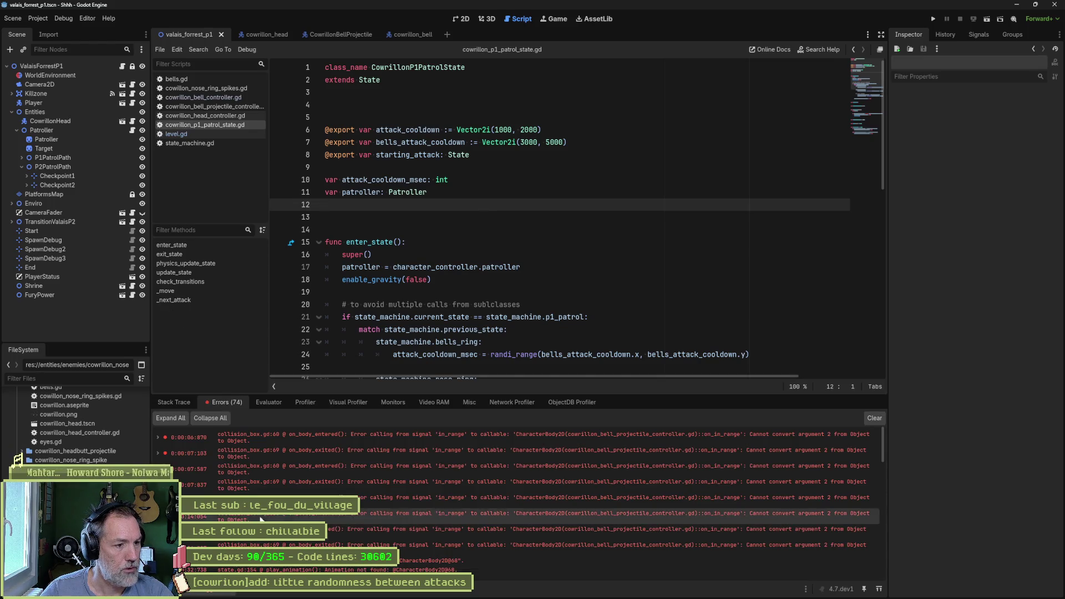
pyautogui.doubleClick(539, 442)
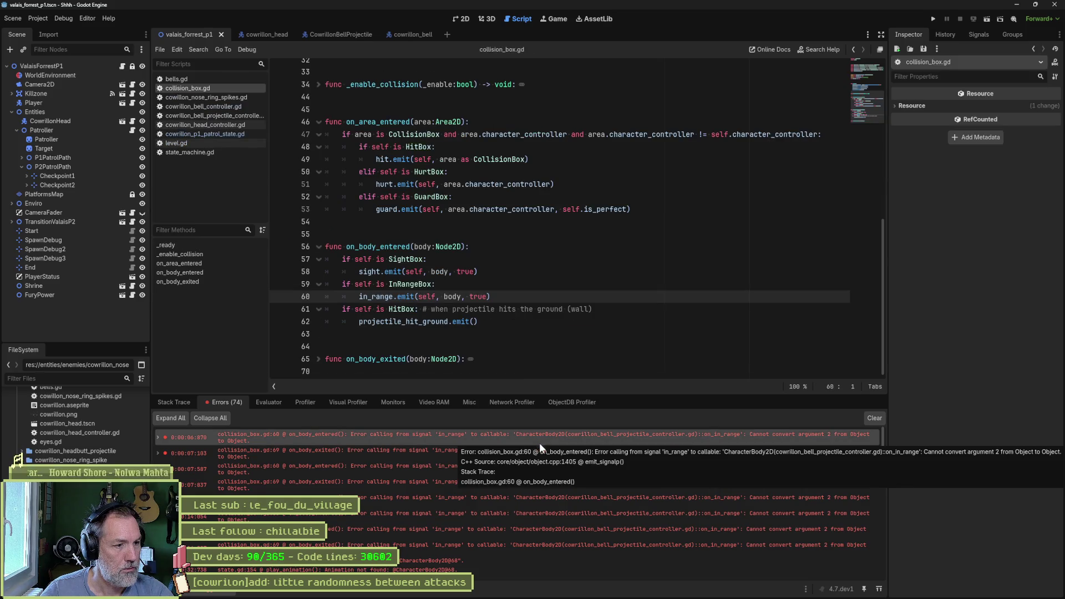
pyautogui.rightClick(542, 437)
pyautogui.click(581, 442)
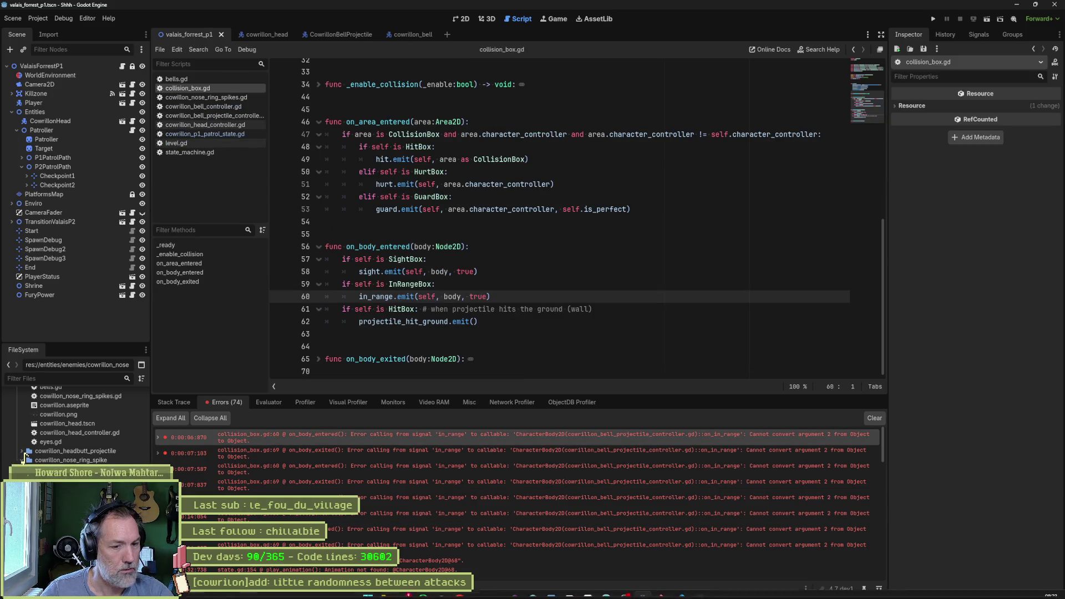
# Add an In progress task titled '[collision box]bug: bad arguments called'.
pyautogui.click(570, 590)
pyautogui.click(519, 250)
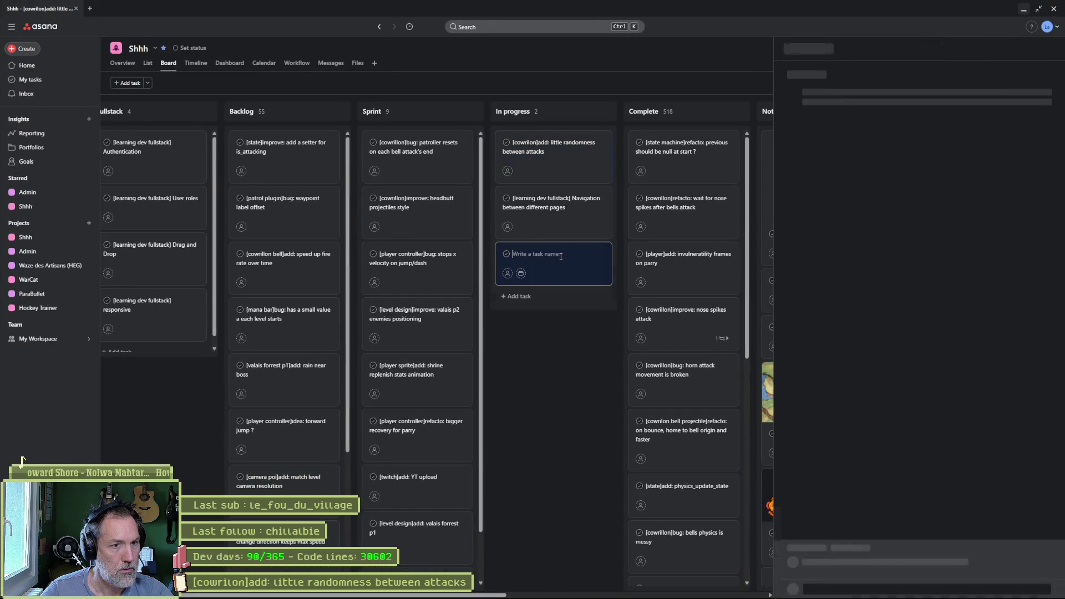
pyautogui.write('[]')
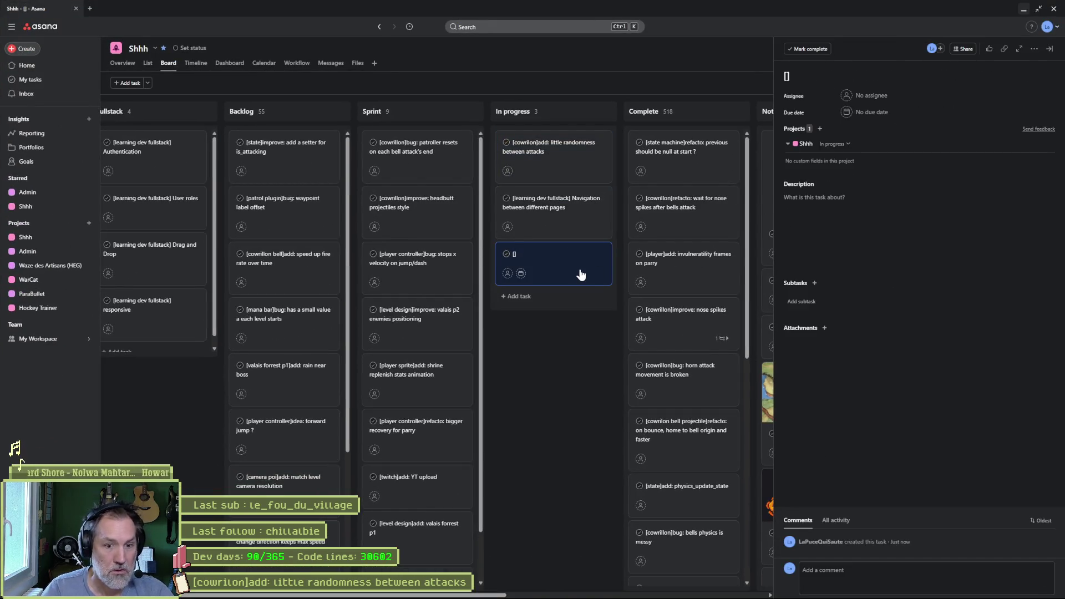
pyautogui.write('collision box')
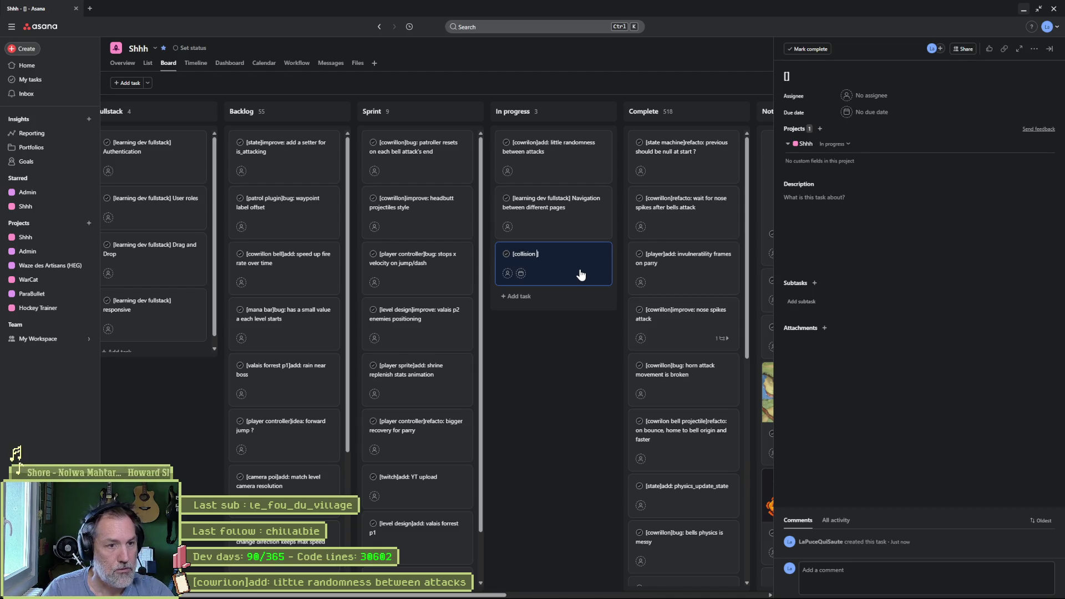
pyautogui.press('Right')
pyautogui.write('bu')
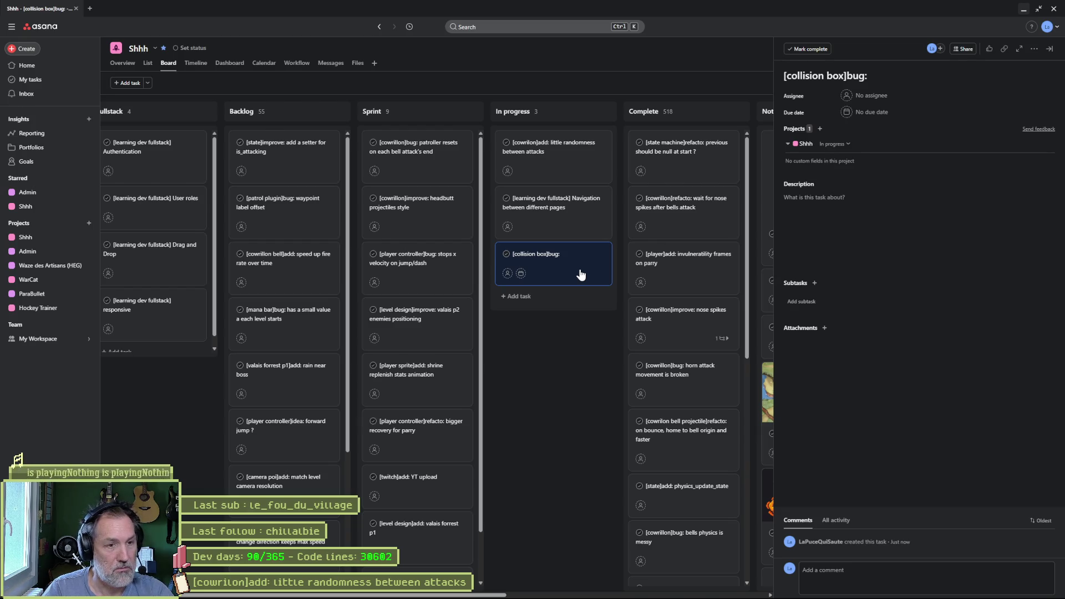
pyautogui.hotkey('alt', 'Tab')
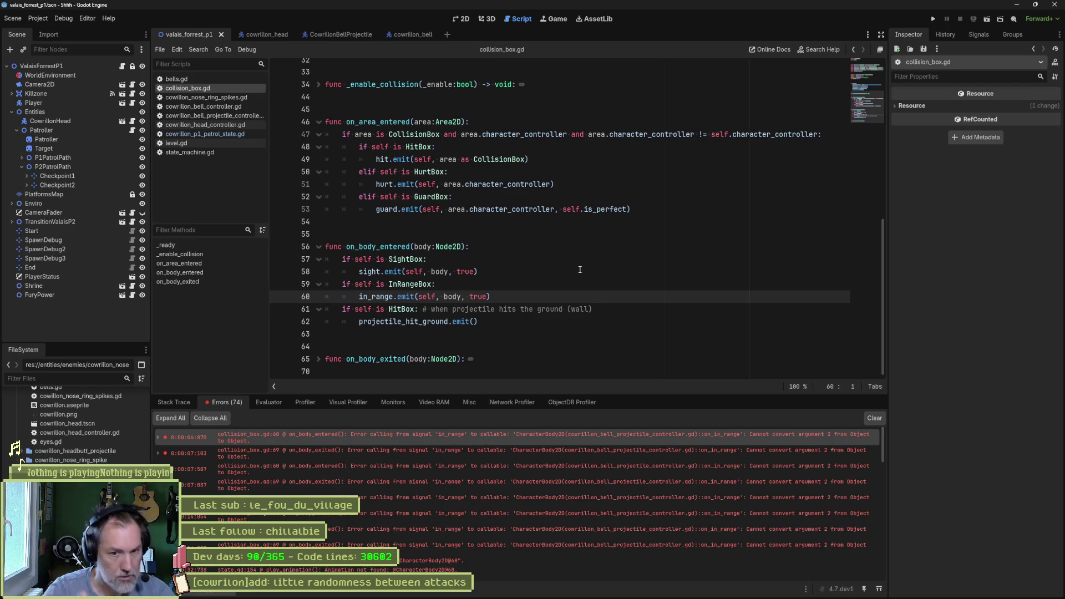
pyautogui.hotkey('alt', 'Tab')
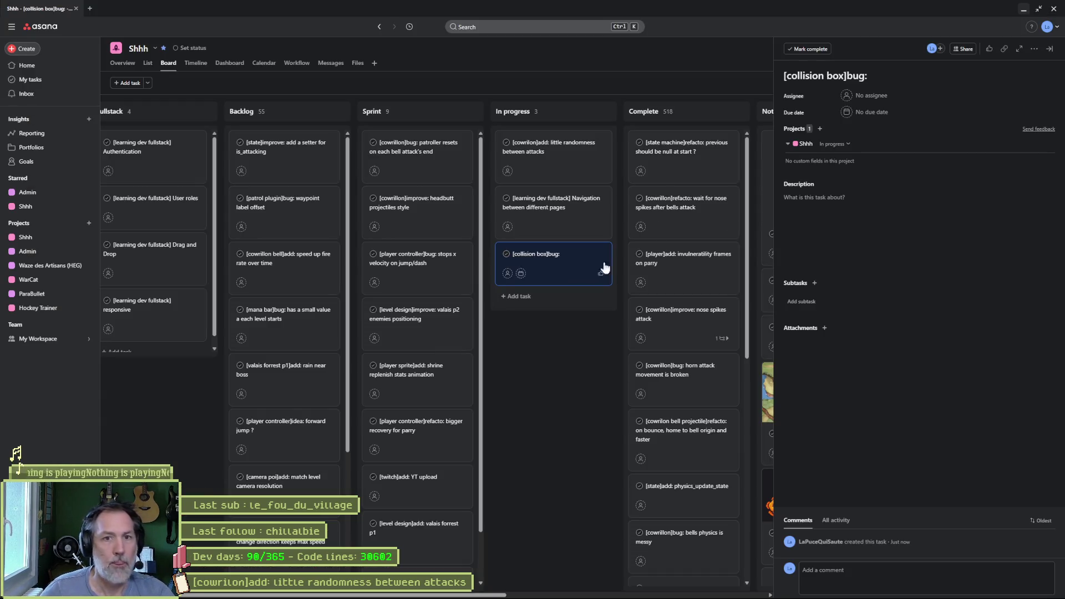
pyautogui.click(947, 73)
pyautogui.write('bad argument')
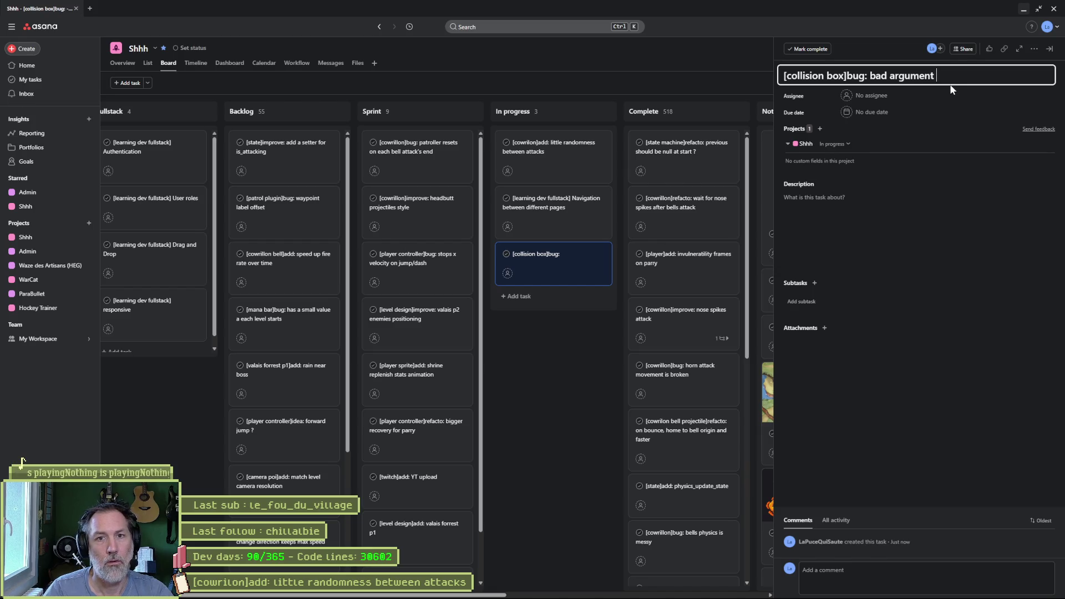
pyautogui.press('BackSpace')
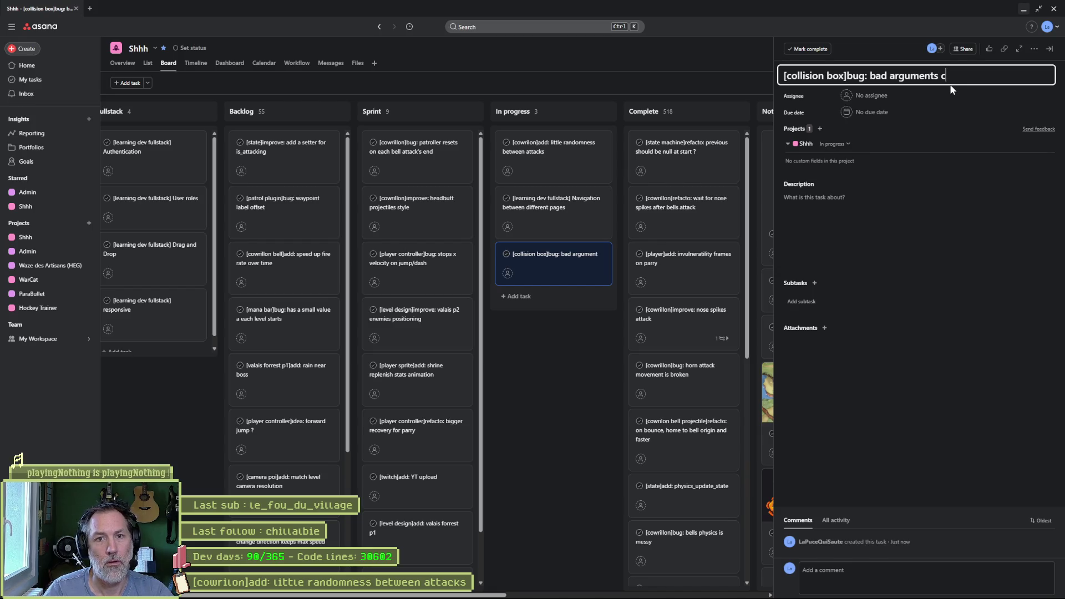
pyautogui.write('alled')
# Paste the copied error as the task description and drag the card to the top of Sprint.
pyautogui.click(869, 210)
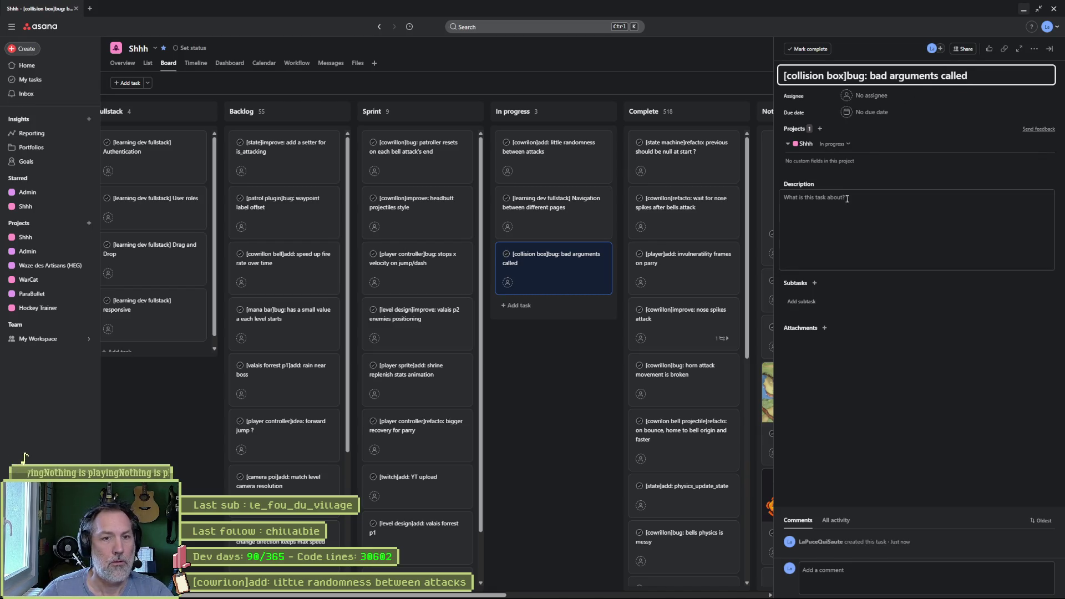
pyautogui.write("E 0:00:06:870   collision_box.gd:60 @ on_body_entered(): Error calling from signal 'in_range' to callable: 'CharacterBody2D(cowrillon_bell_projectile_controller.gd)::on_in_range': Cannot convert argument 2 from Object to Object.   <C++ Source>  core/object/object.cpp:1405 @ emit_signalp()   <Stack Trace> collision_box.gd:60 @ on_body_entered()")
pyautogui.click(560, 411)
pyautogui.moveTo(533, 278); pyautogui.dragTo(433, 157)
pyautogui.hotkey('alt', 'Tab')
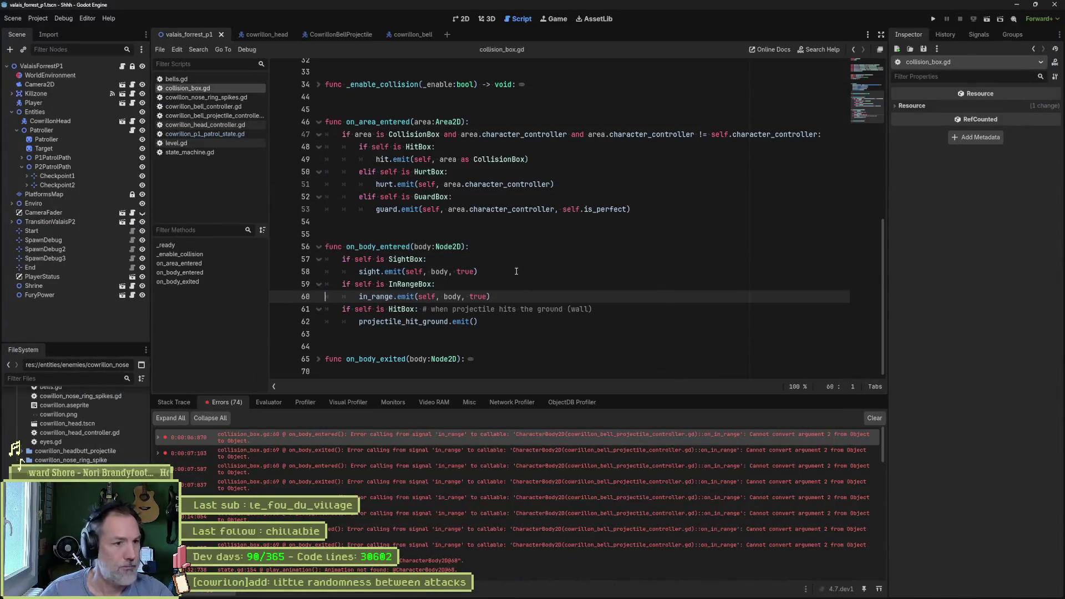
# Open cowrillon_p1_patrol_state.gd and declare 'var attack_count := 0' on line 12.
pyautogui.click(591, 298)
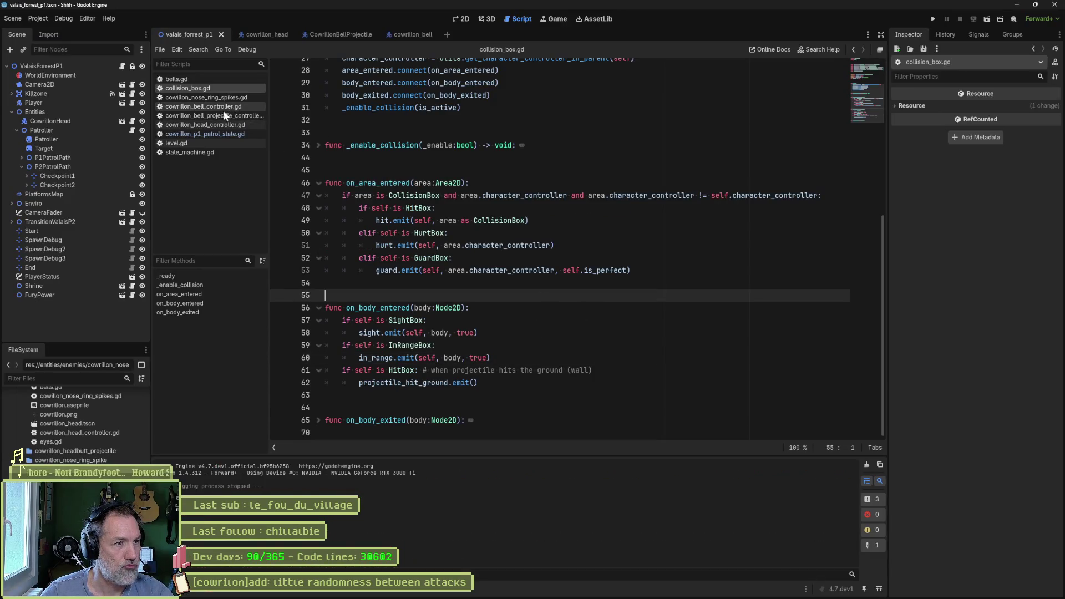
pyautogui.click(217, 134)
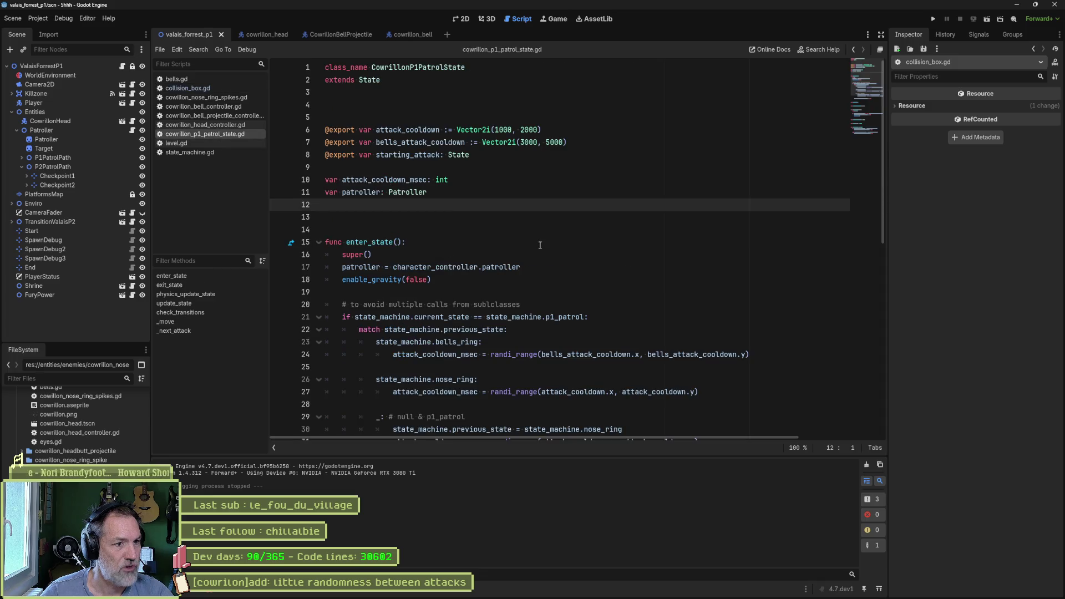
pyautogui.write('var ')
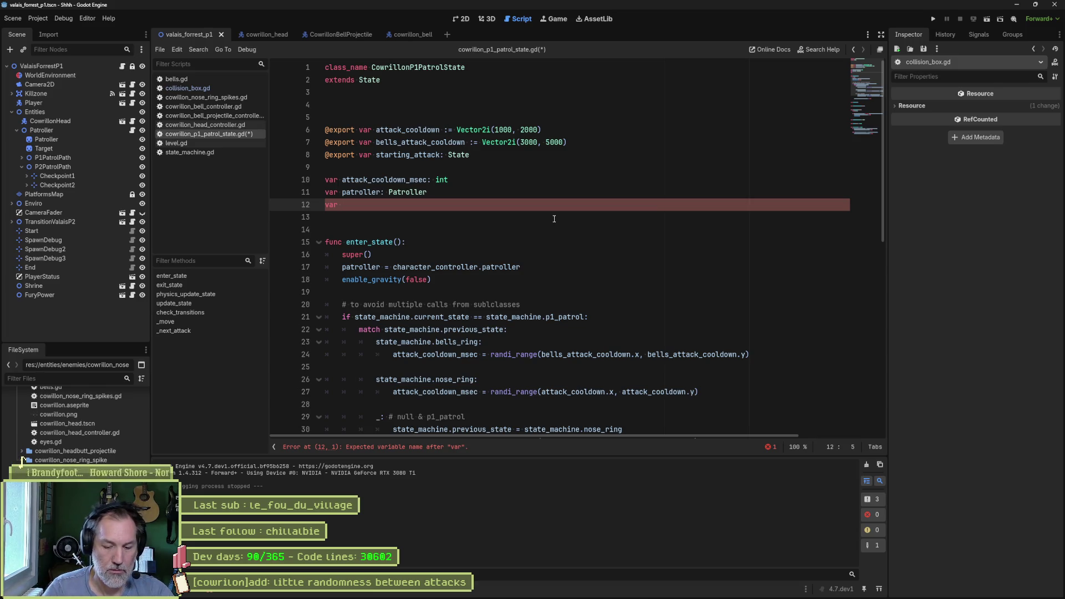
pyautogui.write('attack_')
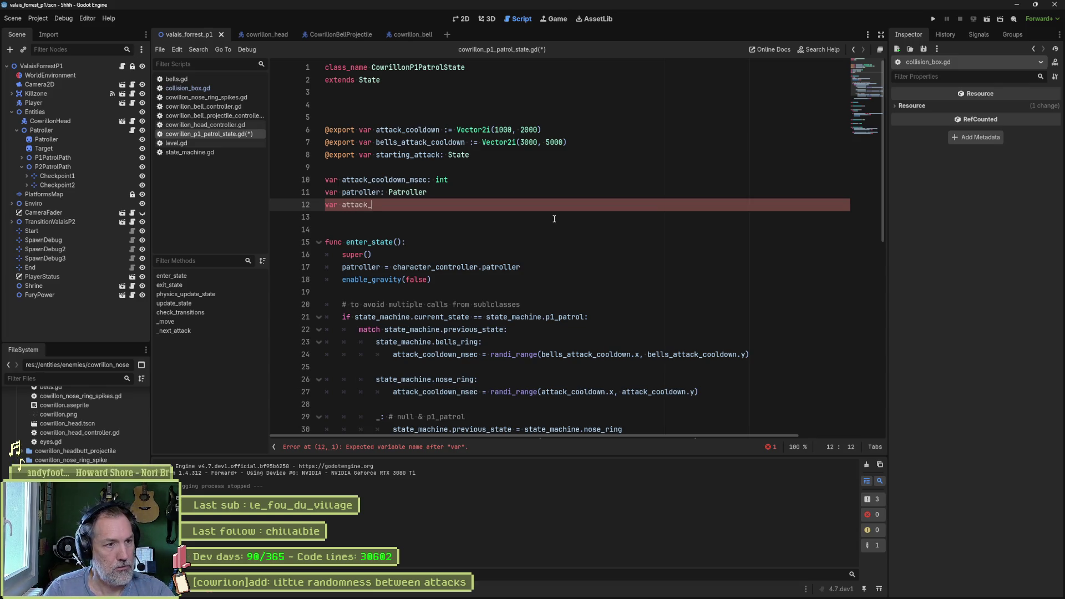
pyautogui.write('count := 0')
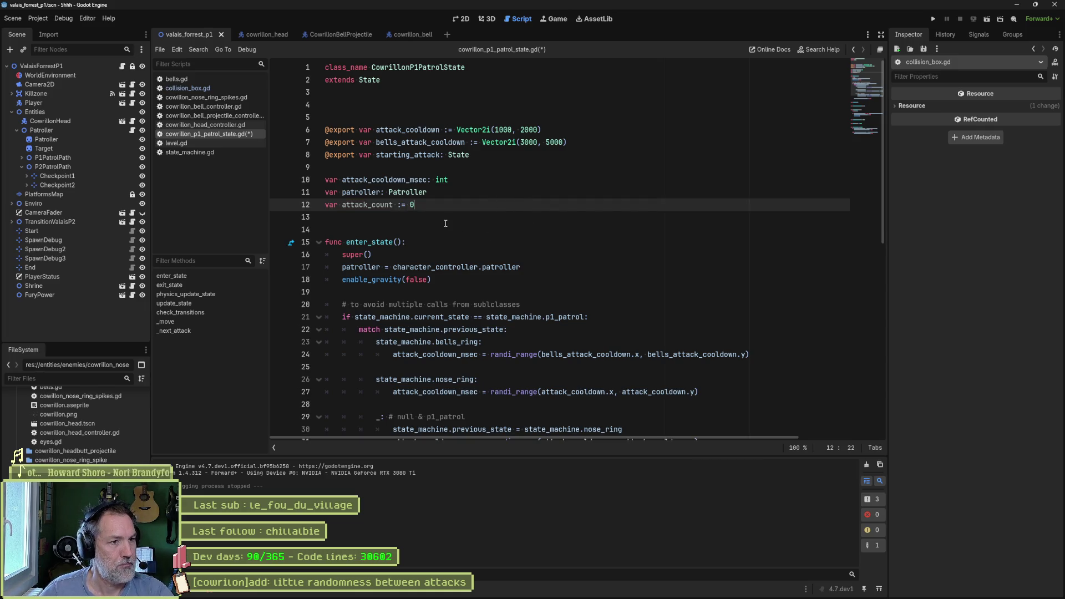
pyautogui.press('Left')
pyautogui.press('Left')
pyautogui.press('Left')
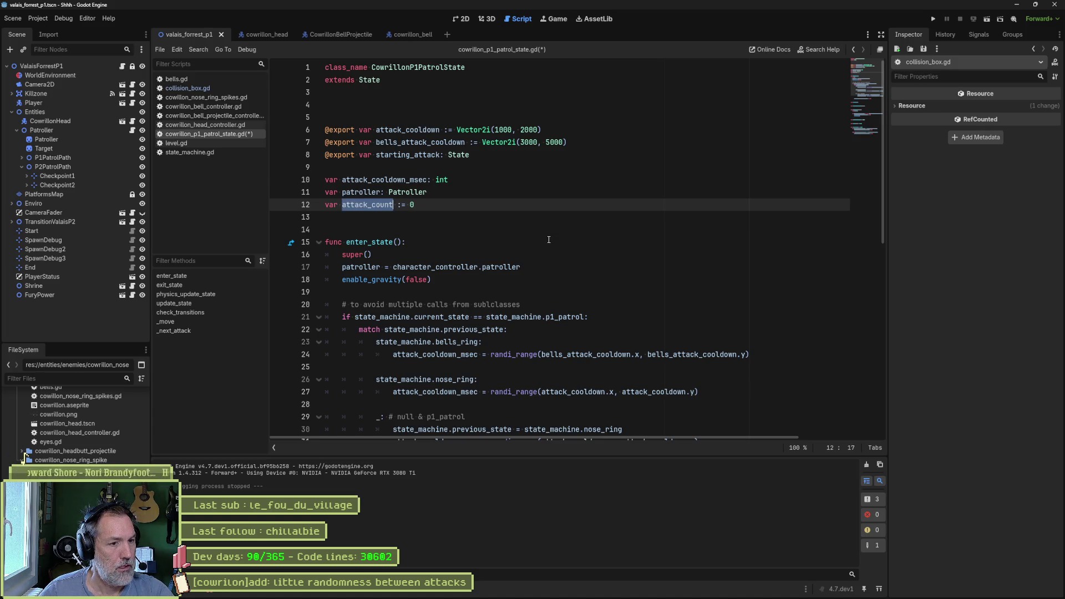
pyautogui.scroll(-6, 549, 239)
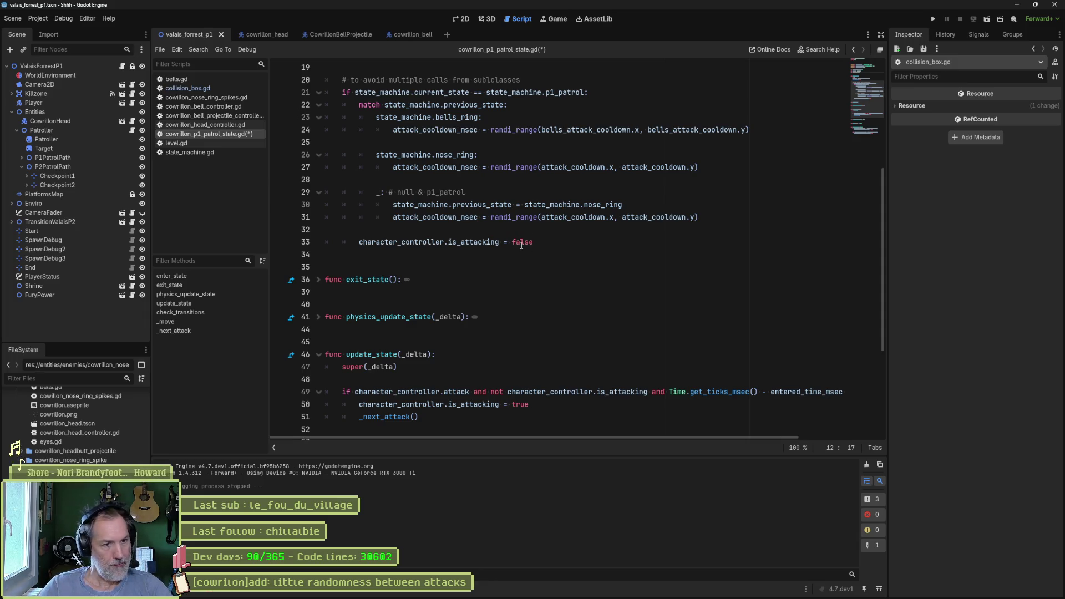
pyautogui.scroll(5, 521, 245)
pyautogui.scroll(-4, 503, 256)
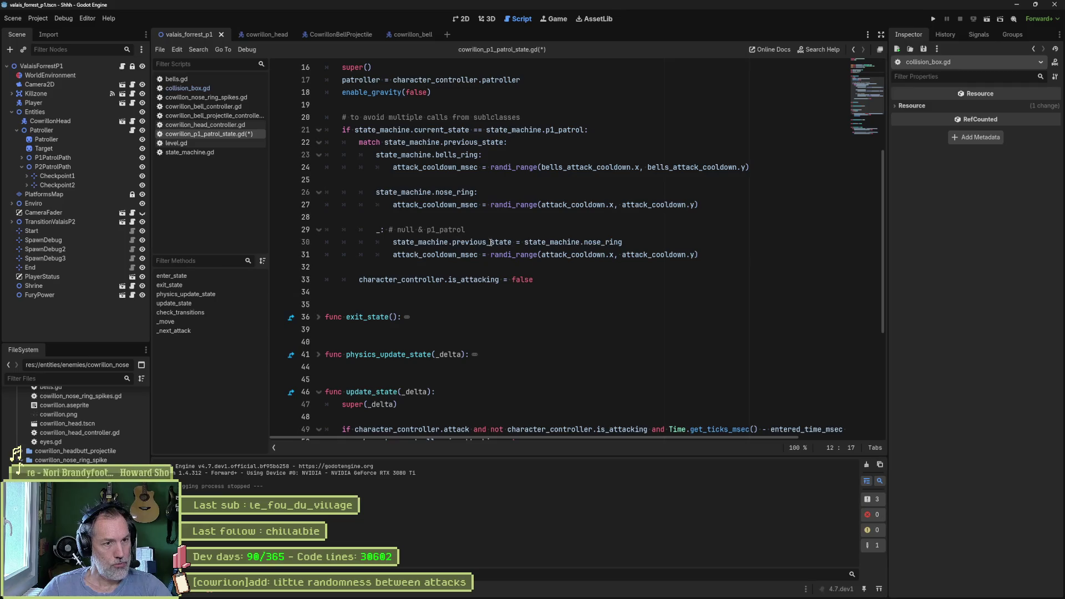
# Insert 'attack_count += 1' after line 31, right after attack_cooldown_msec is randomized.
pyautogui.click(762, 260)
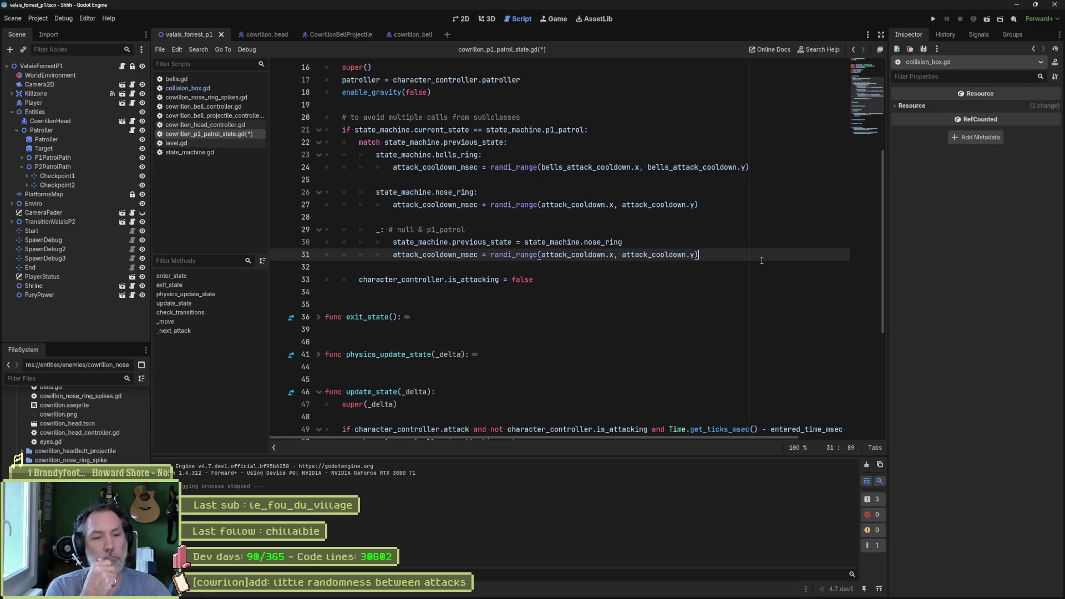
pyautogui.press('Return')
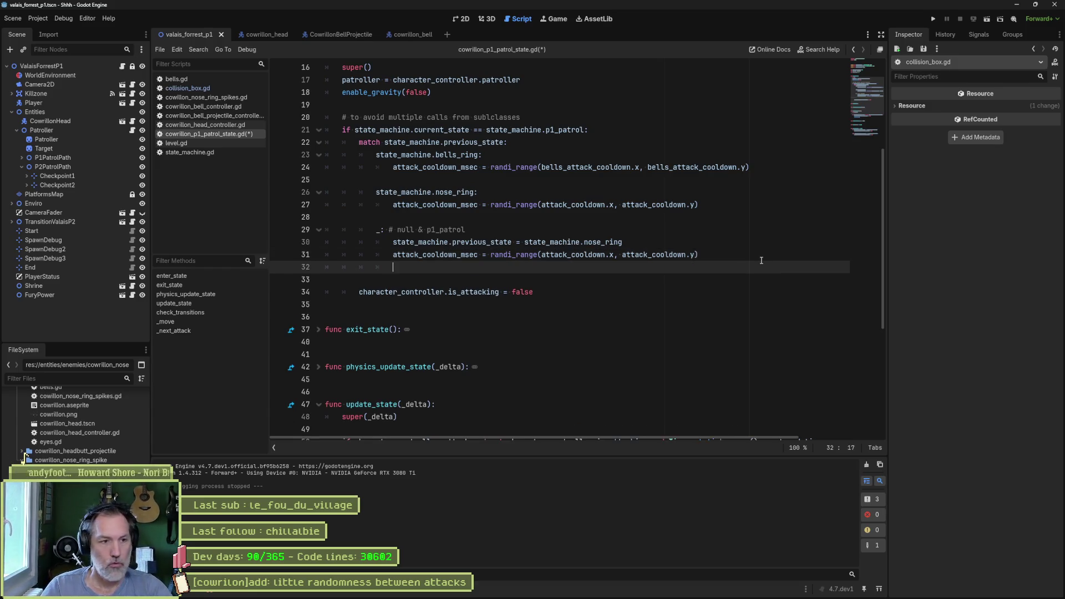
pyautogui.write('attack_count + =1')
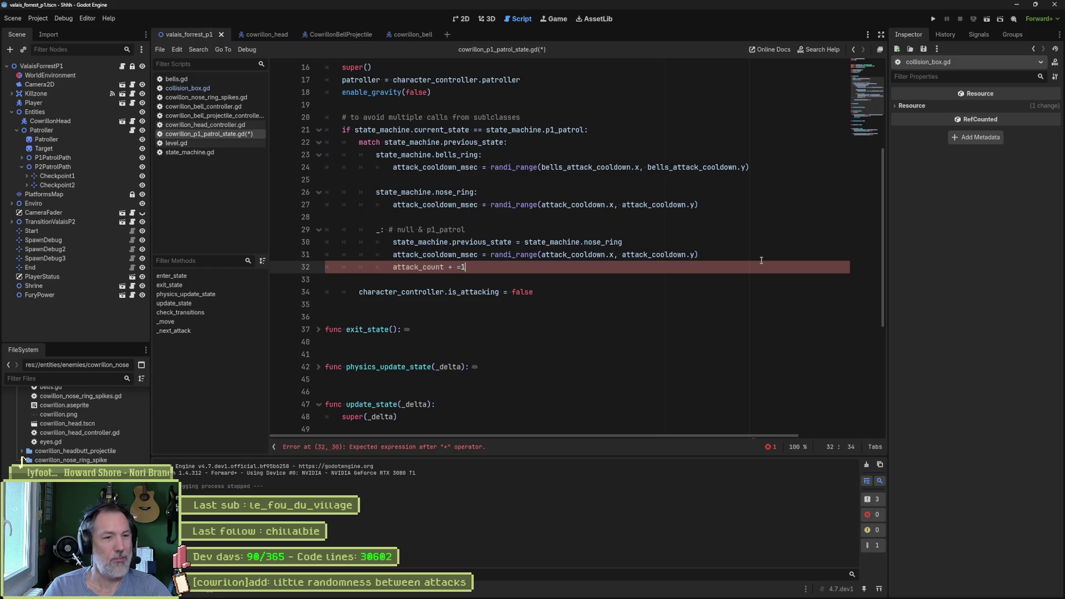
pyautogui.press('BackSpace')
pyautogui.press('Right')
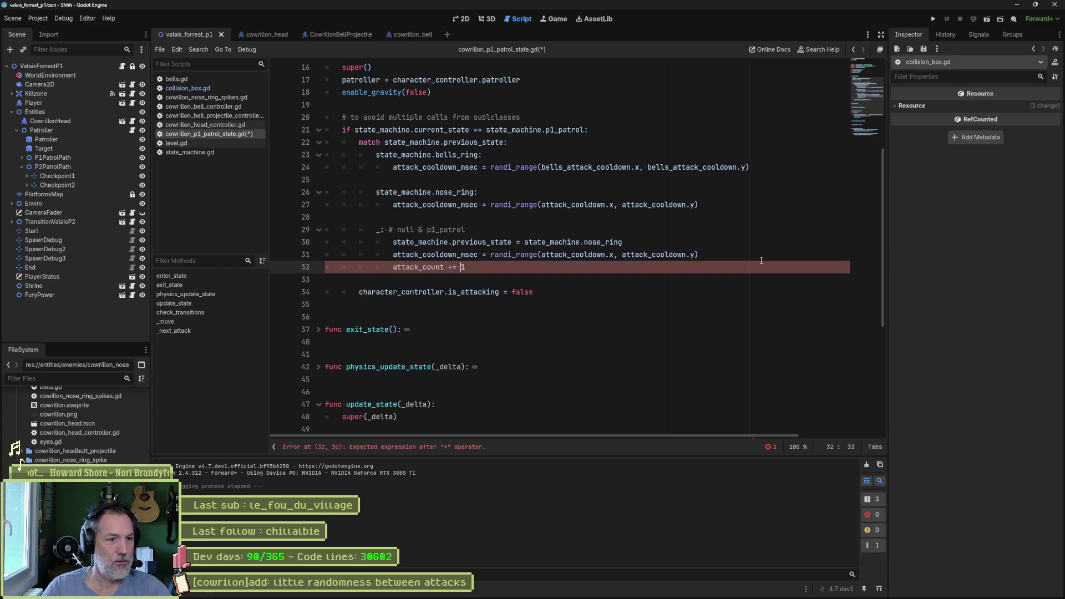
pyautogui.write('1')
pyautogui.doubleClick(401, 267)
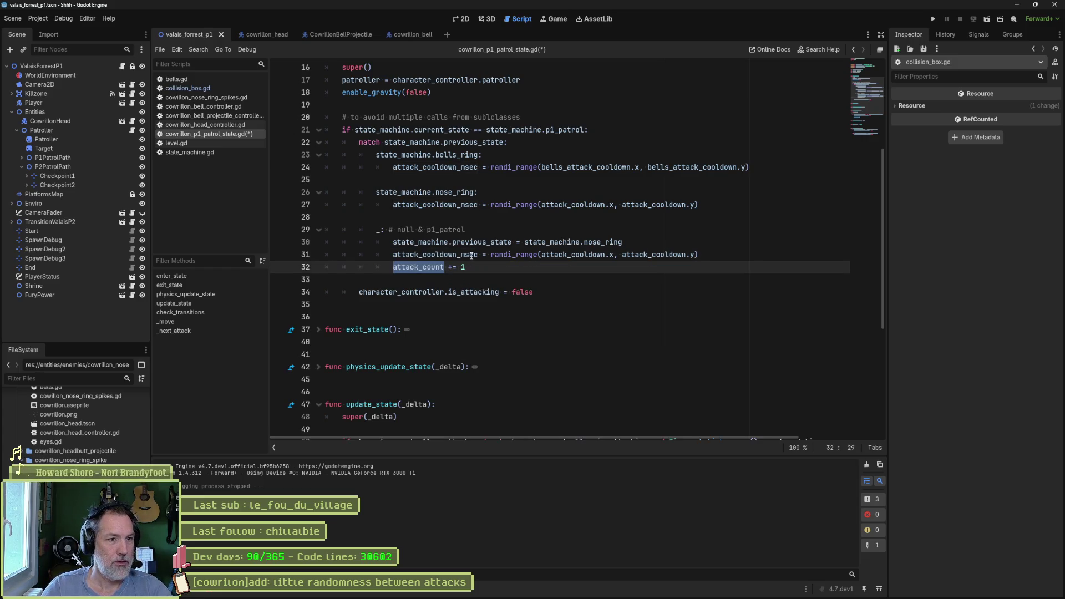
pyautogui.moveTo(494, 245); pyautogui.dragTo(535, 254)
pyautogui.click(496, 265)
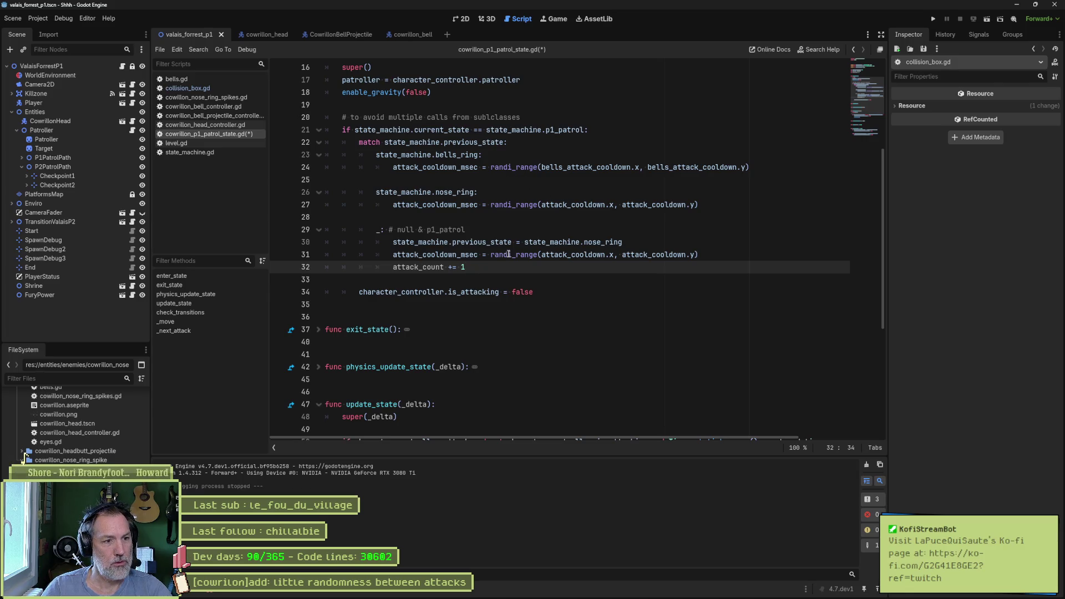
# Scroll through the patrol script and highlight every use of attack_count.
pyautogui.scroll(-4, 508, 253)
pyautogui.scroll(-2, 484, 280)
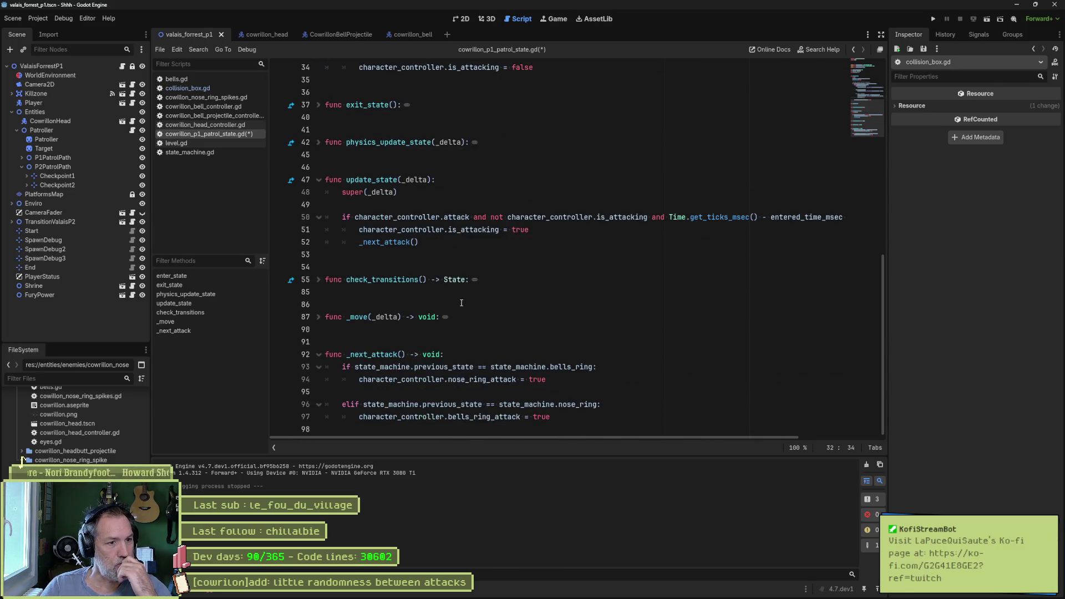
pyautogui.click(610, 376)
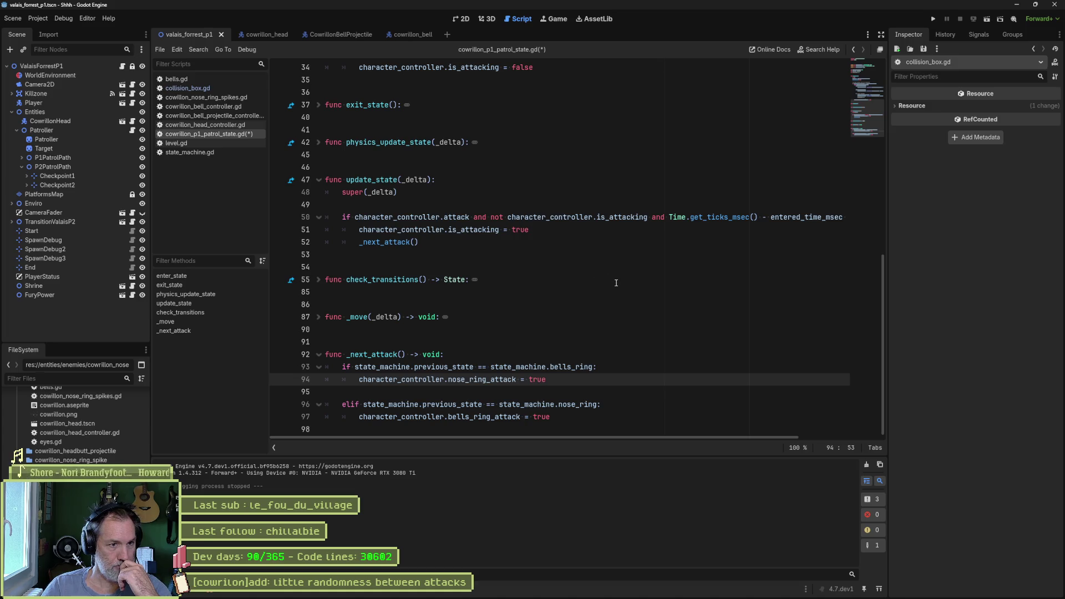
pyautogui.click(539, 230)
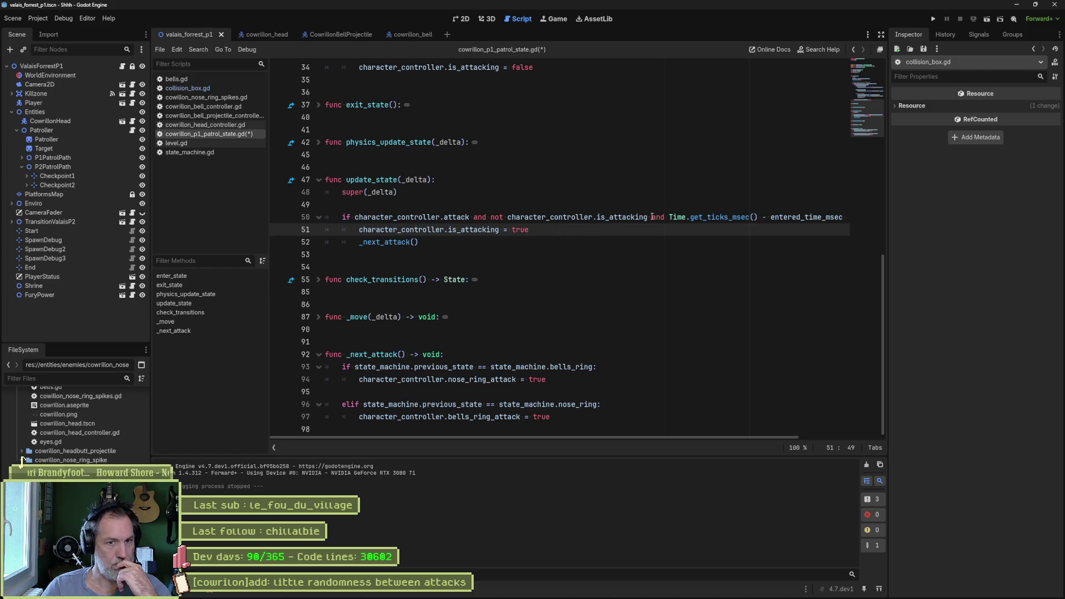
pyautogui.scroll(8, 499, 249)
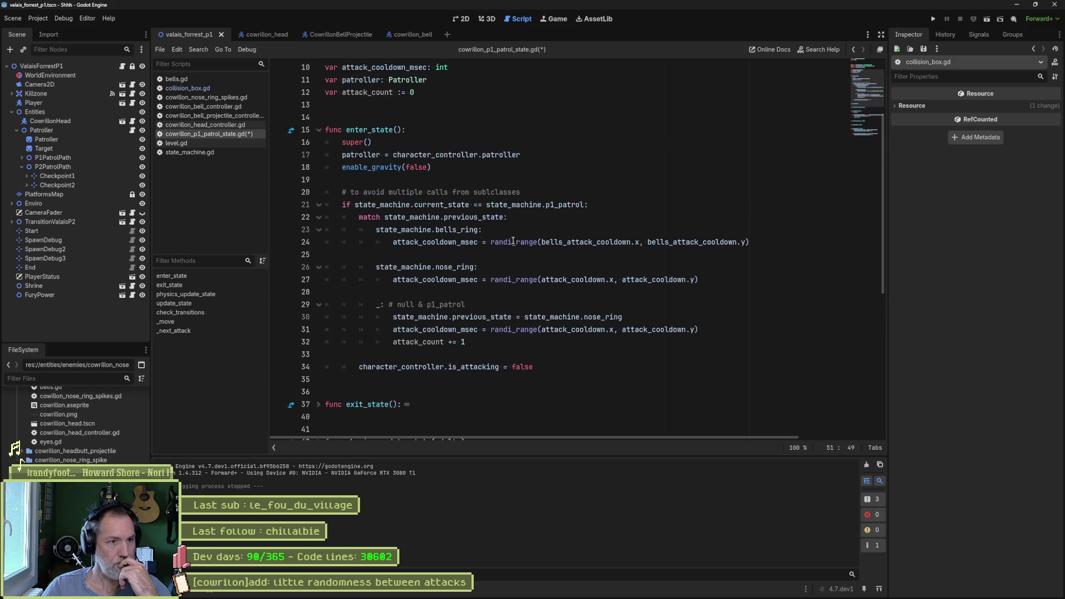
pyautogui.doubleClick(439, 343)
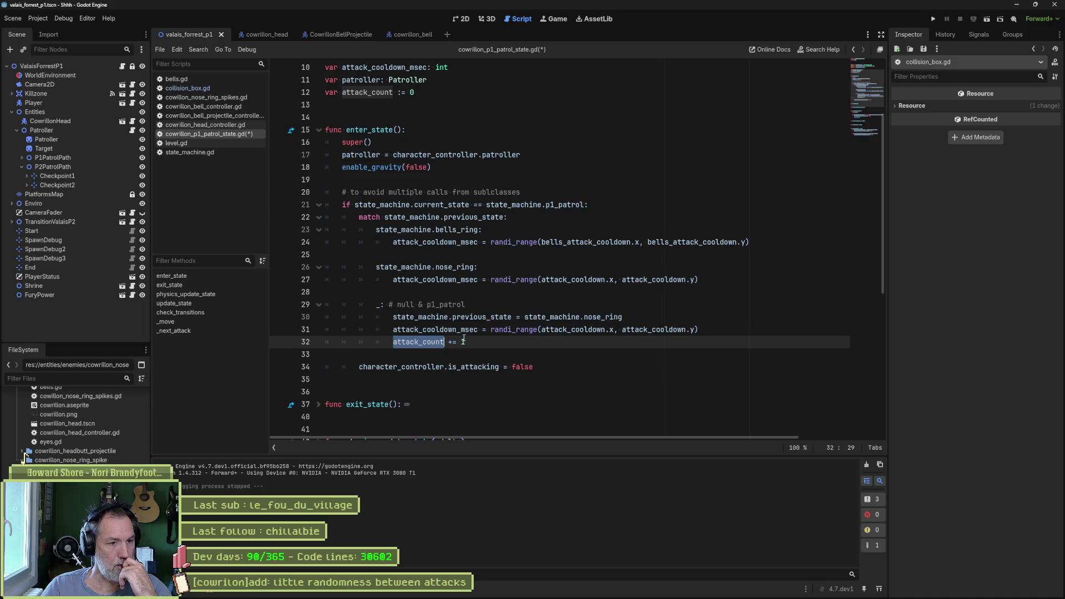
# Begin _next_attack with the line 'if attack_count % 3 == 0:'.
pyautogui.scroll(-8, 463, 339)
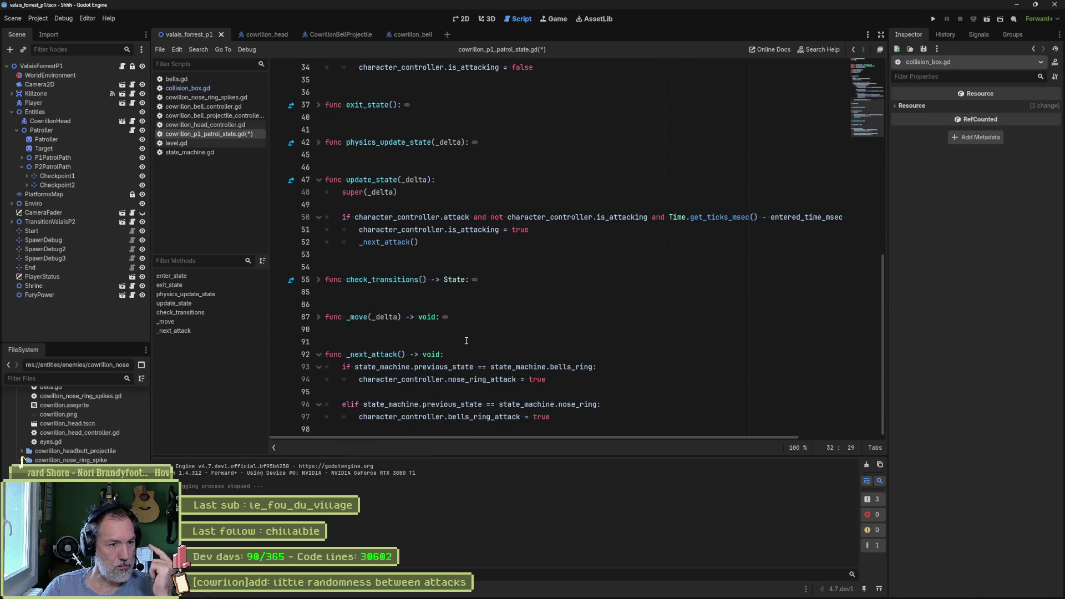
pyautogui.click(502, 361)
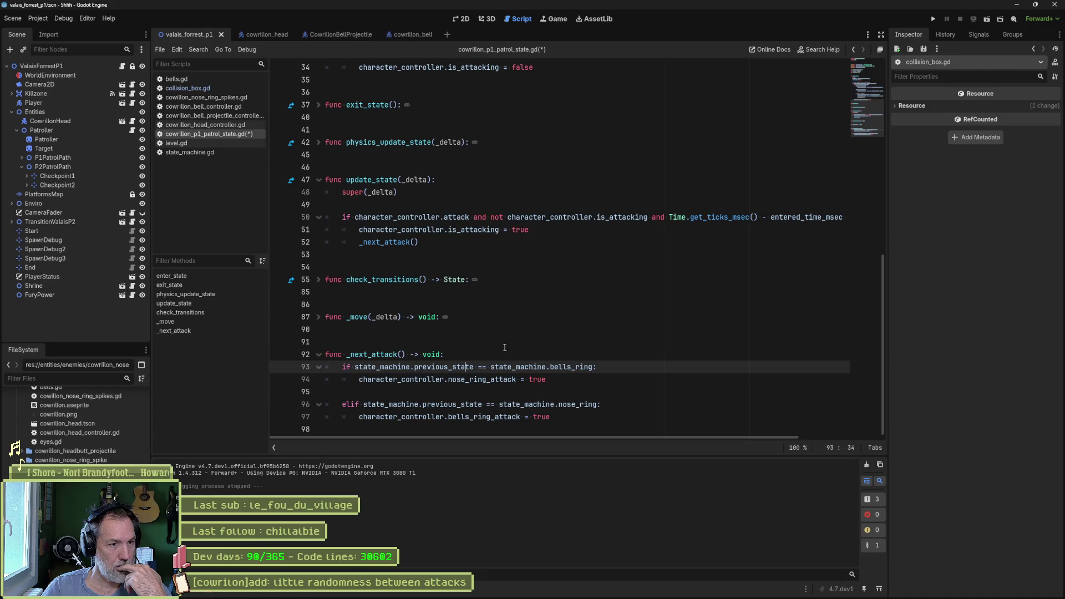
pyautogui.click(498, 354)
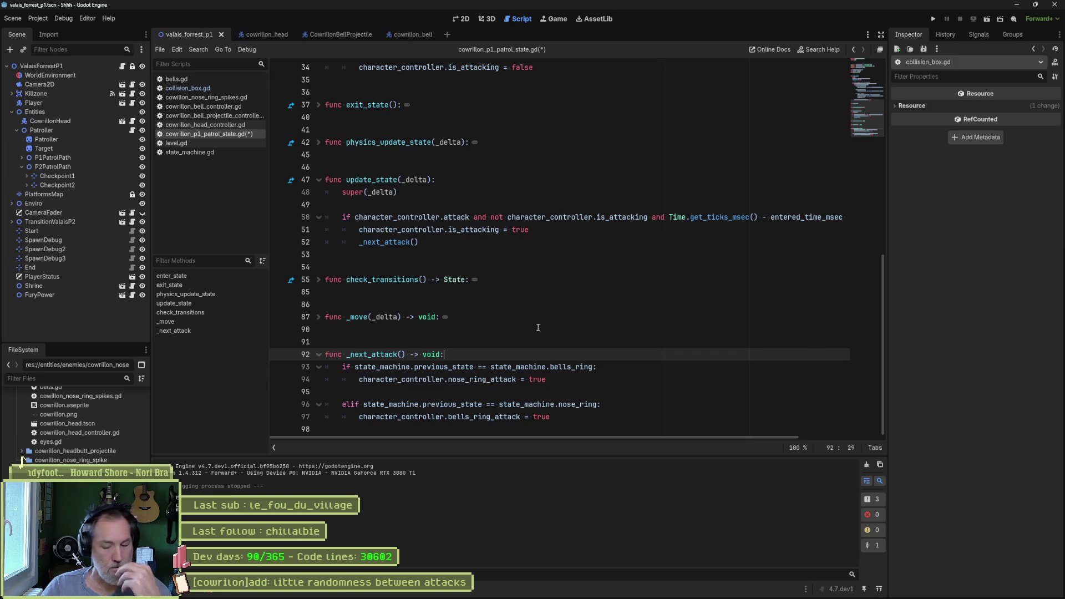
pyautogui.press('Return')
pyautogui.write('if attack_count ')
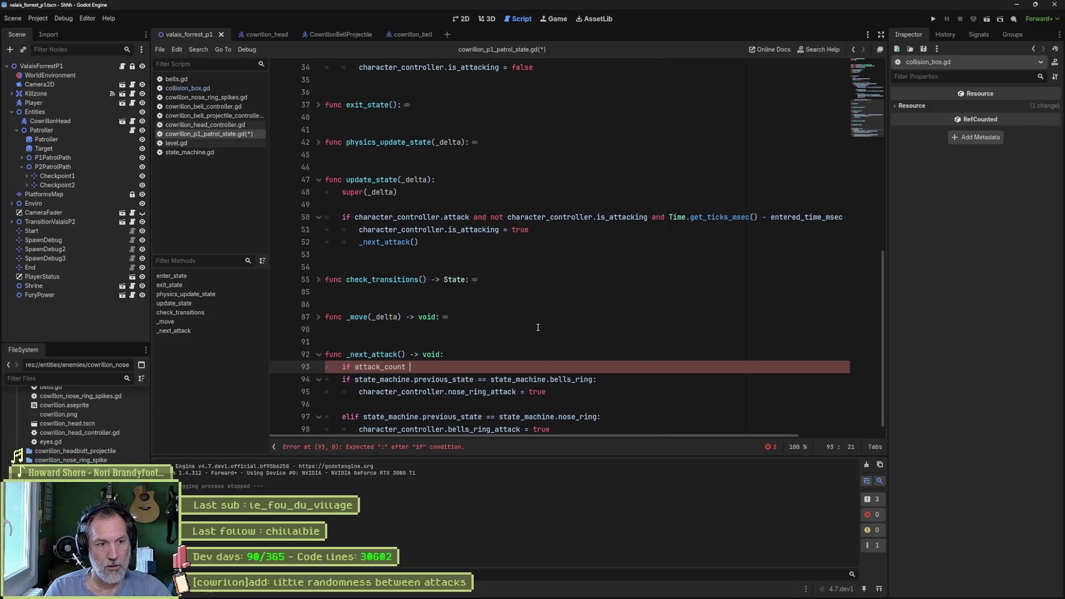
pyautogui.write('% 3 ')
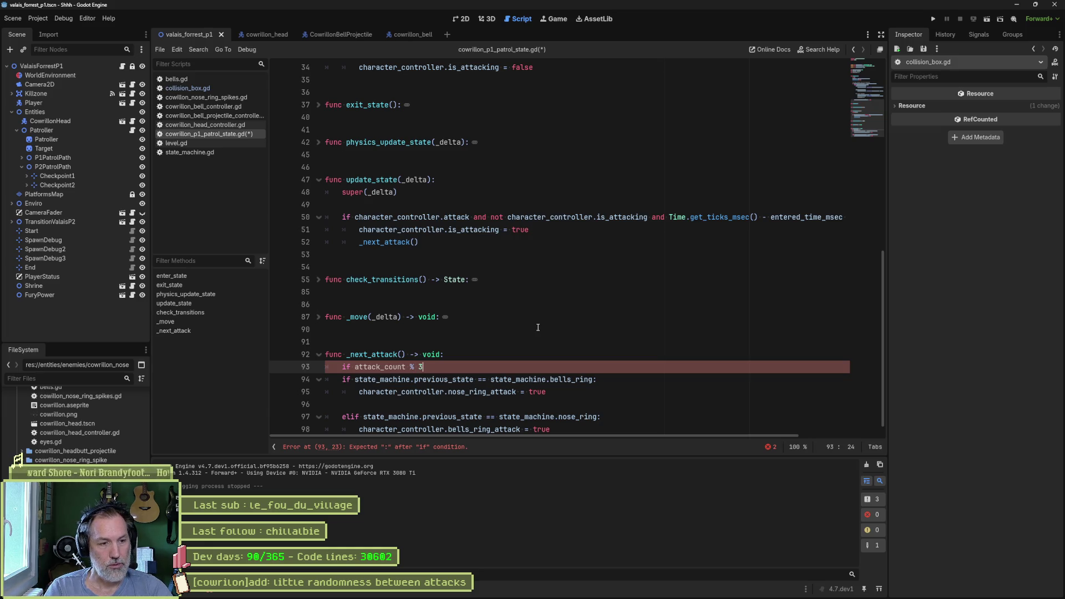
pyautogui.write('== 0:')
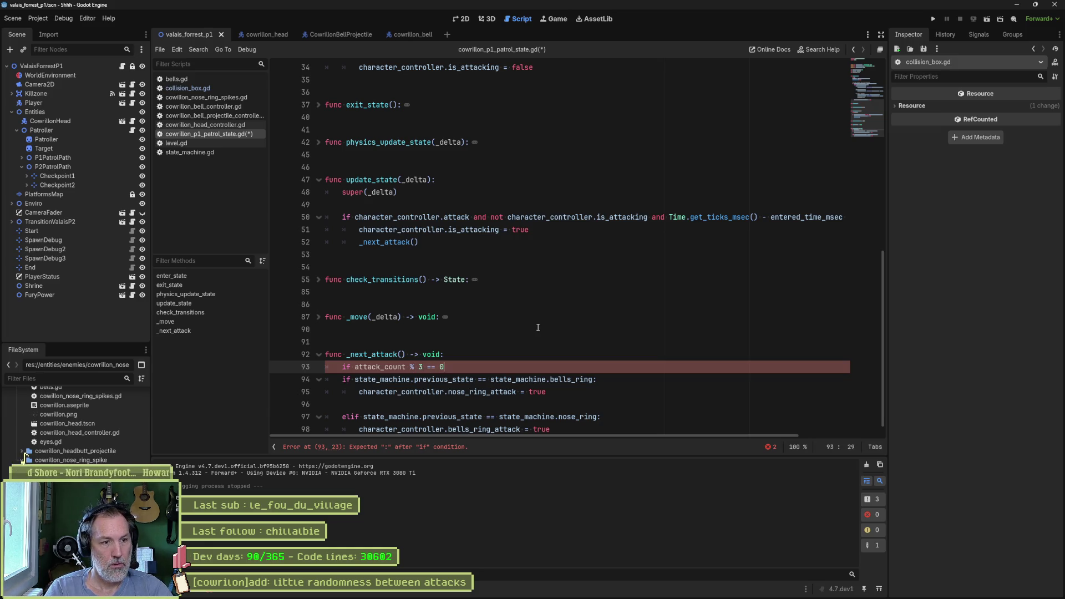
# Give the every-third-attack check a 'pass' body and nest the old bells/nose-ring checks under 'else:'.
pyautogui.press('Return')
pyautogui.write('pass')
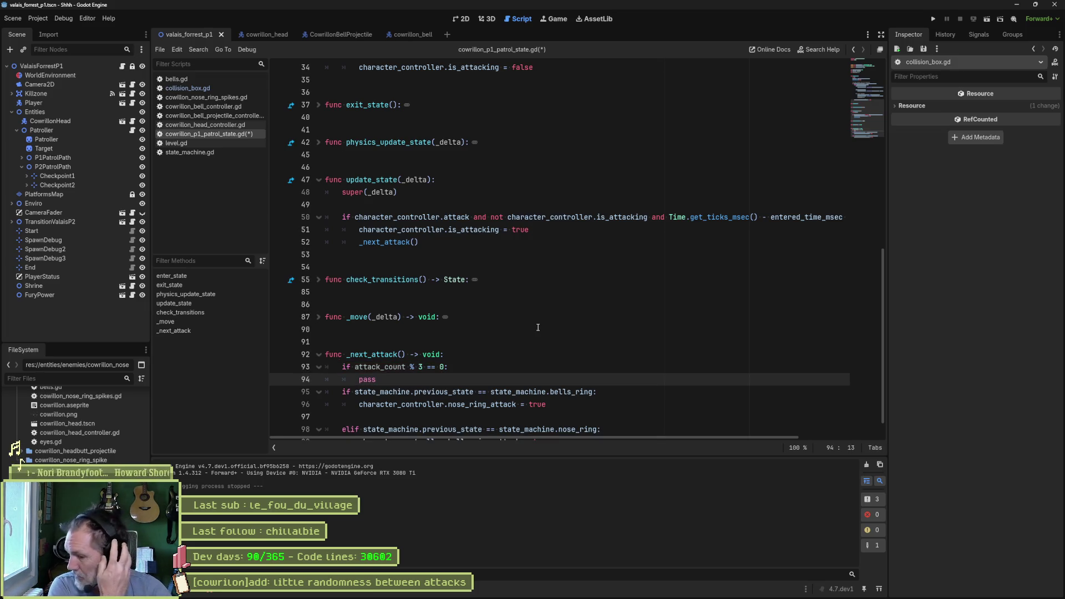
pyautogui.press('Return')
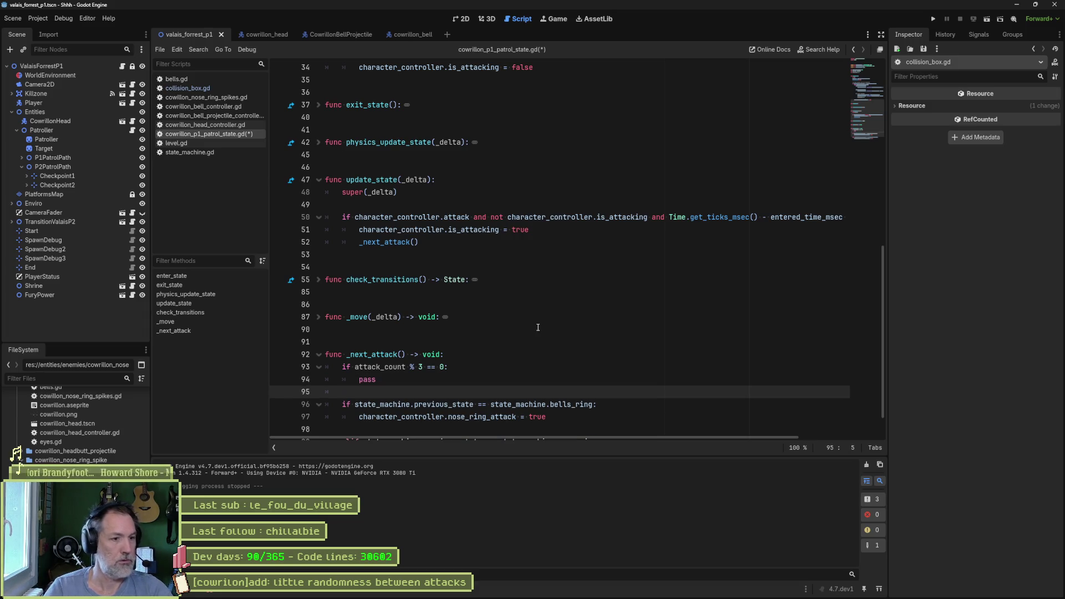
pyautogui.write('else:')
pyautogui.press('Down')
pyautogui.hotkey('shift', 'Down')
pyautogui.hotkey('shift', 'Down')
pyautogui.hotkey('shift', 'Down')
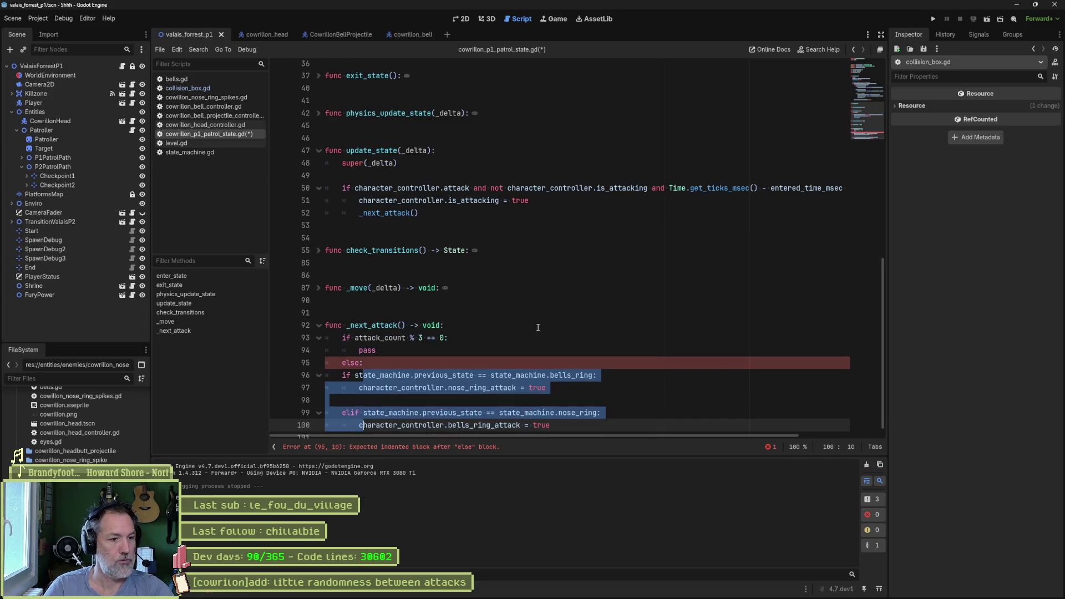
pyautogui.press('Tab')
pyautogui.click(544, 351)
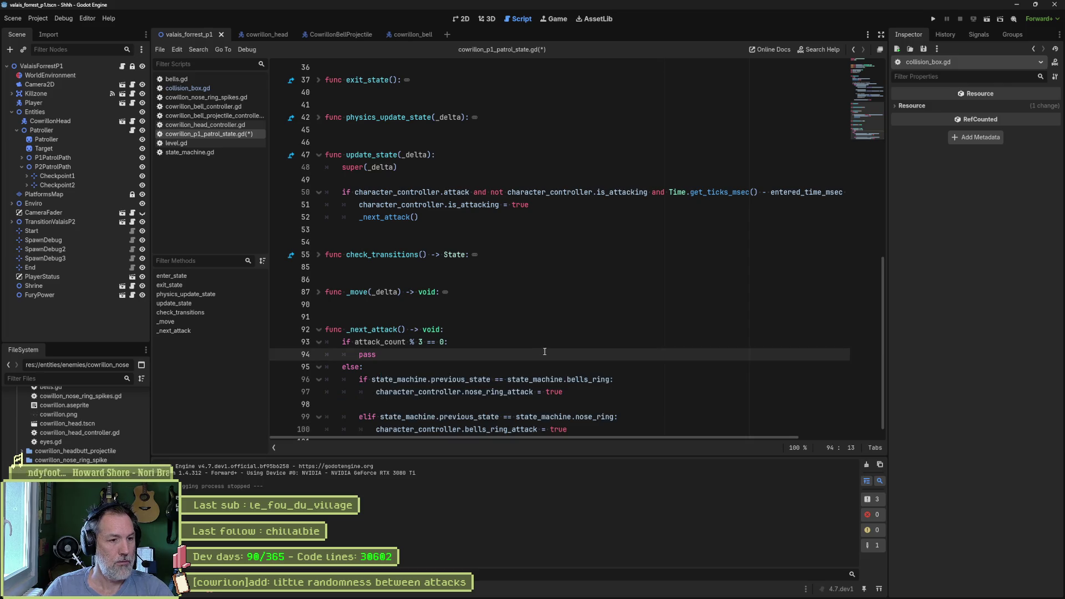
pyautogui.press('Return')
pyautogui.scroll(-1, 539, 347)
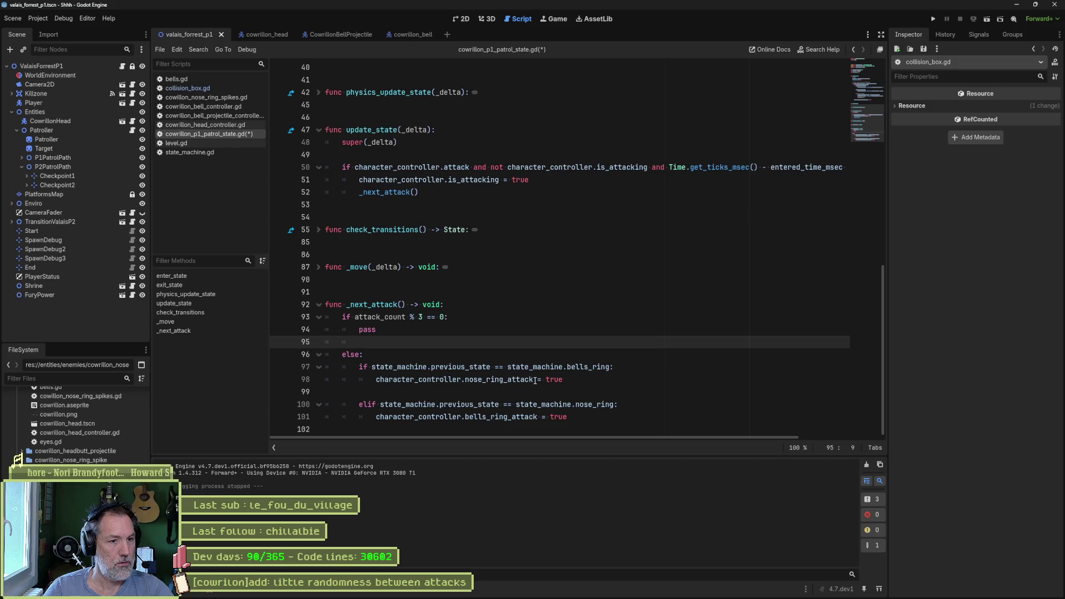
pyautogui.click(525, 318)
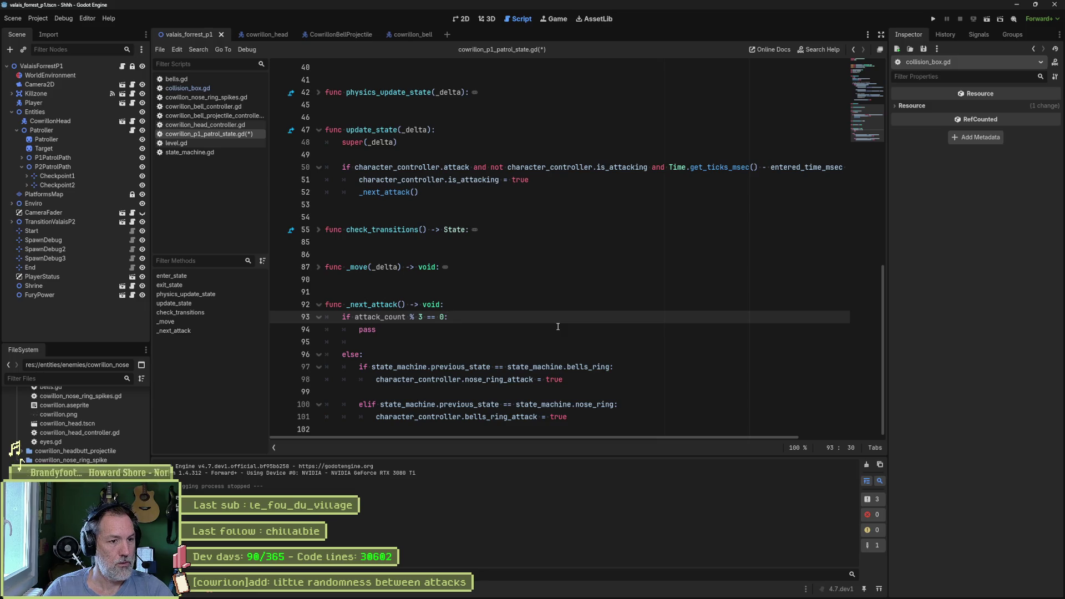
# Add 'var r = randi_range(0, 1)' and an 'if r < .5:' check inside the every-third-attack branch.
pyautogui.press('Return')
pyautogui.write('var ')
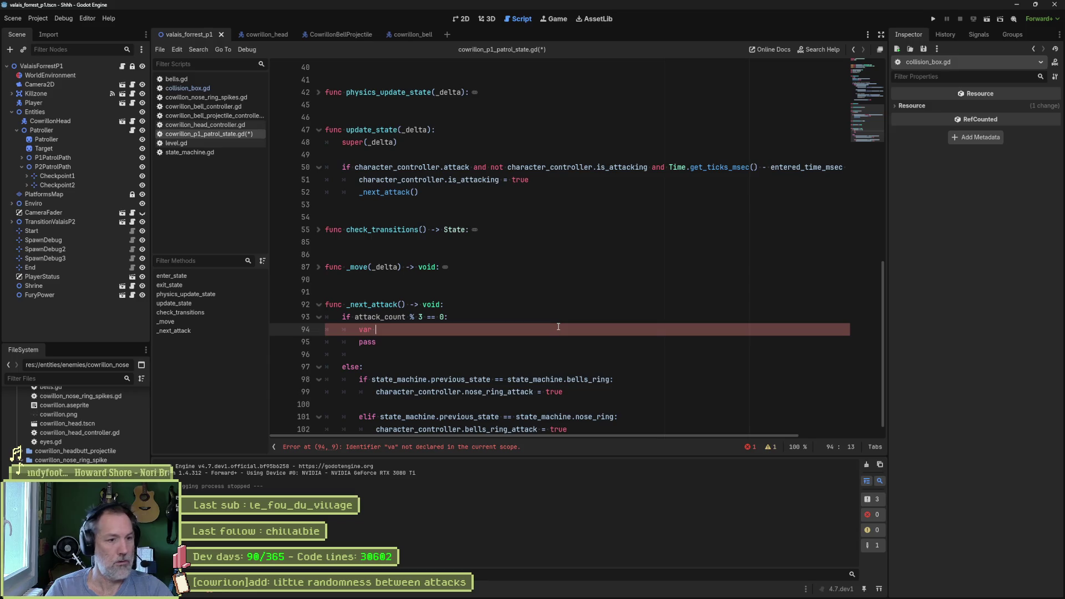
pyautogui.write('r')
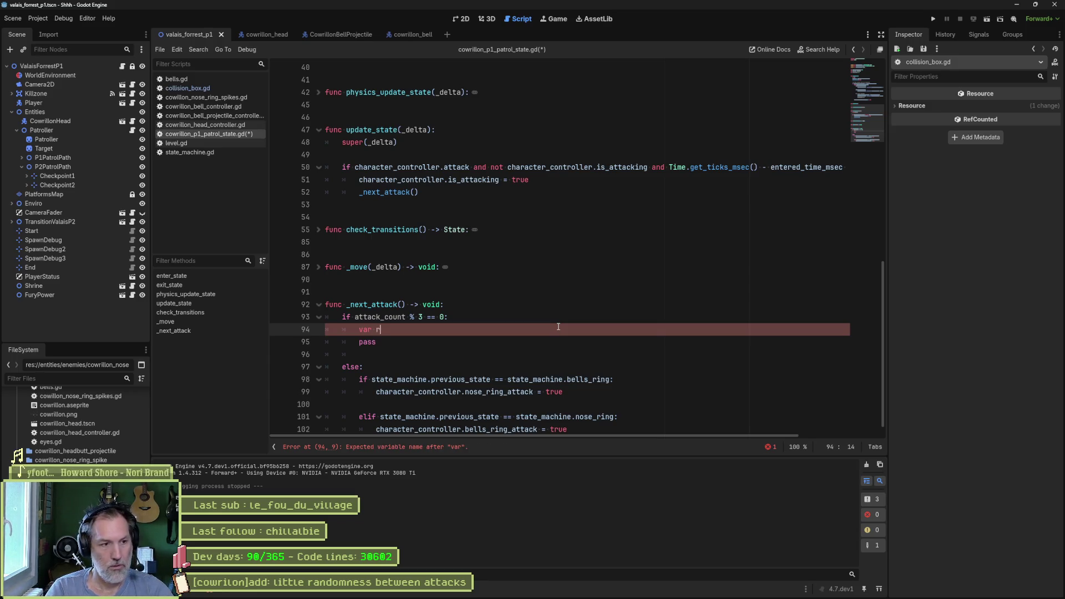
pyautogui.write(' =')
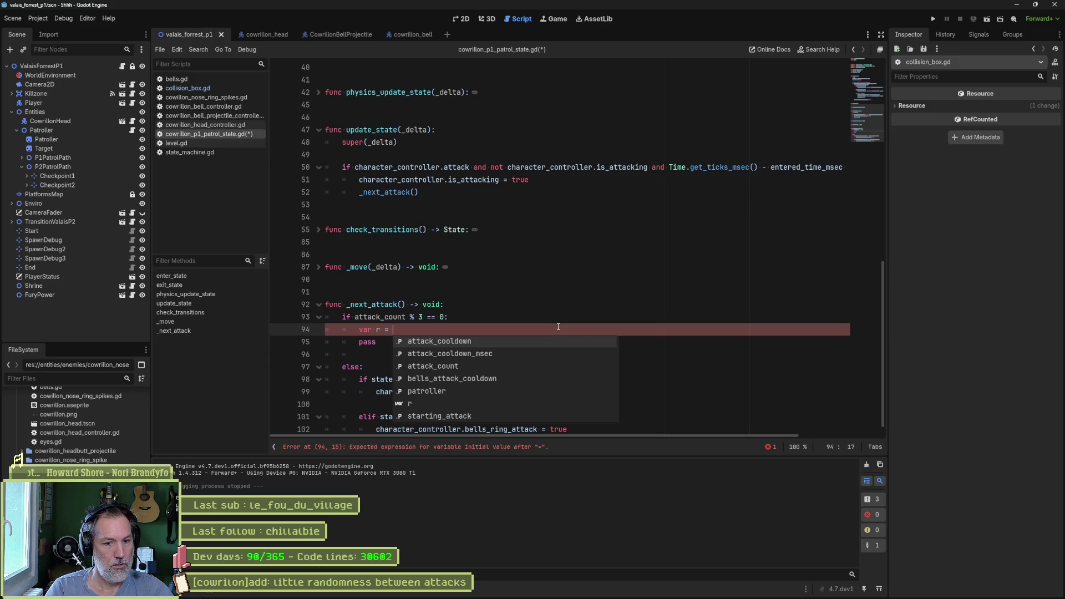
pyautogui.write('ran')
pyautogui.press('Down')
pyautogui.press('Down')
pyautogui.press('Down')
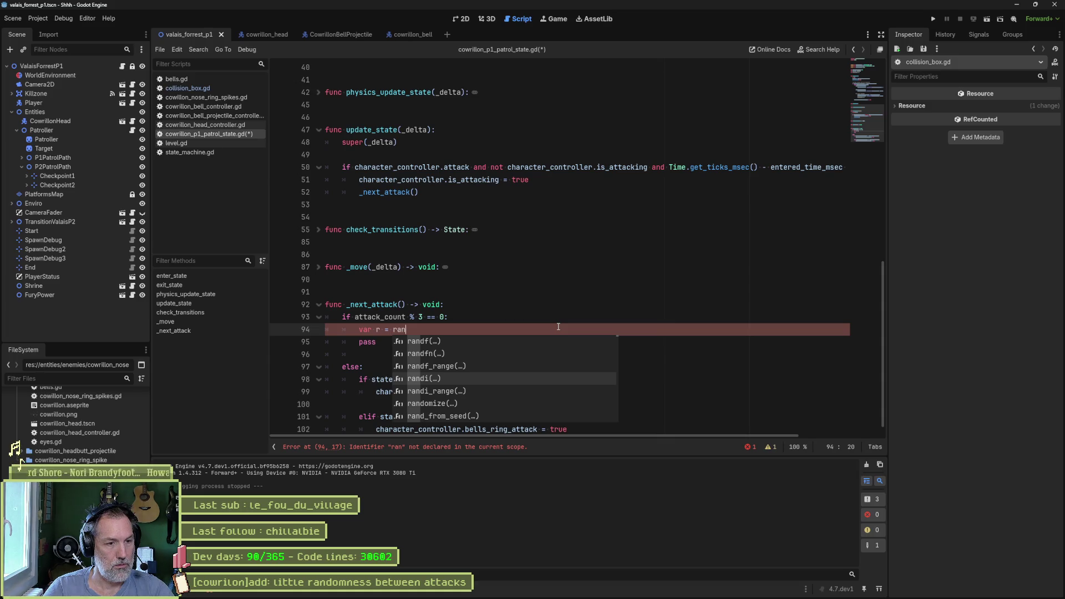
pyautogui.press('Down')
pyautogui.press('Return')
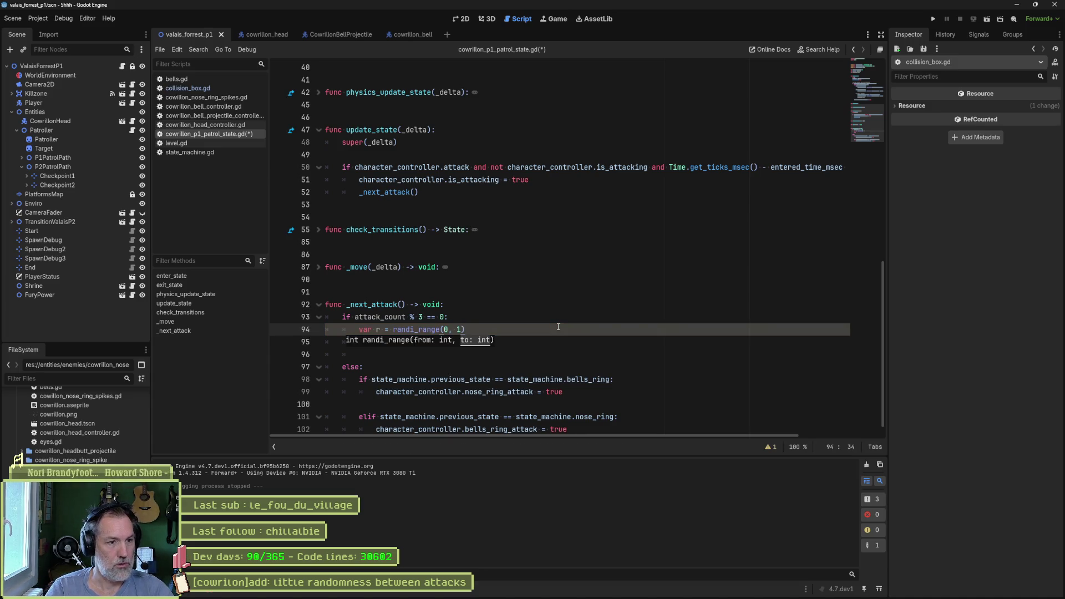
pyautogui.press('Return')
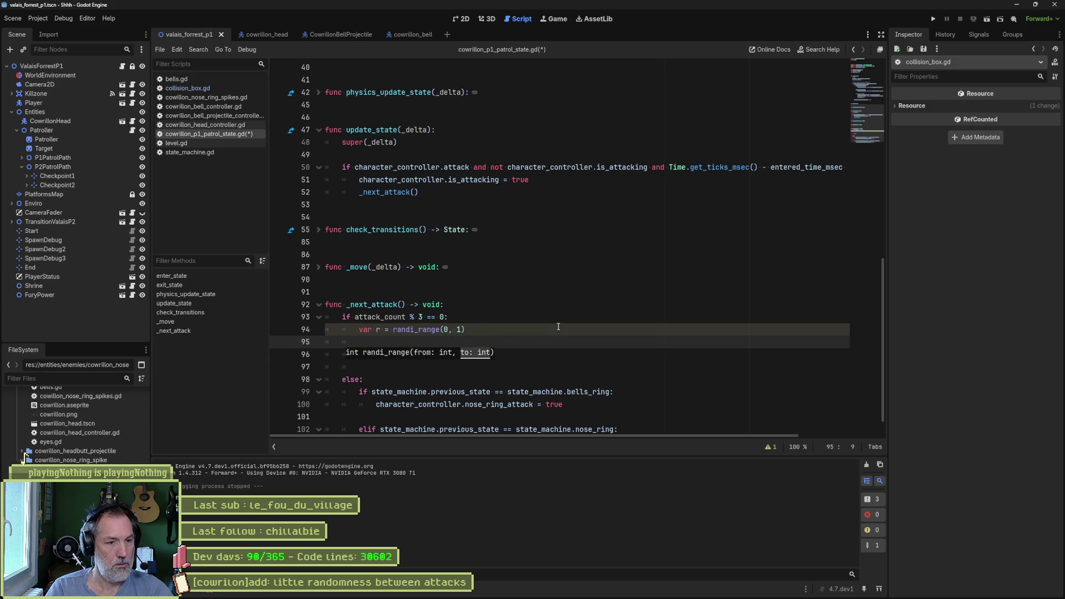
pyautogui.write('if r <')
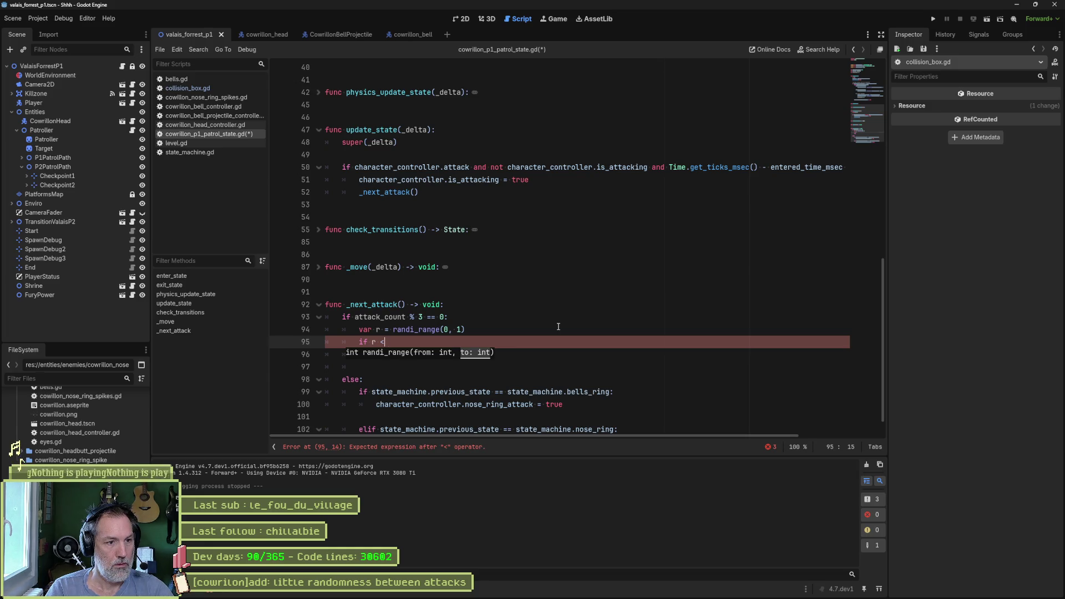
pyautogui.write(' .5:')
# Copy the nose_ring_attack line into the r < .5 branch.
pyautogui.press('Return')
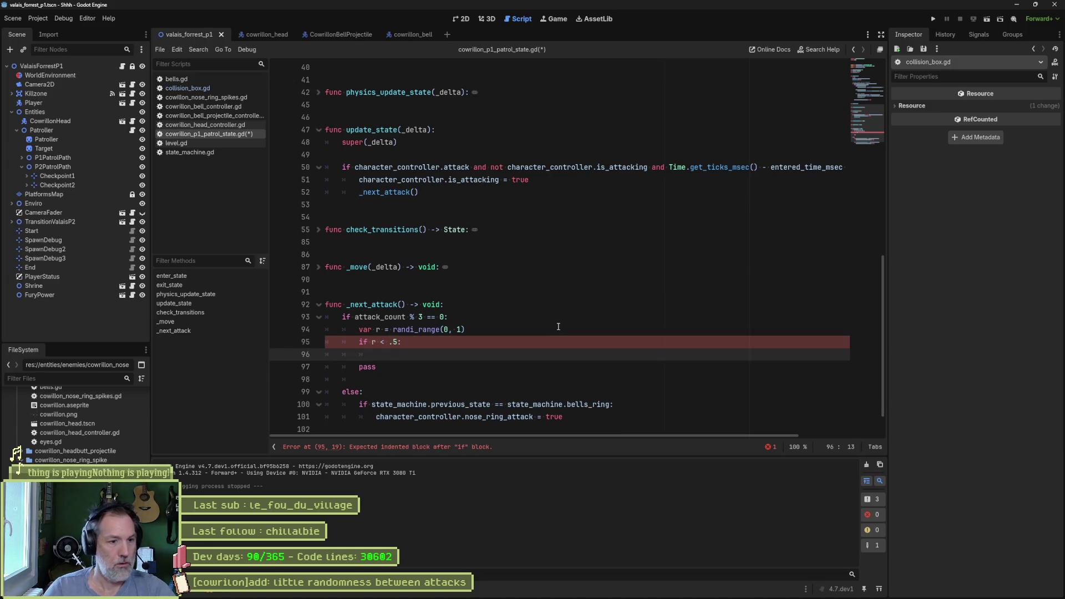
pyautogui.scroll(-1, 593, 344)
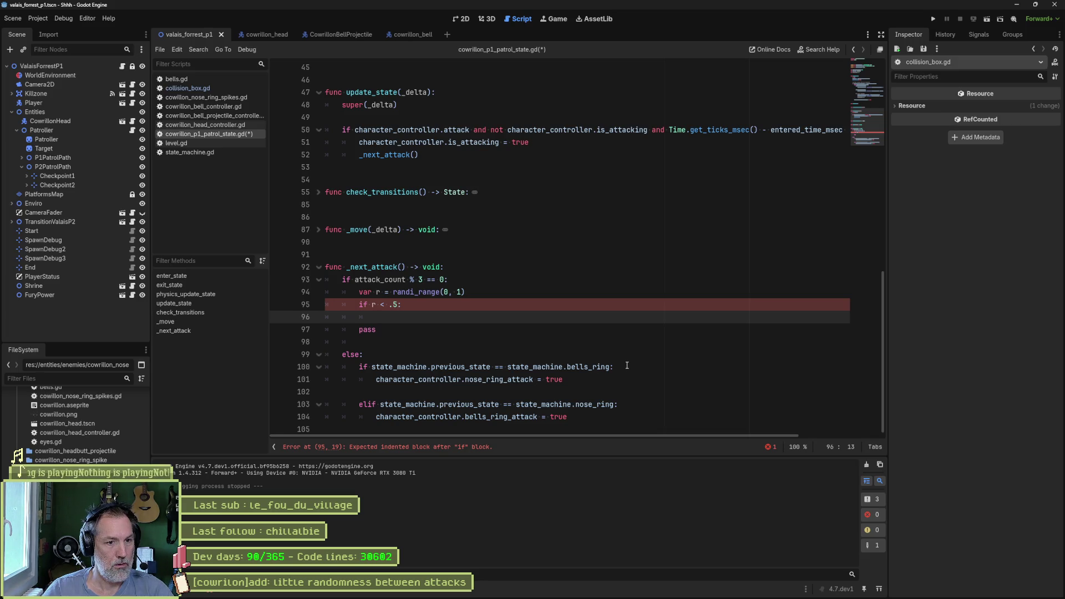
pyautogui.moveTo(623, 381); pyautogui.dragTo(625, 371)
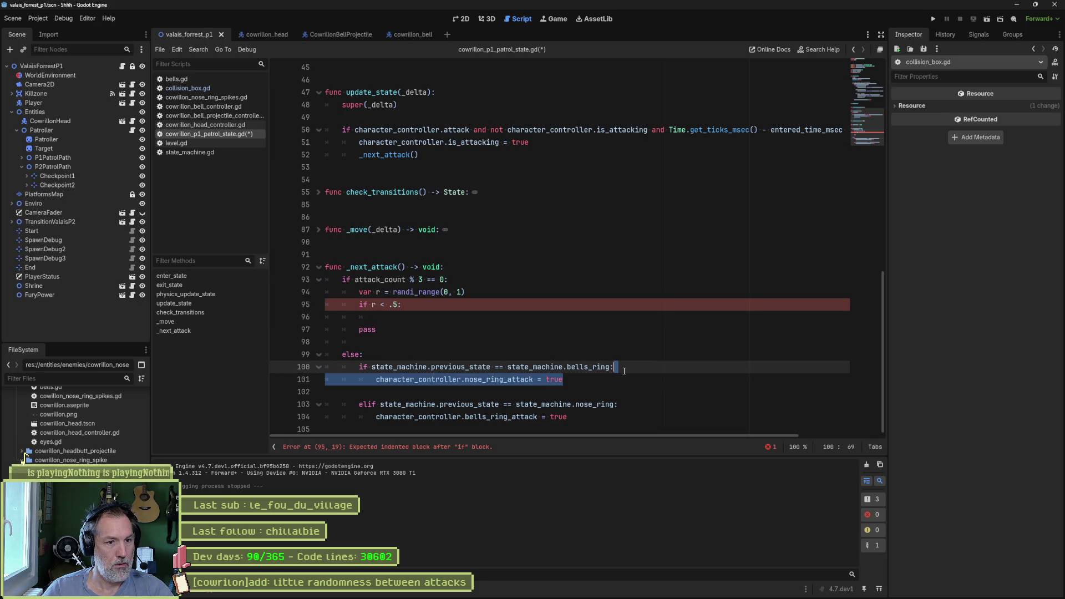
pyautogui.hotkey('ctrl', 'c')
pyautogui.click(500, 308)
pyautogui.hotkey('ctrl', 'v')
pyautogui.press('Return')
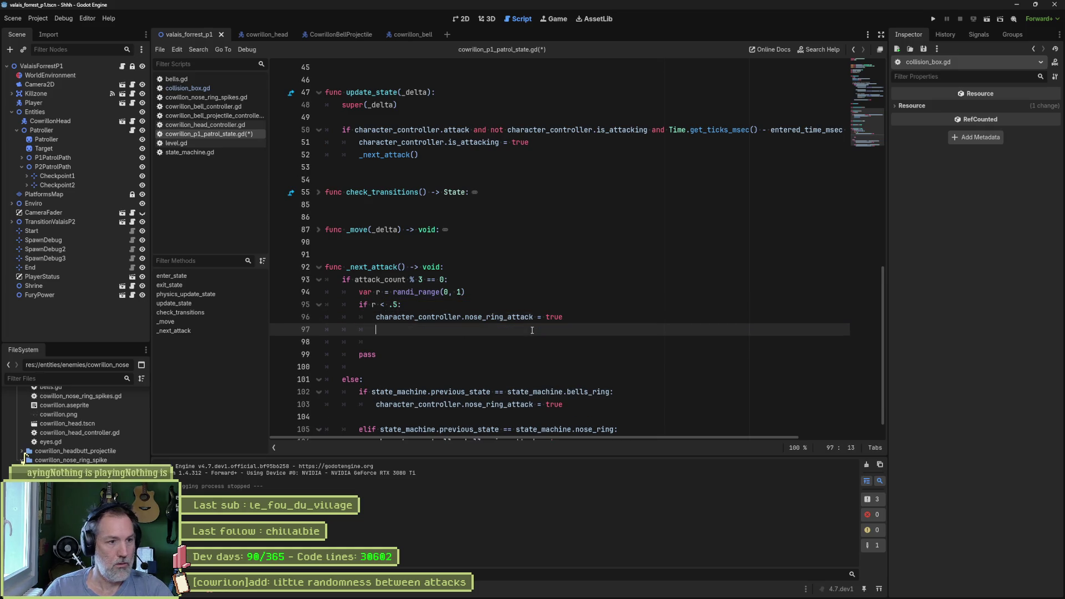
# Add an else branch setting bells_ring_attack and delete the leftover pass placeholder.
pyautogui.write('else:')
pyautogui.scroll(-1, 532, 331)
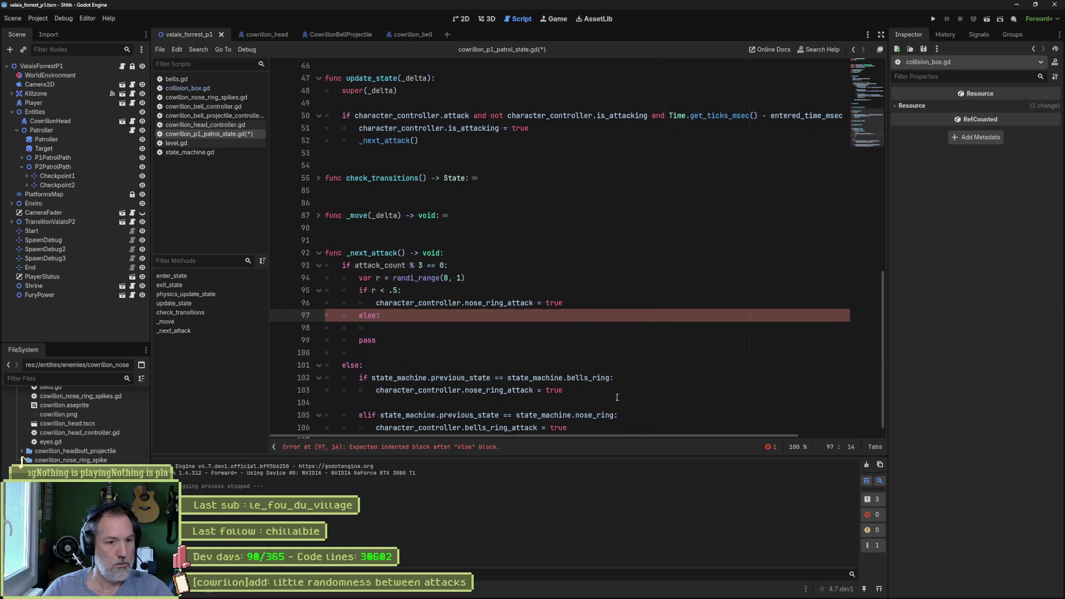
pyautogui.moveTo(642, 417); pyautogui.dragTo(641, 411)
pyautogui.click(590, 299)
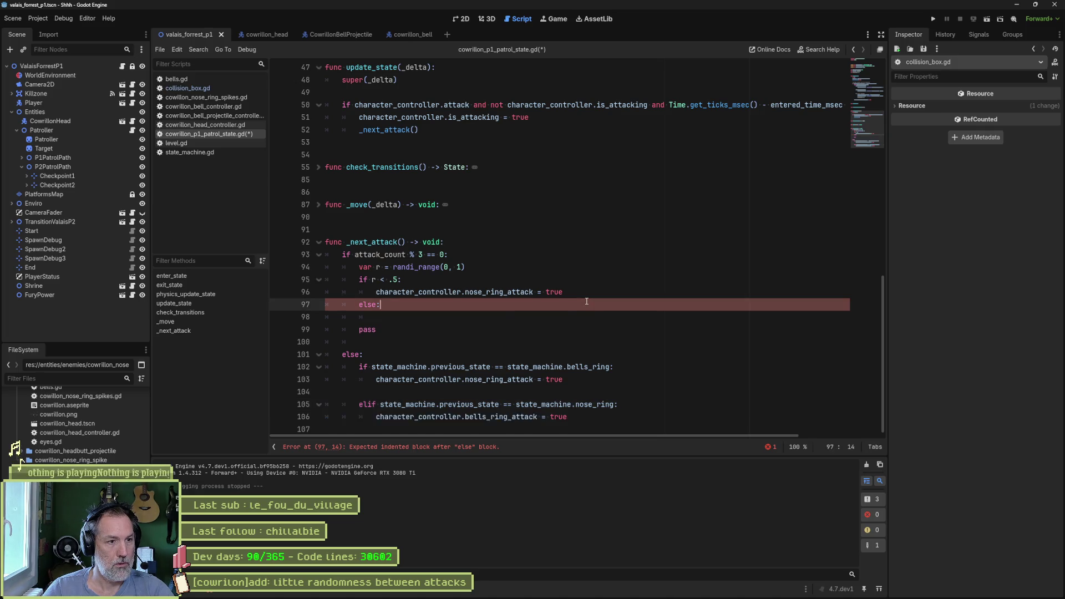
pyautogui.hotkey('ctrl', 'v')
pyautogui.hotkey('ctrl', 'shift', 'k')
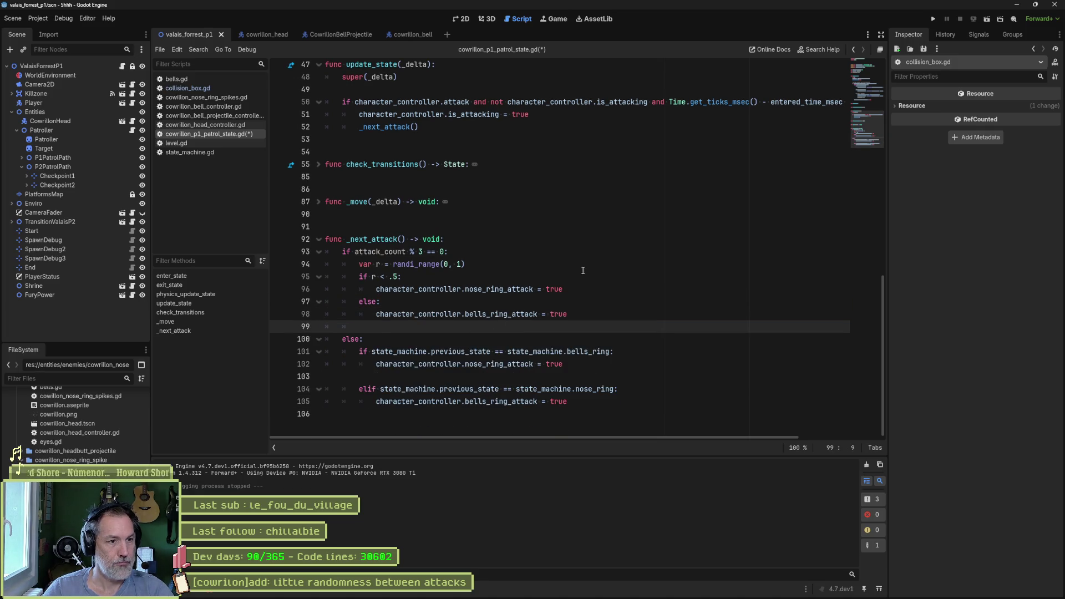
pyautogui.click(605, 269)
pyautogui.press('Down')
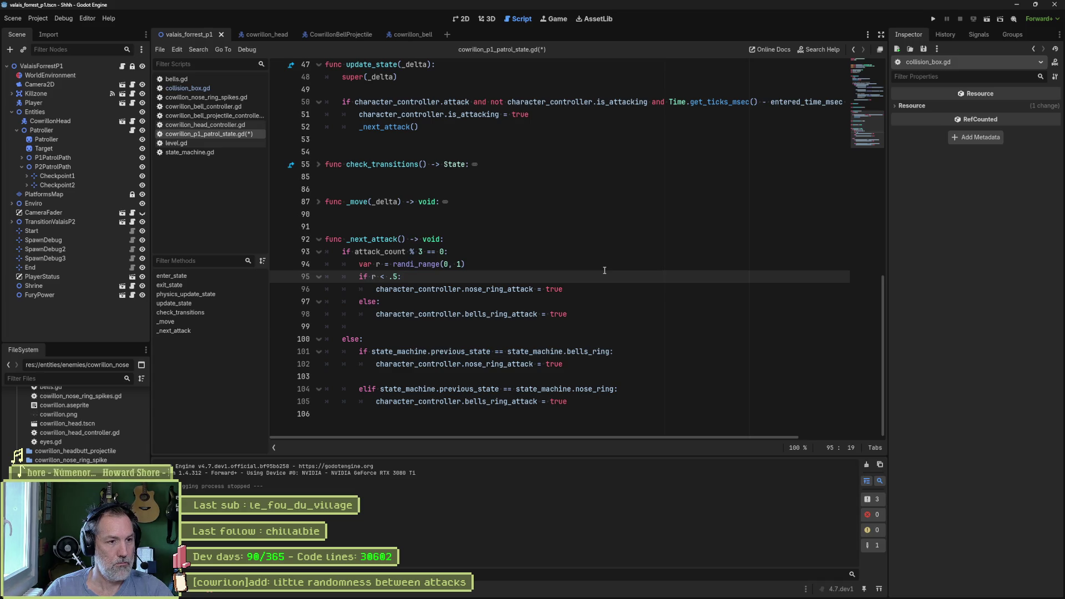
pyautogui.press('Return')
# Add print_debug messages naming the nose ring and bells picks in both branches, then save.
pyautogui.write('print_debug()')
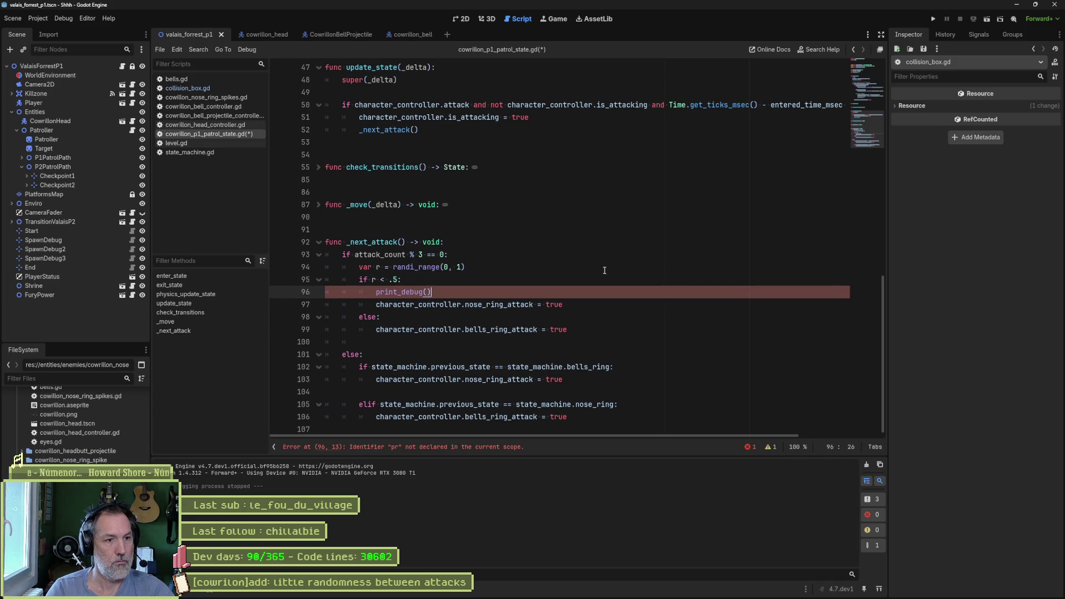
pyautogui.write('self, " random attacxk nose ring"')
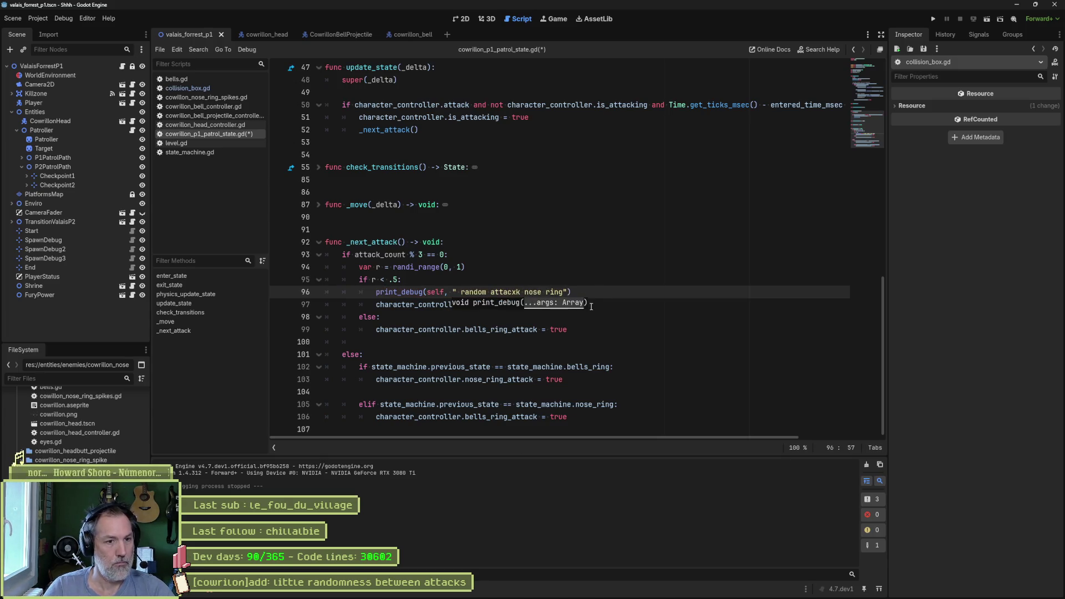
pyautogui.keyDown('shift'); pyautogui.click(616, 275); pyautogui.keyUp('shift')
pyautogui.write('g')
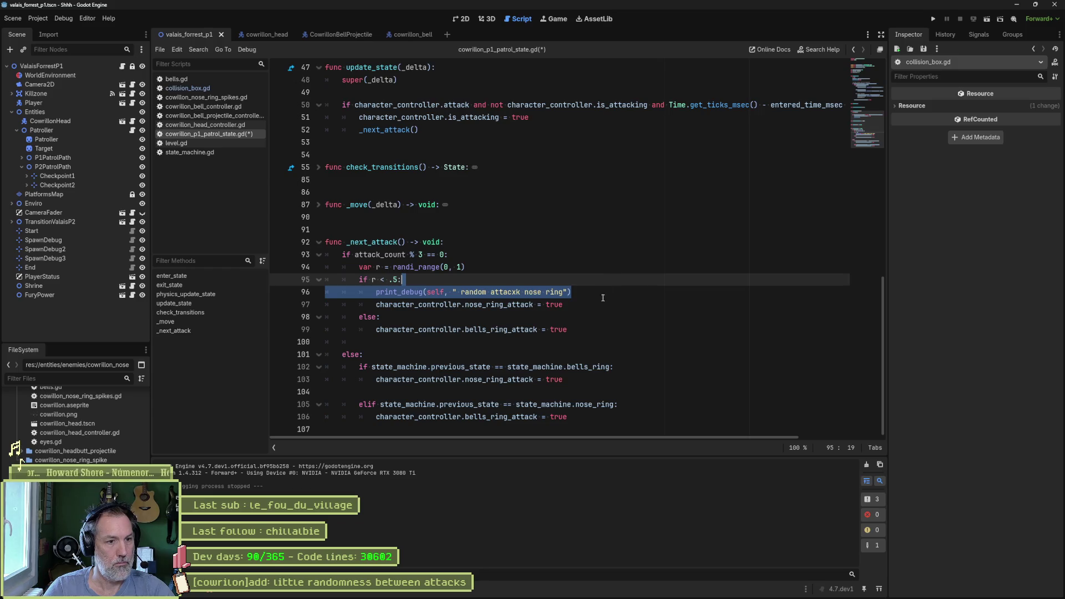
pyautogui.hotkey('ctrl', 'c')
pyautogui.click(596, 320)
pyautogui.hotkey('ctrl', 'v')
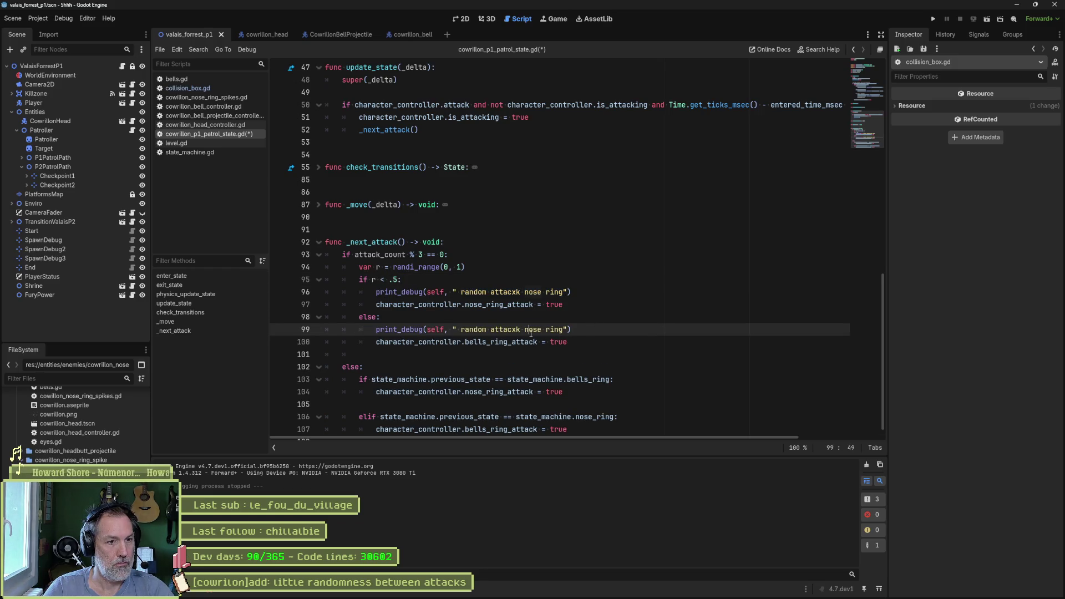
pyautogui.doubleClick(532, 332)
pyautogui.write('bells')
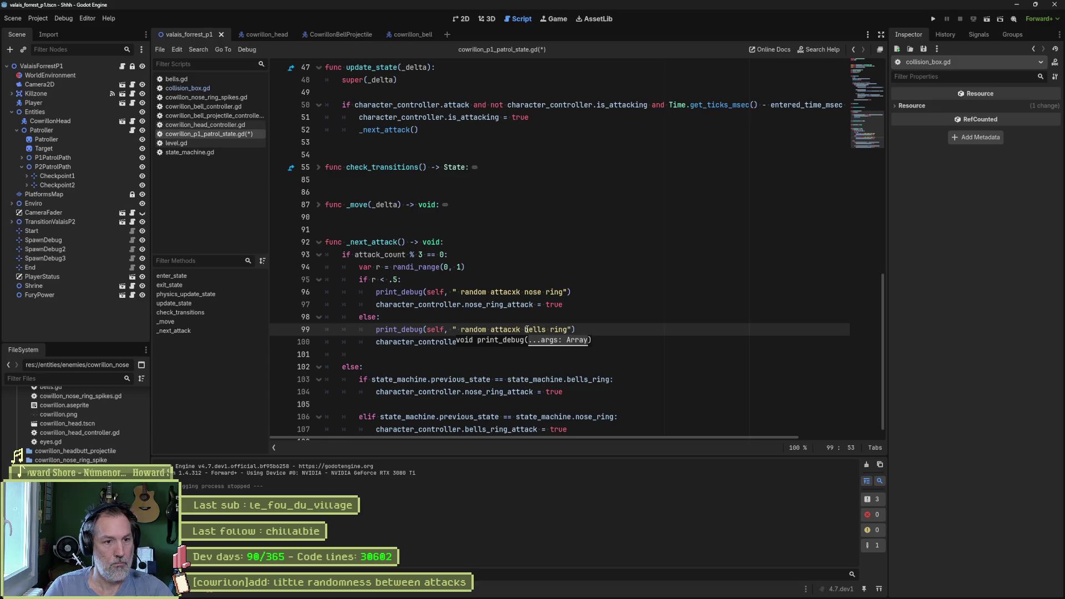
pyautogui.hotkey('ctrl', 's')
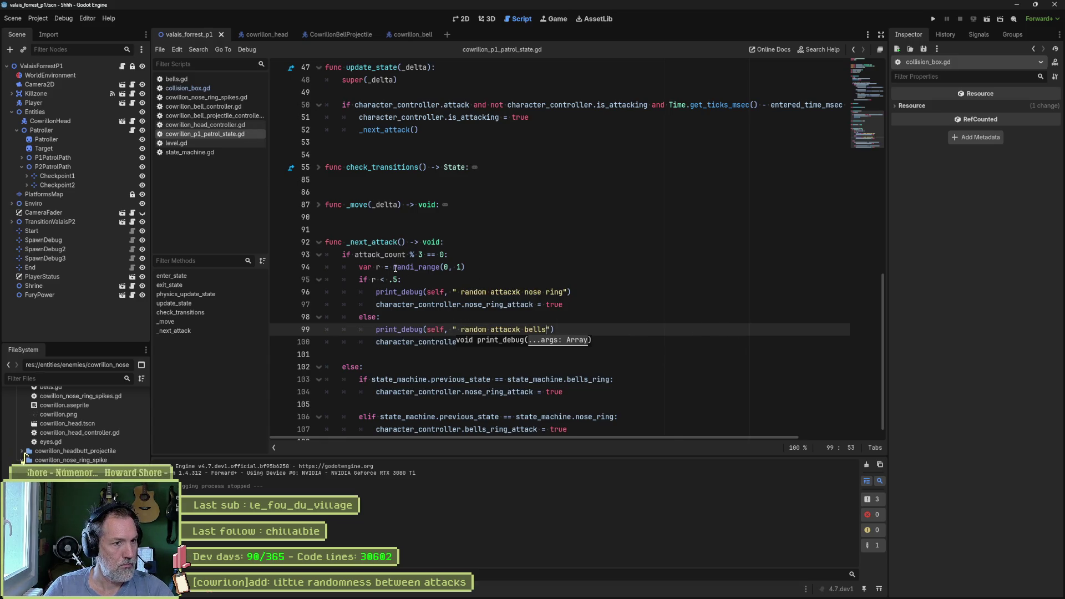
# Inline randi_range(0, 1) into the if condition in place of r and delete the var r line.
pyautogui.moveTo(394, 268); pyautogui.dragTo(475, 267)
pyautogui.hotkey('ctrl', 'c')
pyautogui.doubleClick(374, 280)
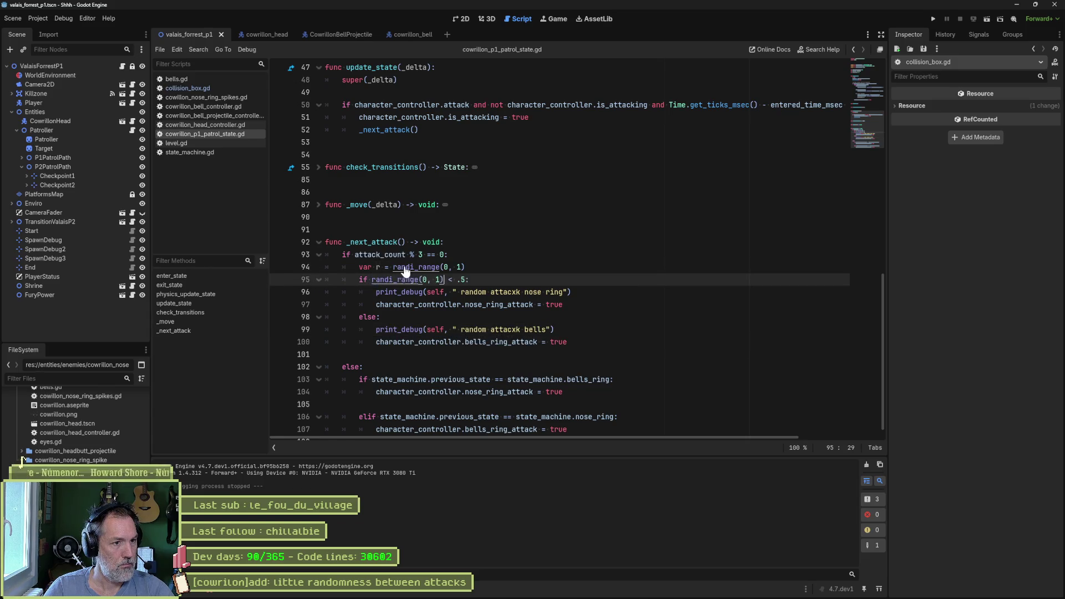
pyautogui.hotkey('ctrl', 'v')
pyautogui.hotkey('ctrl', 'shift', 'k')
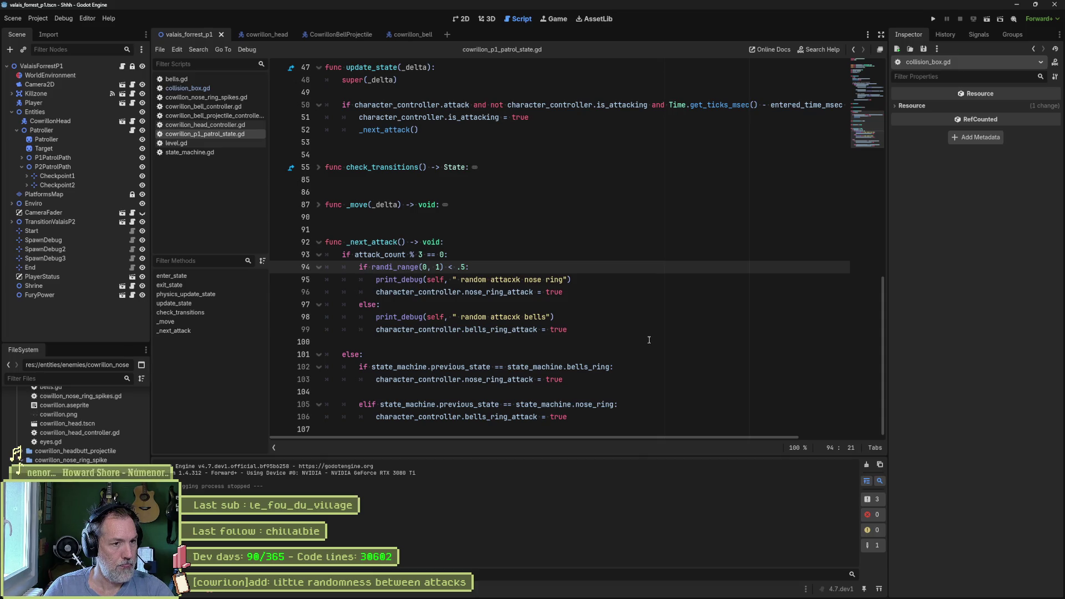
# Run the game with F5 and dodge the Cowrillon boss's attacks with the cat.
pyautogui.press('F5')
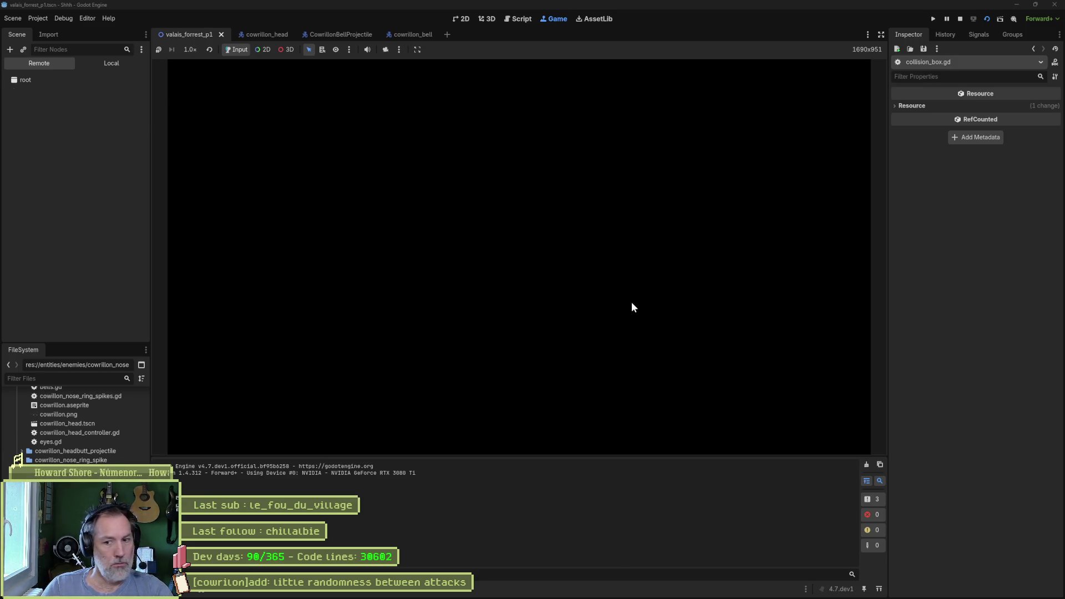
pyautogui.press('Left')
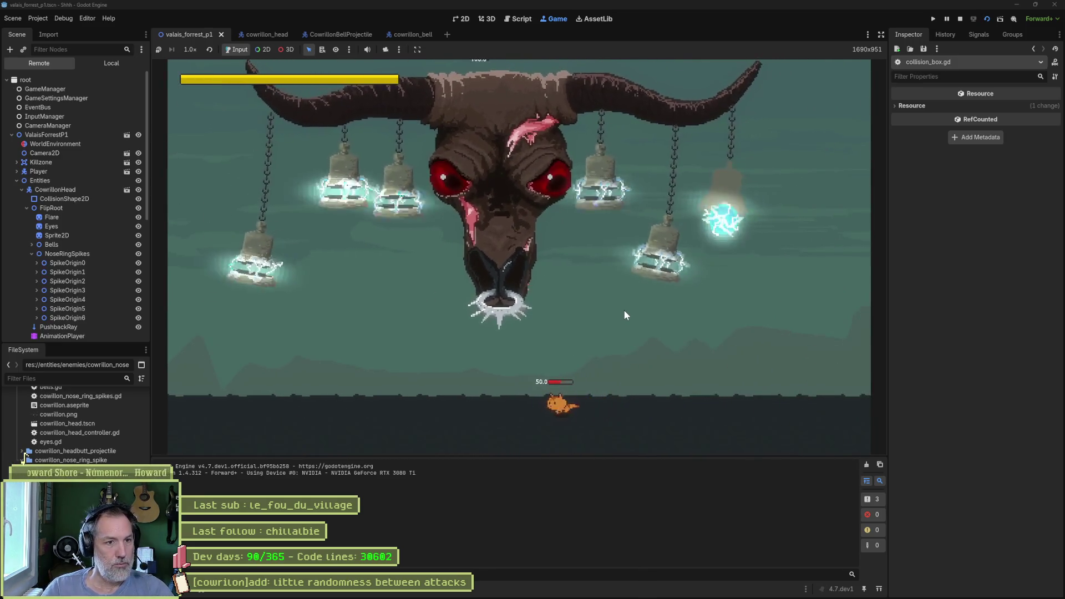
pyautogui.press('Left')
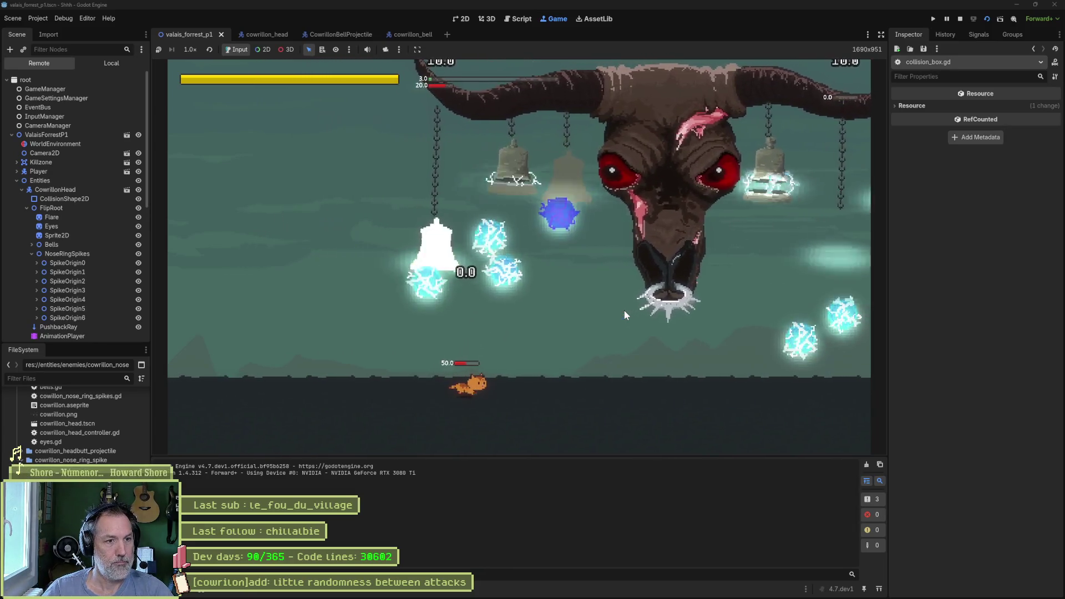
pyautogui.press('Right')
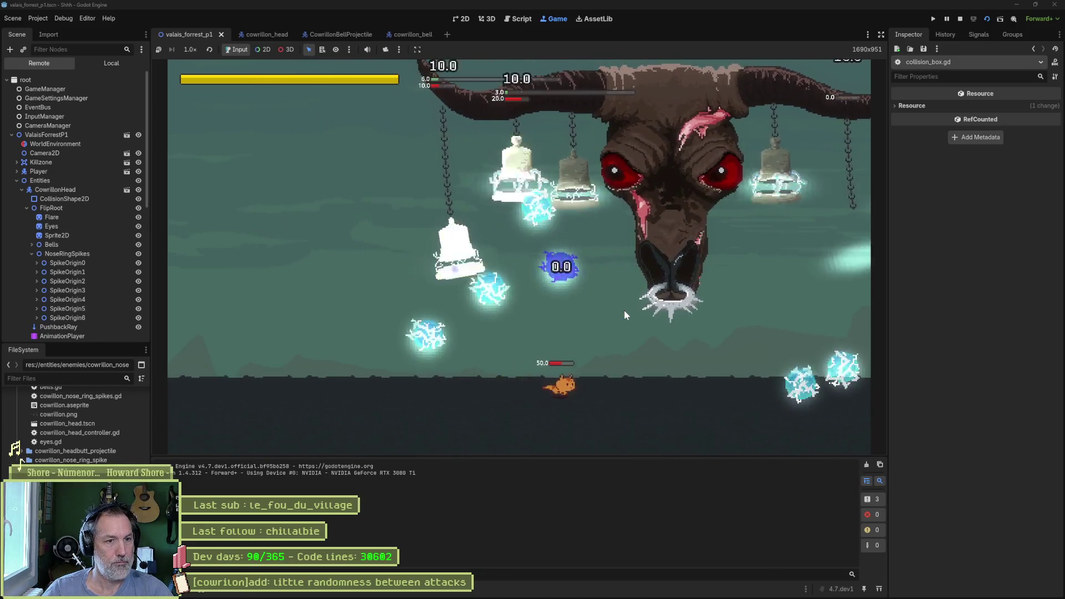
pyautogui.press('Right')
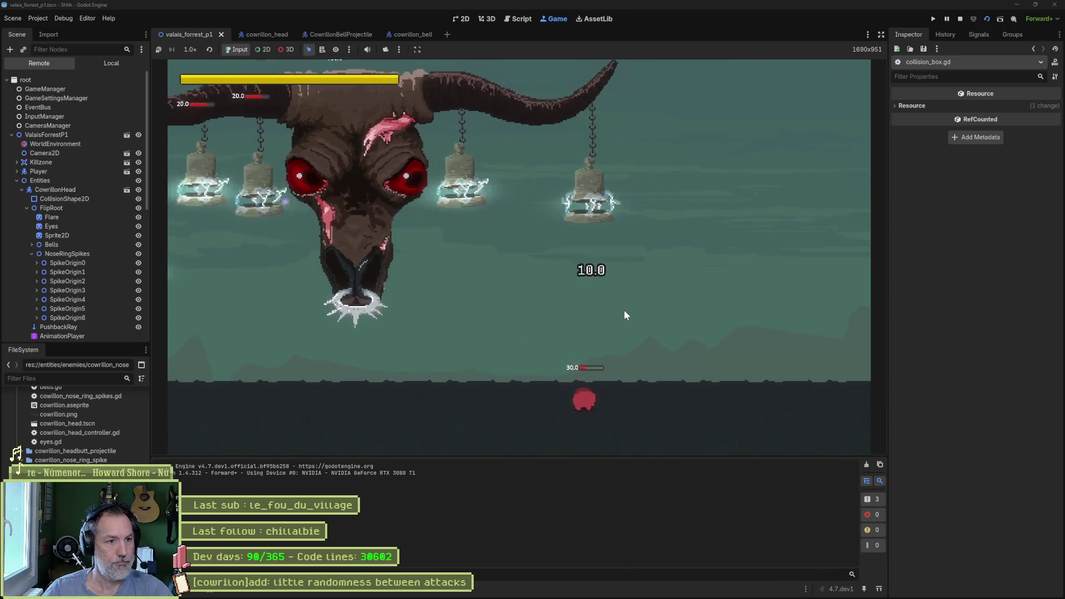
pyautogui.press('space')
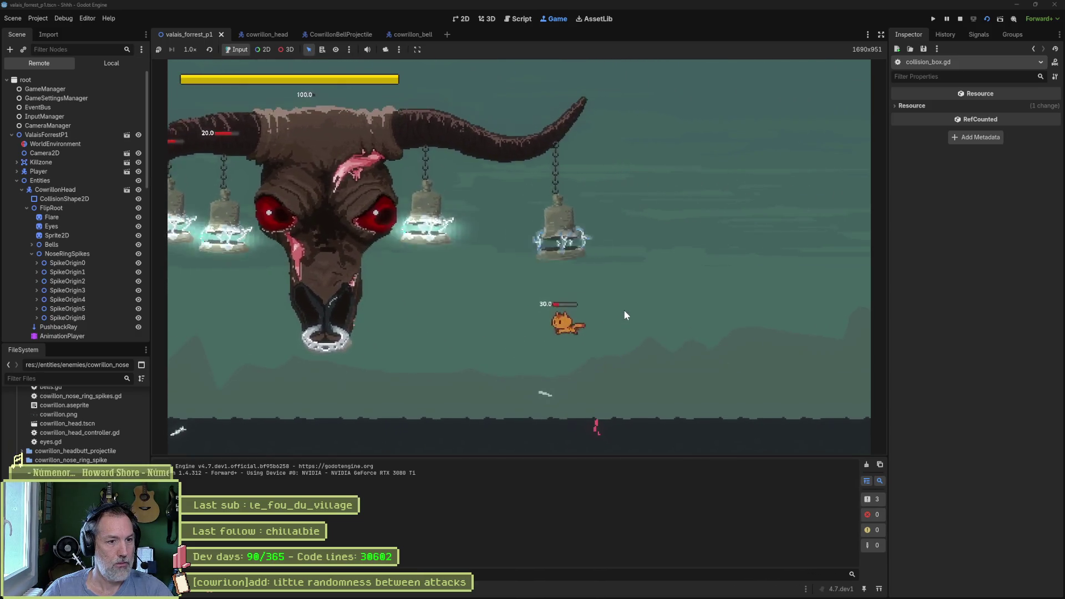
pyautogui.press('Left')
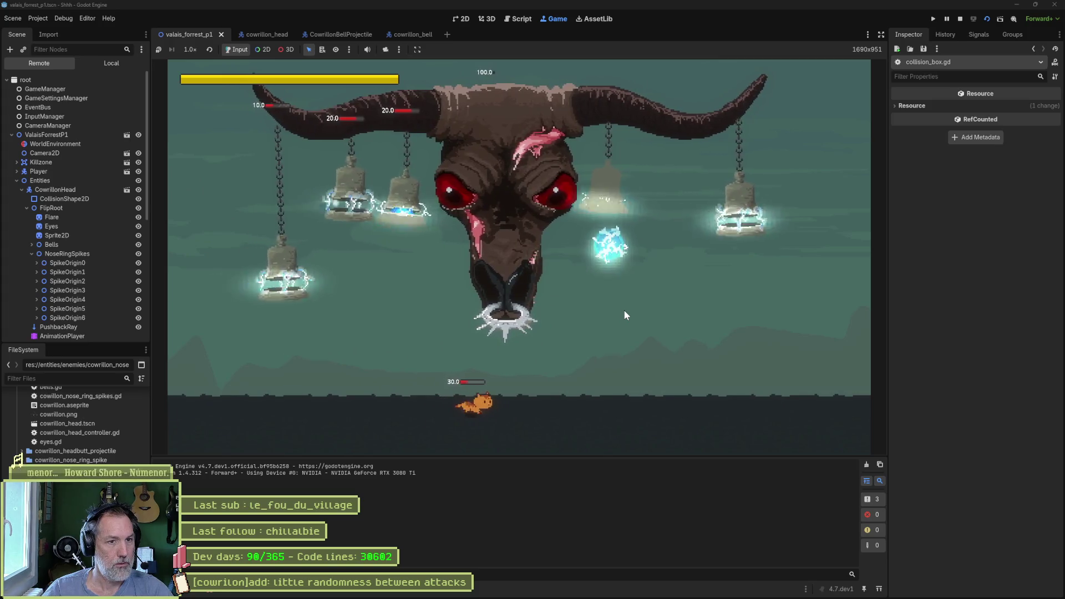
pyautogui.press('Right')
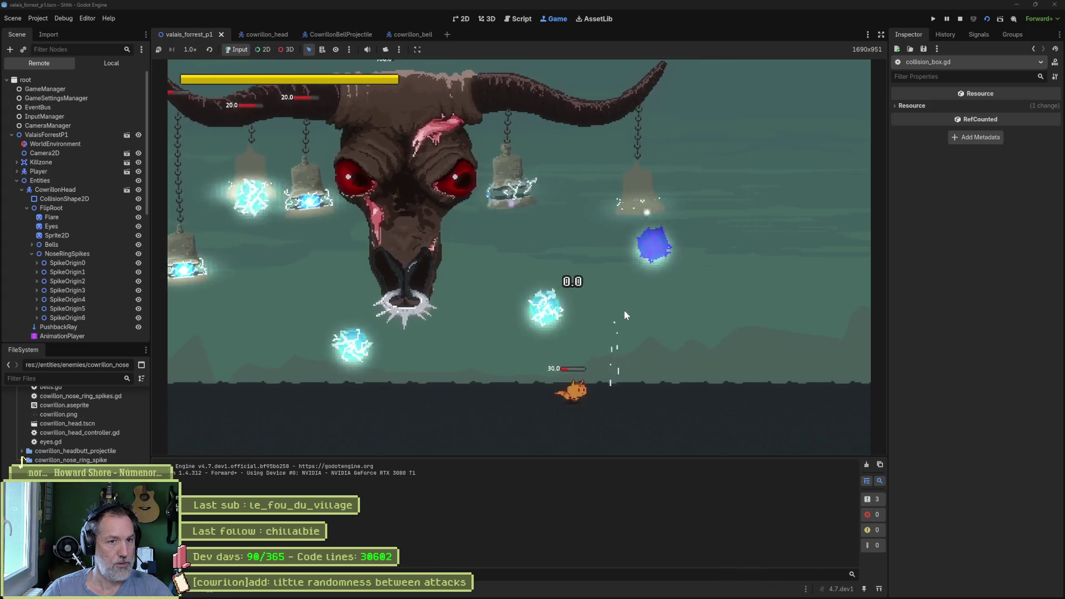
pyautogui.press('Left')
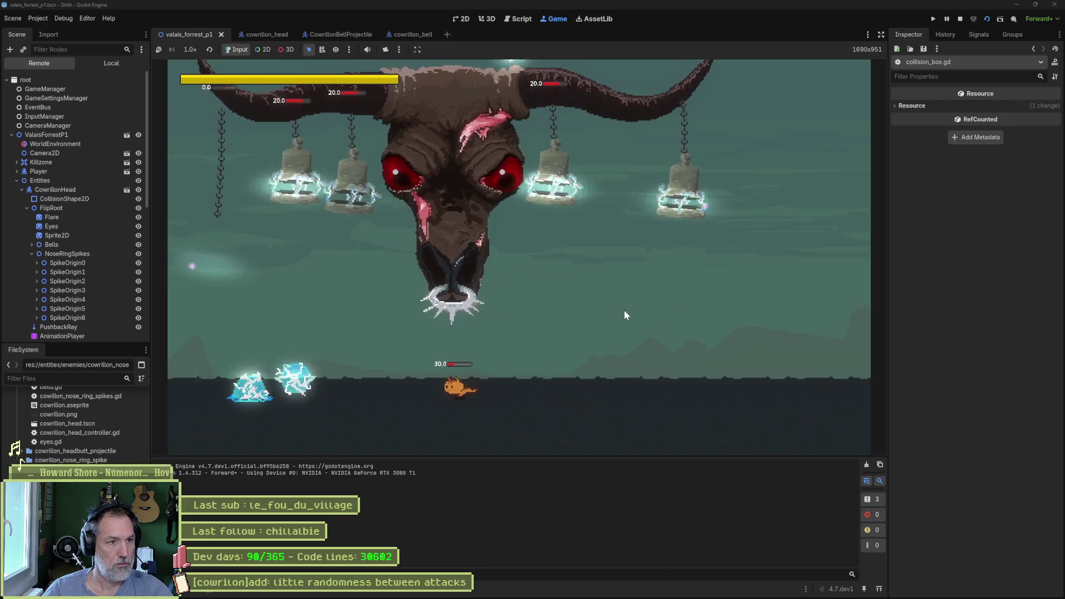
pyautogui.press('Left')
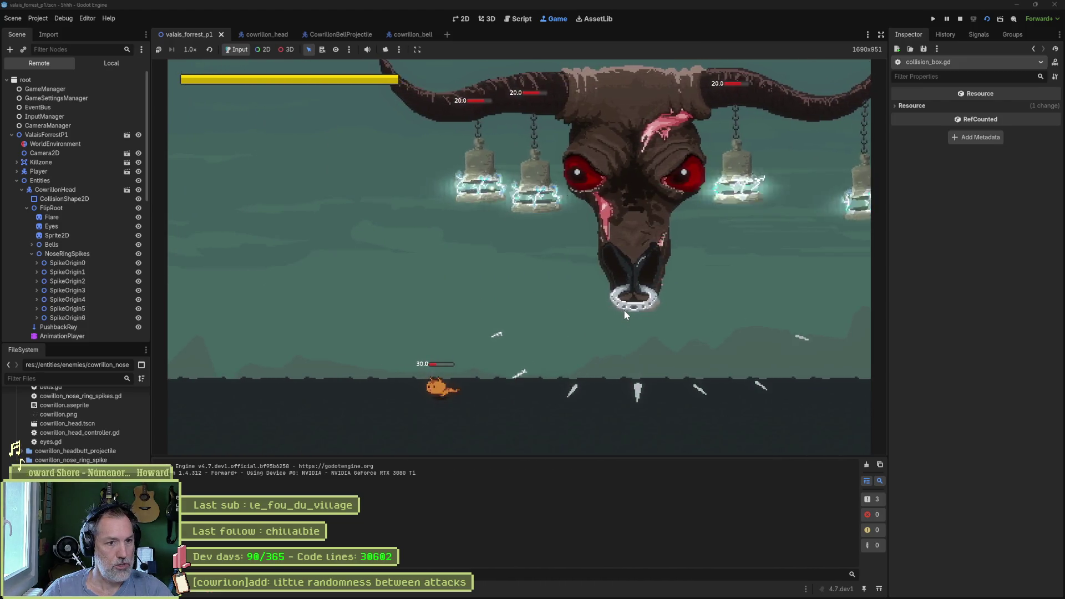
pyautogui.press('Right')
pyautogui.press('Right')
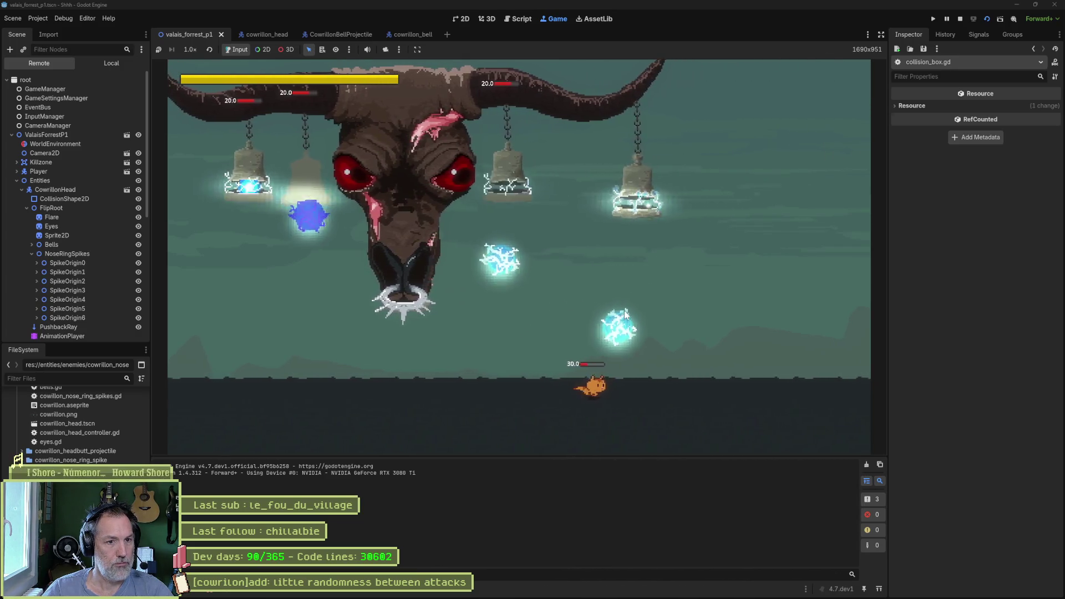
pyautogui.press('Right')
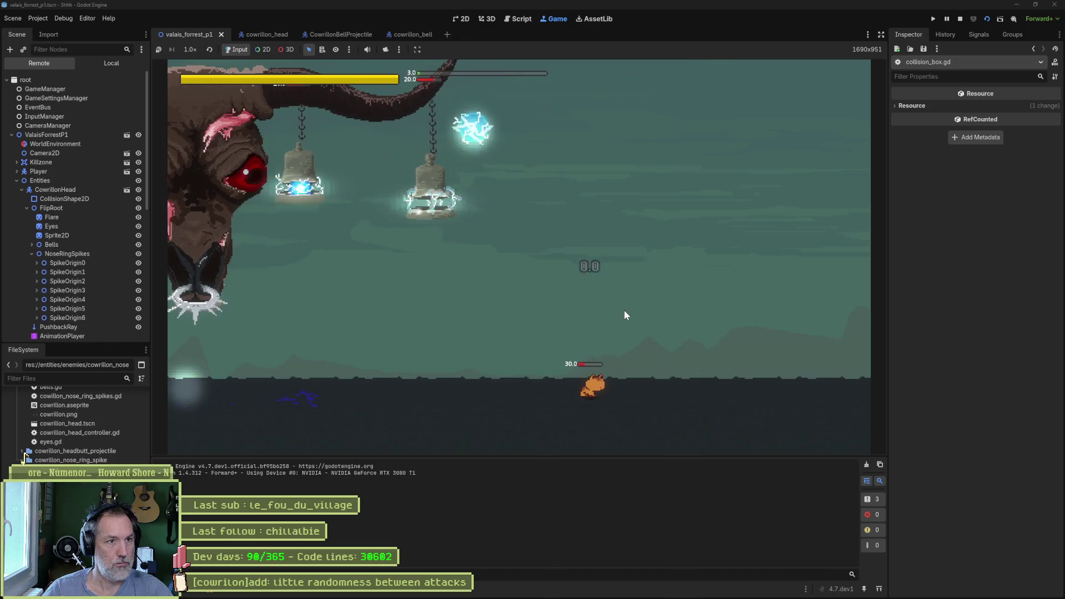
# Keep fighting the boss across the arena, then show the 6 collision_box in_range errors.
pyautogui.press('Left')
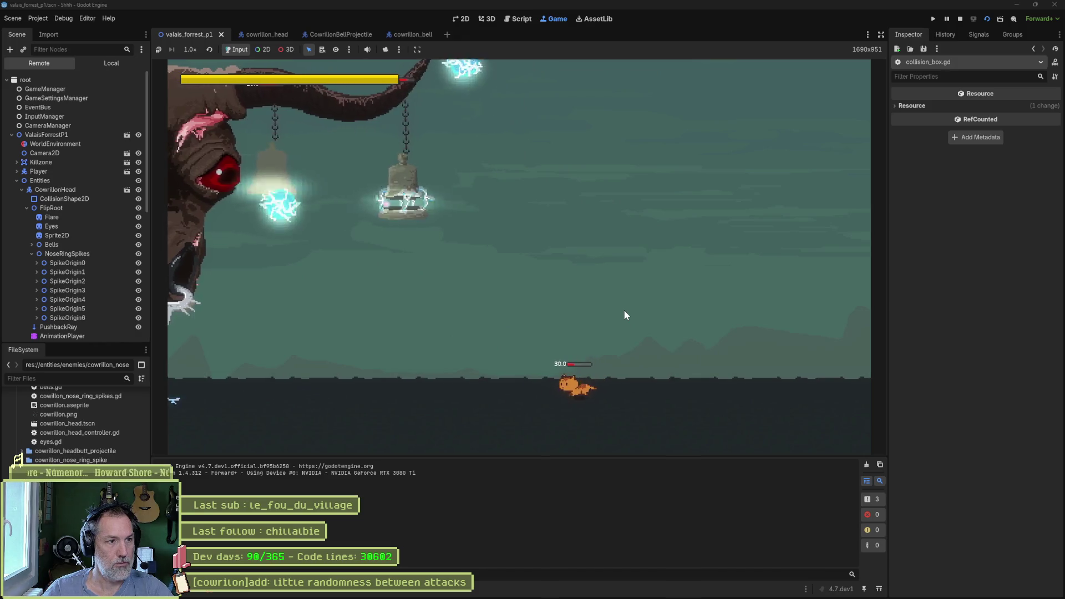
pyautogui.press('Right')
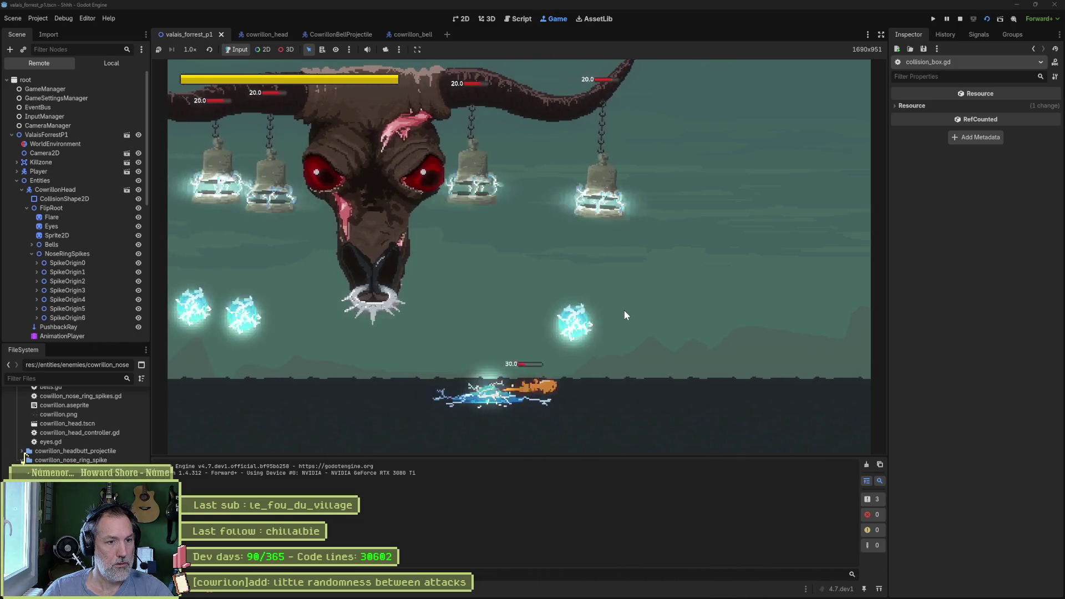
pyautogui.press('Left')
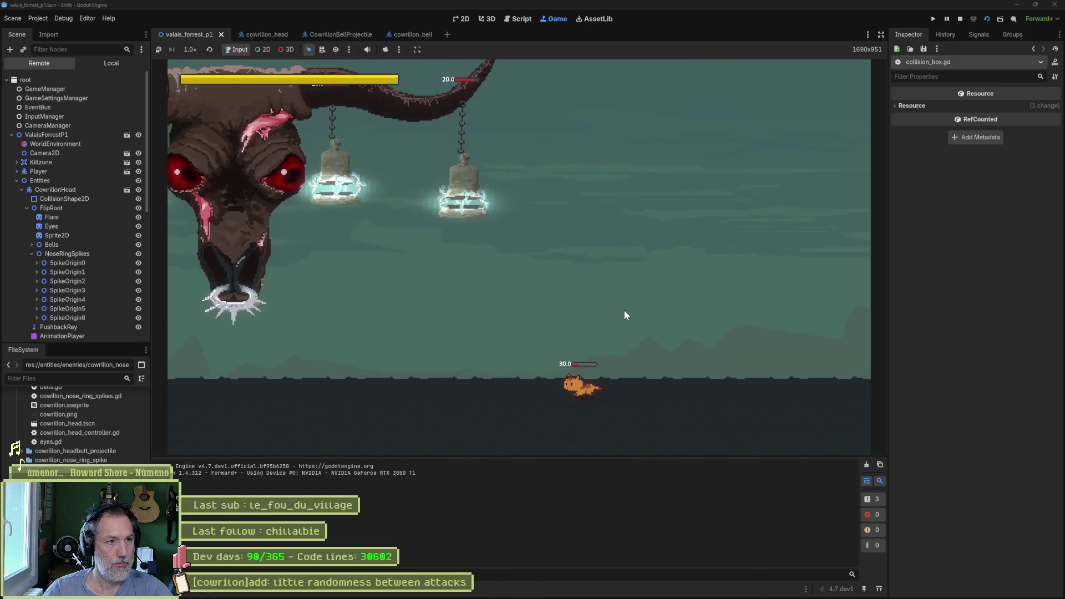
pyautogui.press('Left')
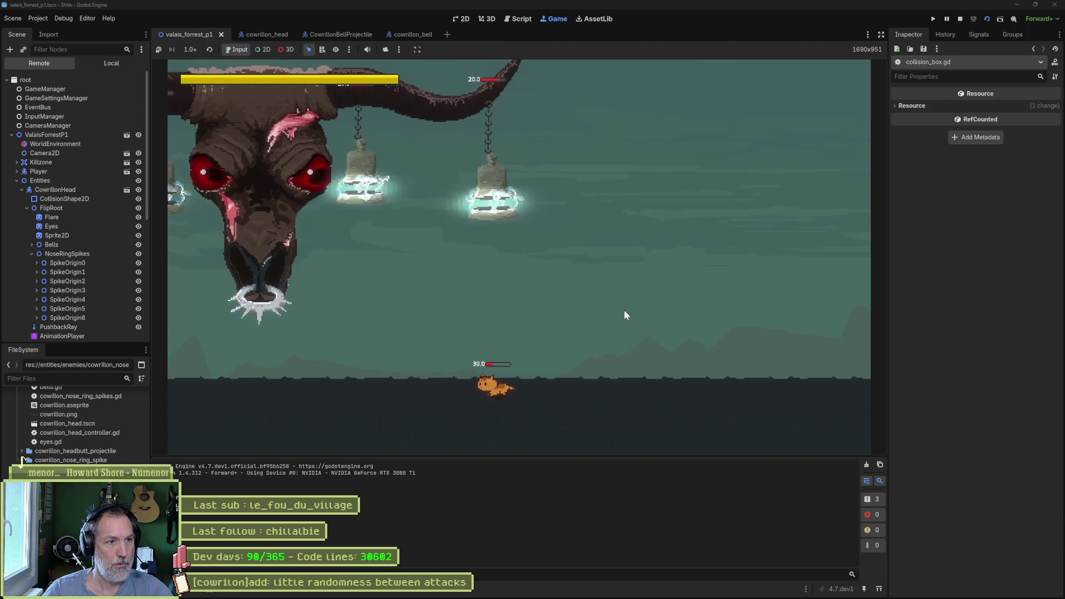
pyautogui.press('Right')
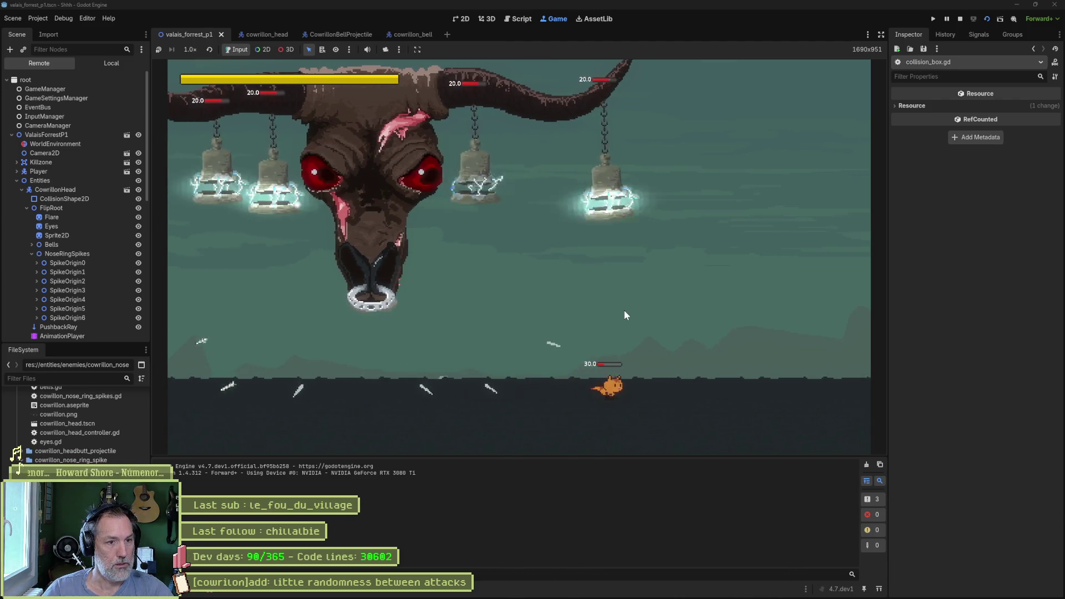
pyautogui.press('Left')
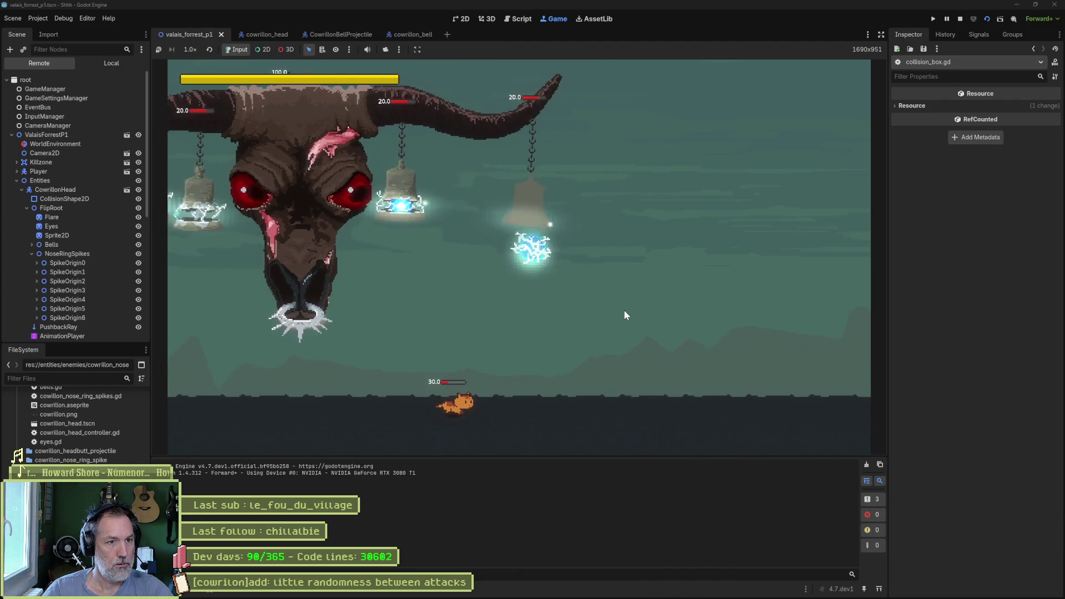
pyautogui.press('Right')
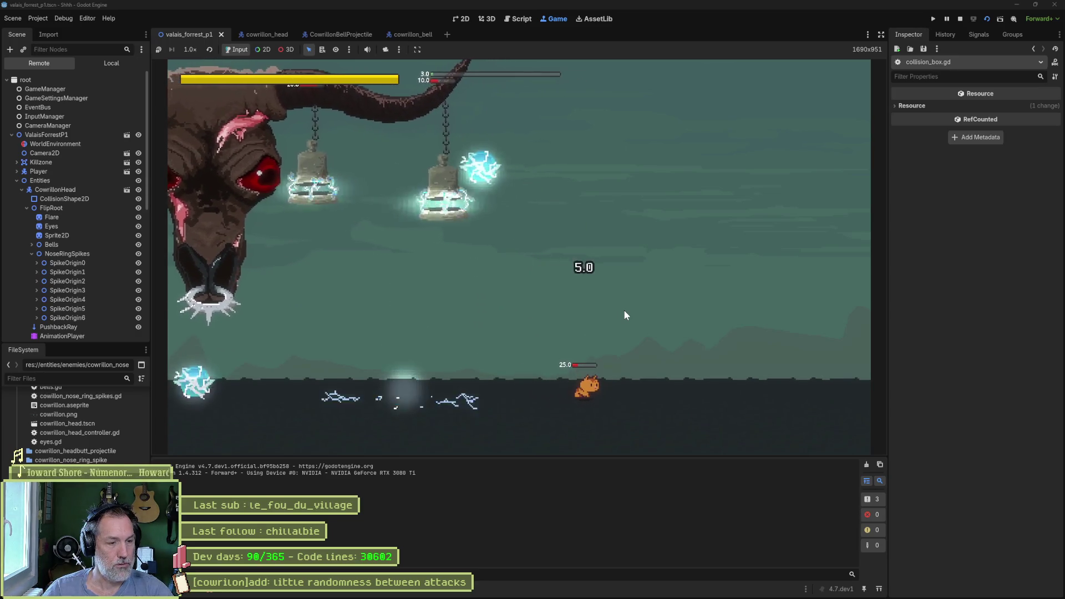
pyautogui.press('Left')
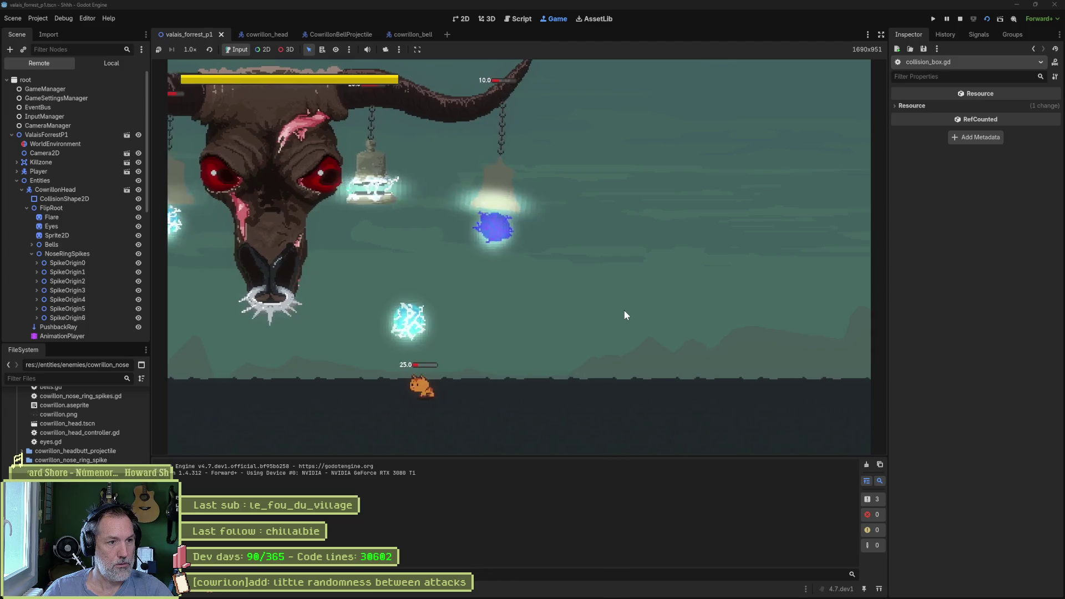
pyautogui.press('Left')
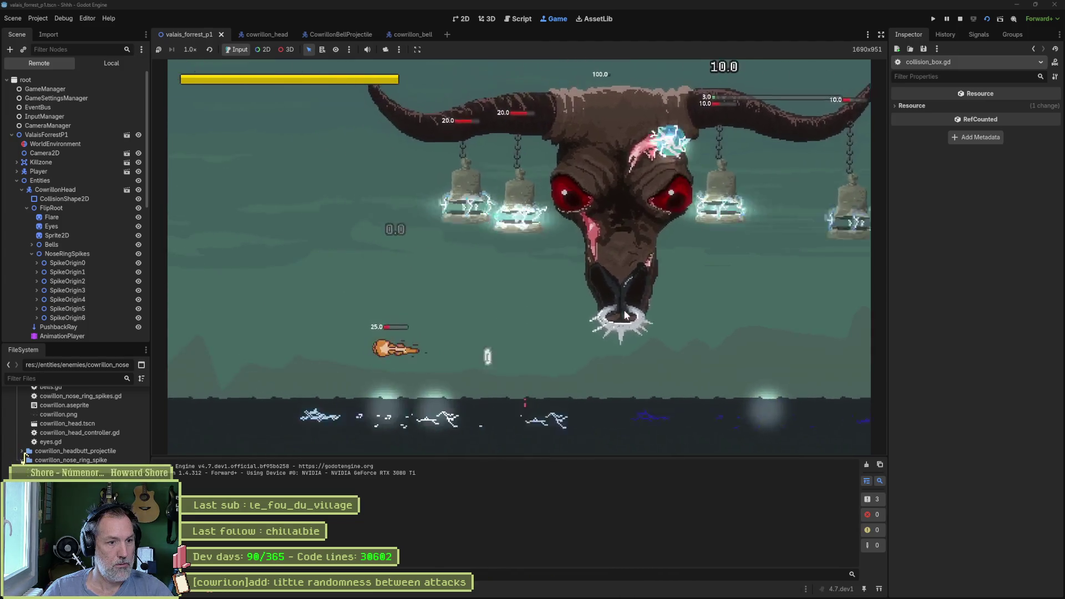
pyautogui.press('Right')
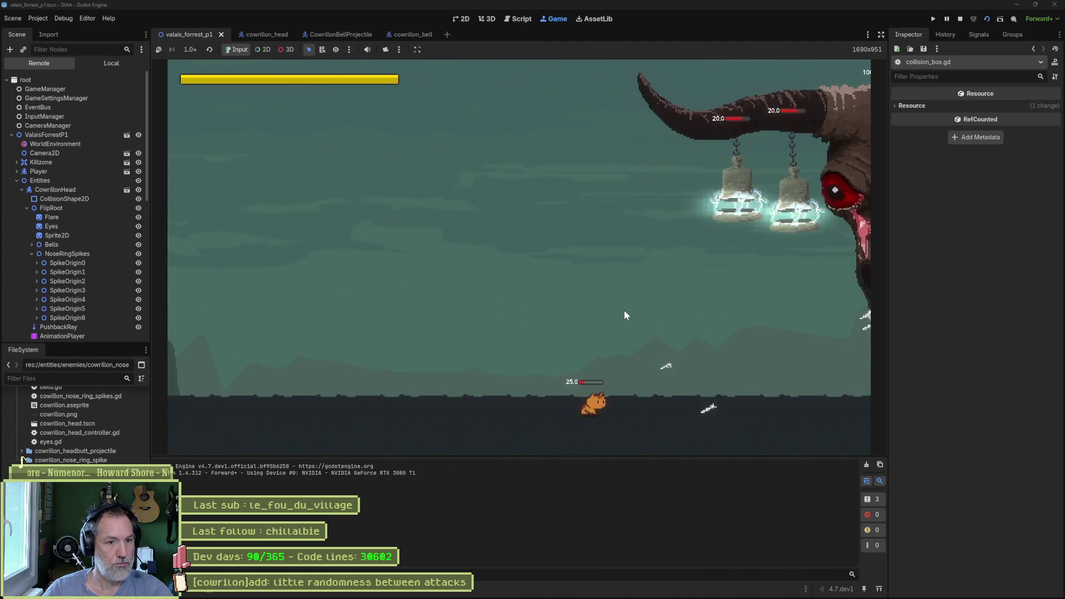
pyautogui.press('space')
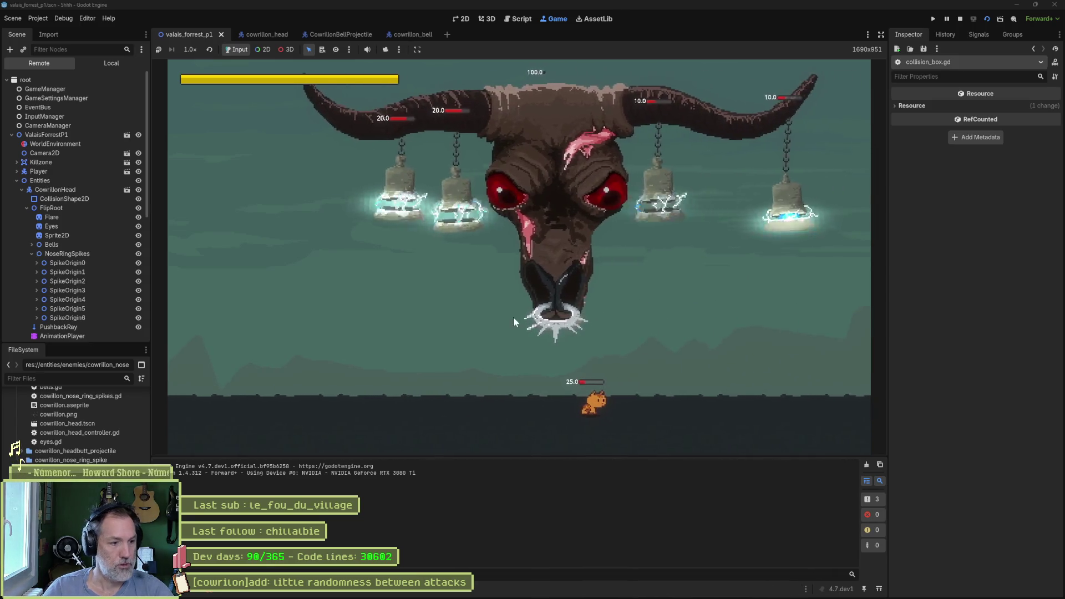
pyautogui.click(211, 589)
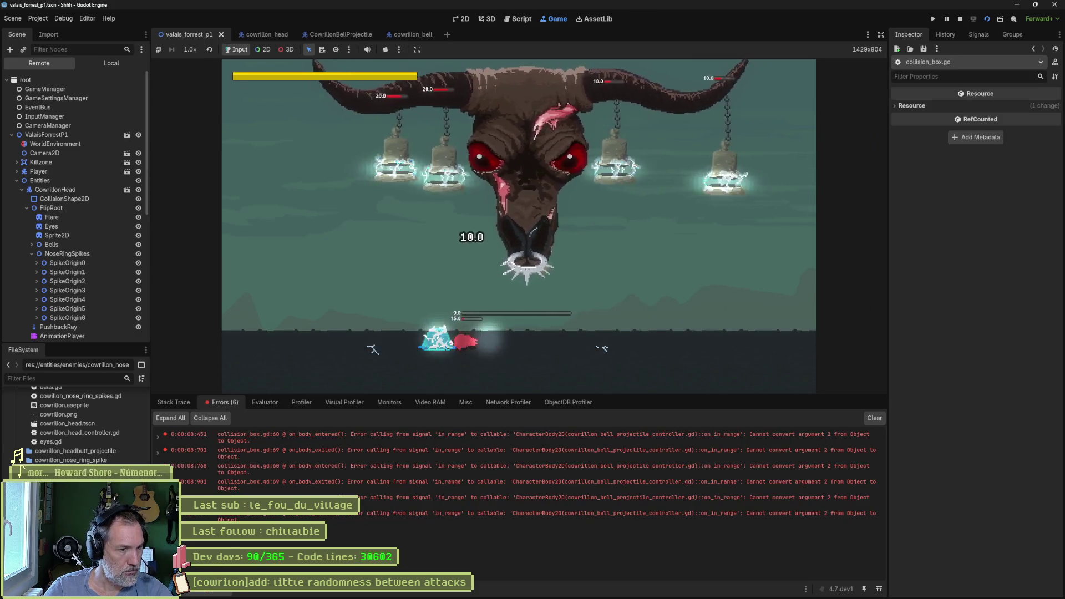
# Run the game, check the boss Patrol state's live Attack Count of 1, then stop it.
pyautogui.press('F5')
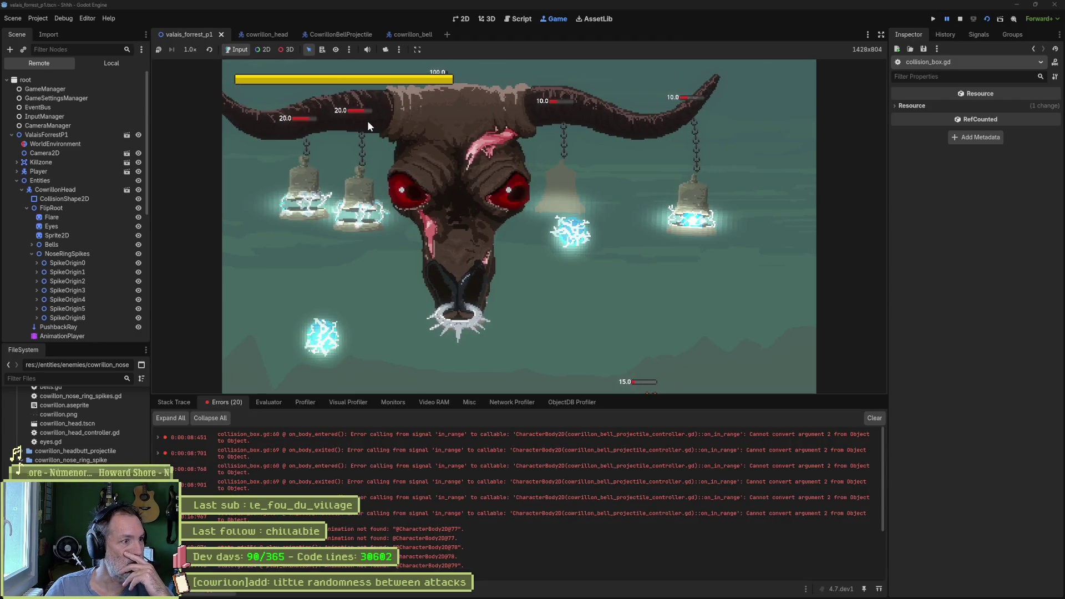
pyautogui.scroll(-5, 61, 232)
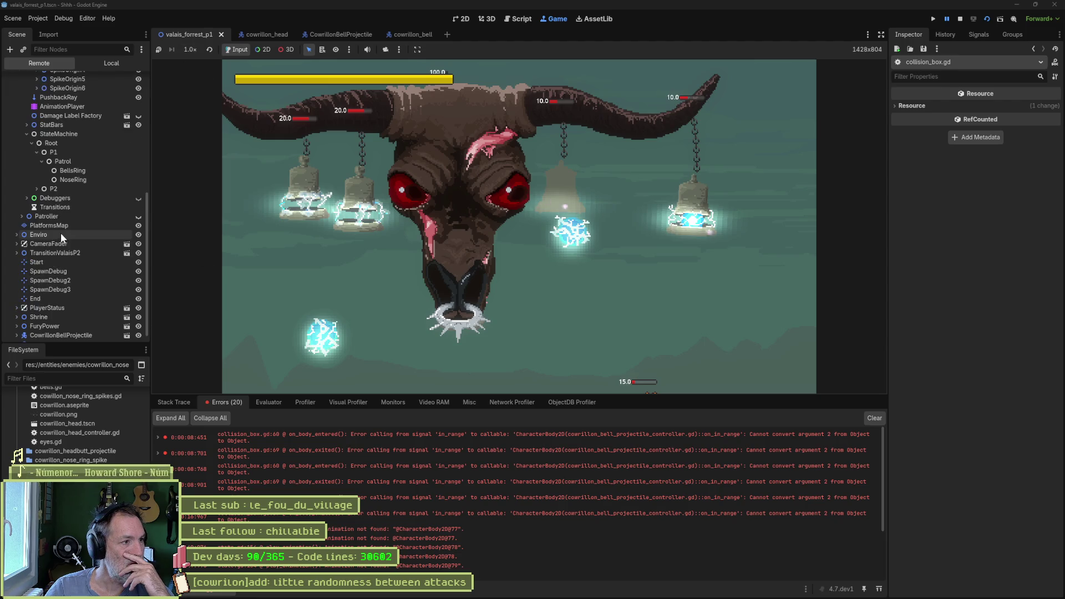
pyautogui.scroll(3, 60, 237)
pyautogui.click(72, 260)
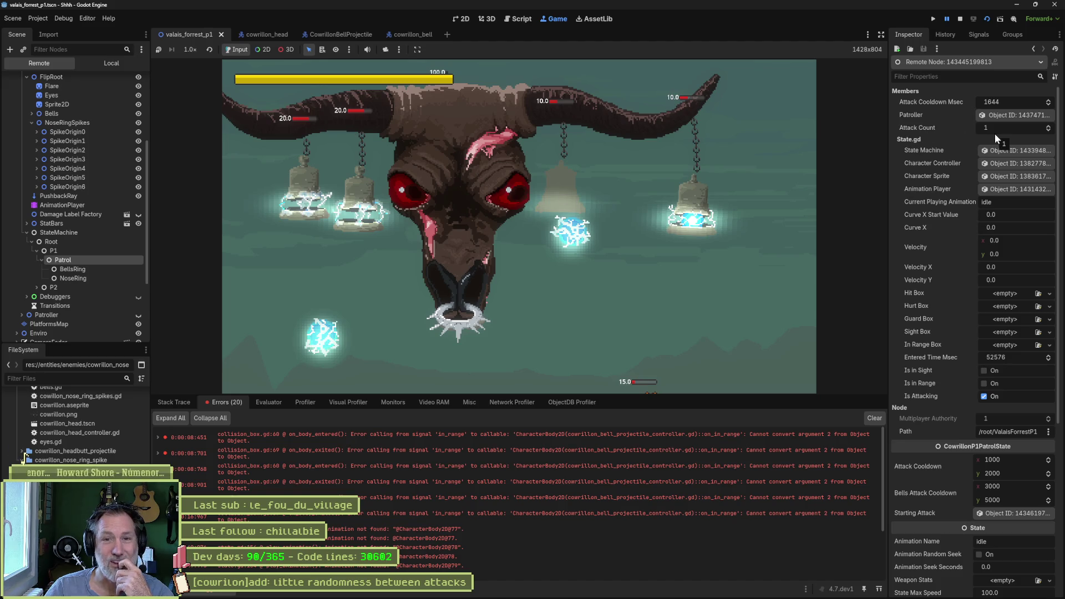
pyautogui.press('F8')
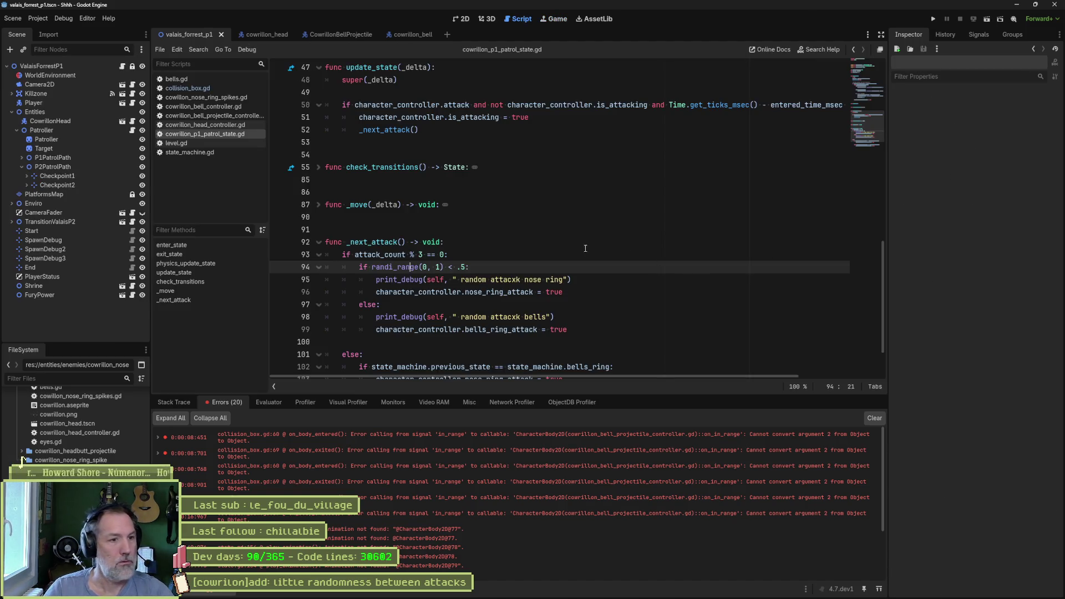
# Remove the 'var attack_count := 0' declaration on line 12 of cowrillon_p1_patrol_state.gd.
pyautogui.scroll(12, 585, 248)
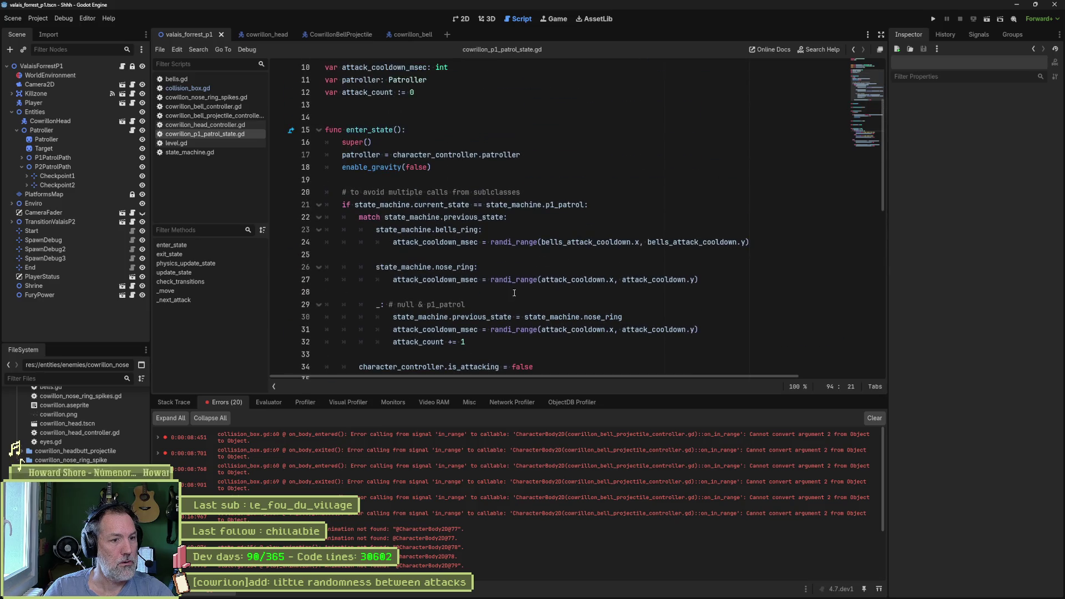
pyautogui.moveTo(468, 342); pyautogui.dragTo(700, 329)
pyautogui.scroll(1, 544, 171)
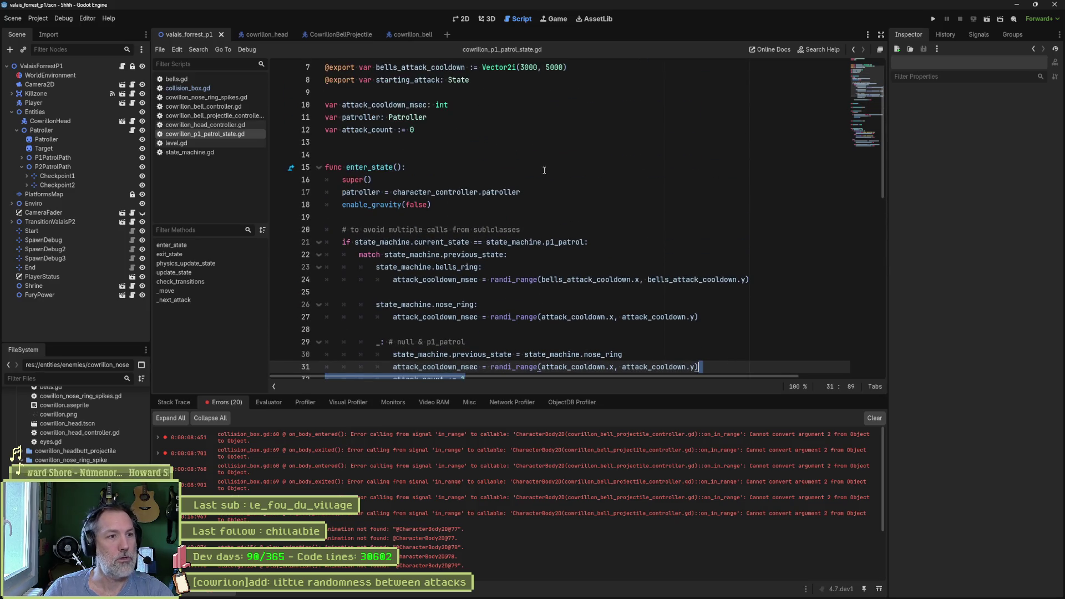
pyautogui.click(483, 150)
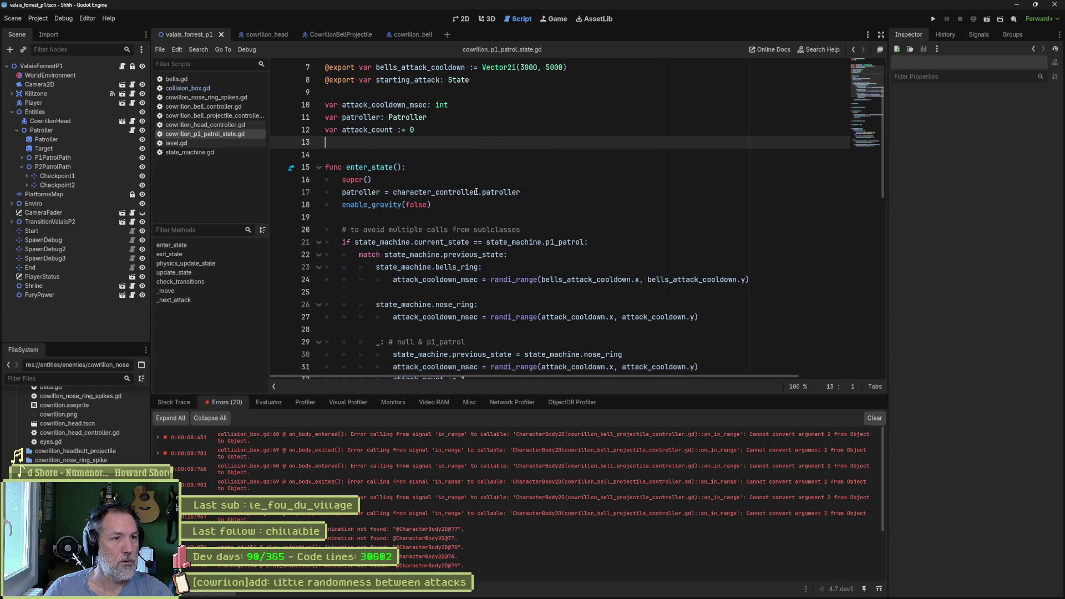
pyautogui.scroll(-3, 482, 167)
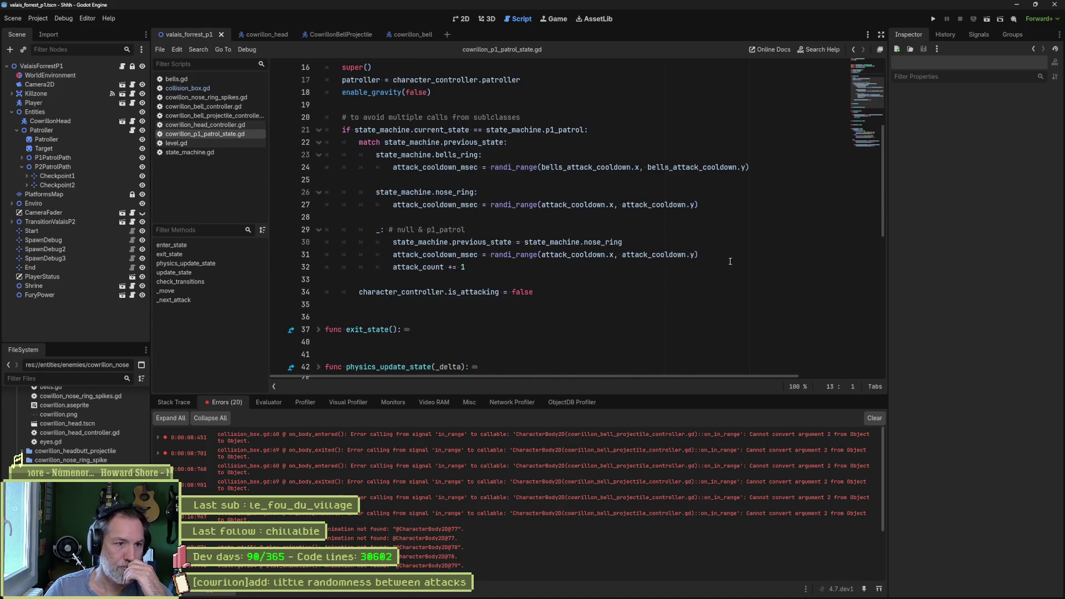
pyautogui.scroll(5, 605, 272)
pyautogui.moveTo(459, 217); pyautogui.dragTo(459, 198)
pyautogui.hotkey('ctrl', 'c')
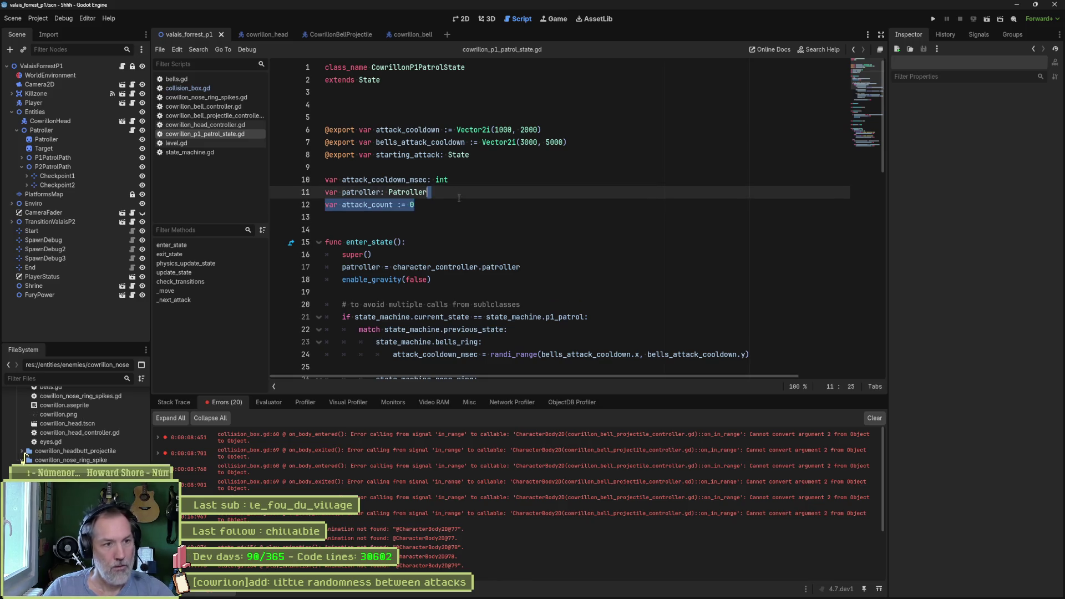
pyautogui.press('BackSpace')
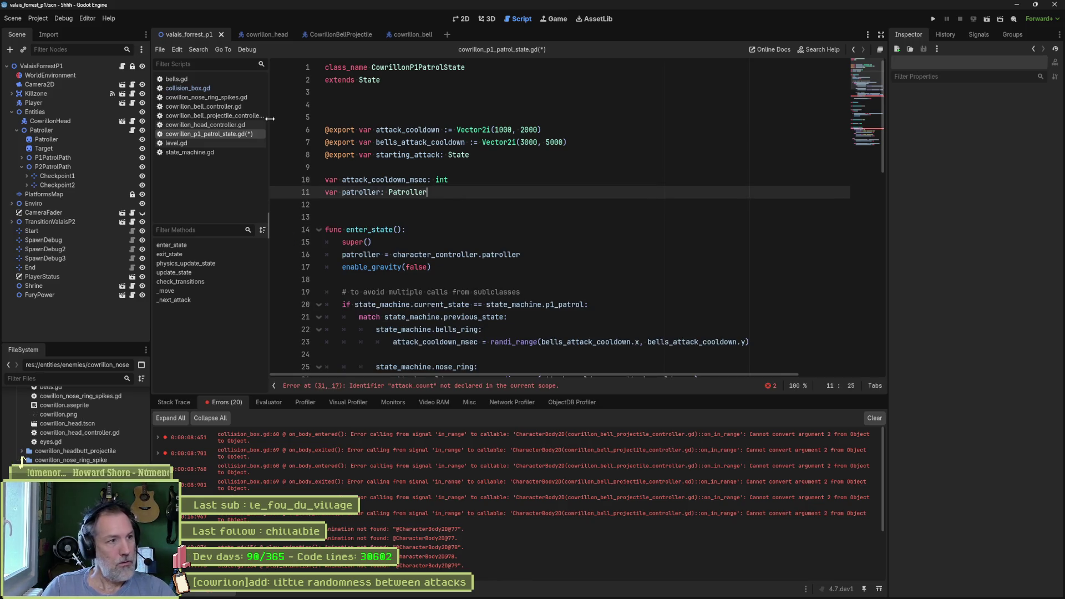
# Paste the attack_count declaration at the end of cowrillon_head_controller.gd.
pyautogui.click(218, 126)
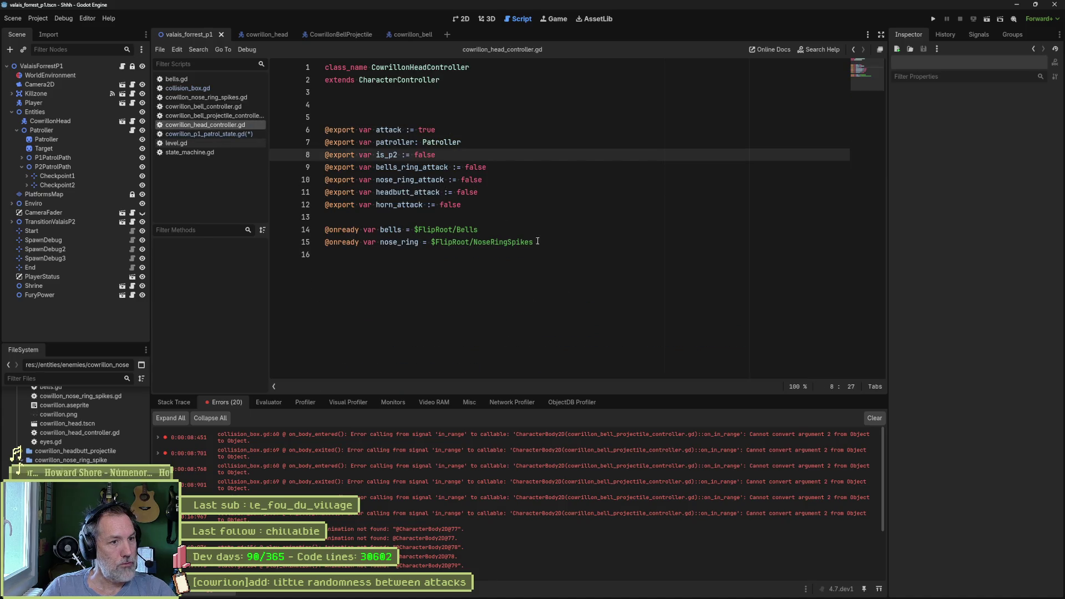
pyautogui.click(553, 253)
pyautogui.press('Return')
pyautogui.hotkey('ctrl', 'v')
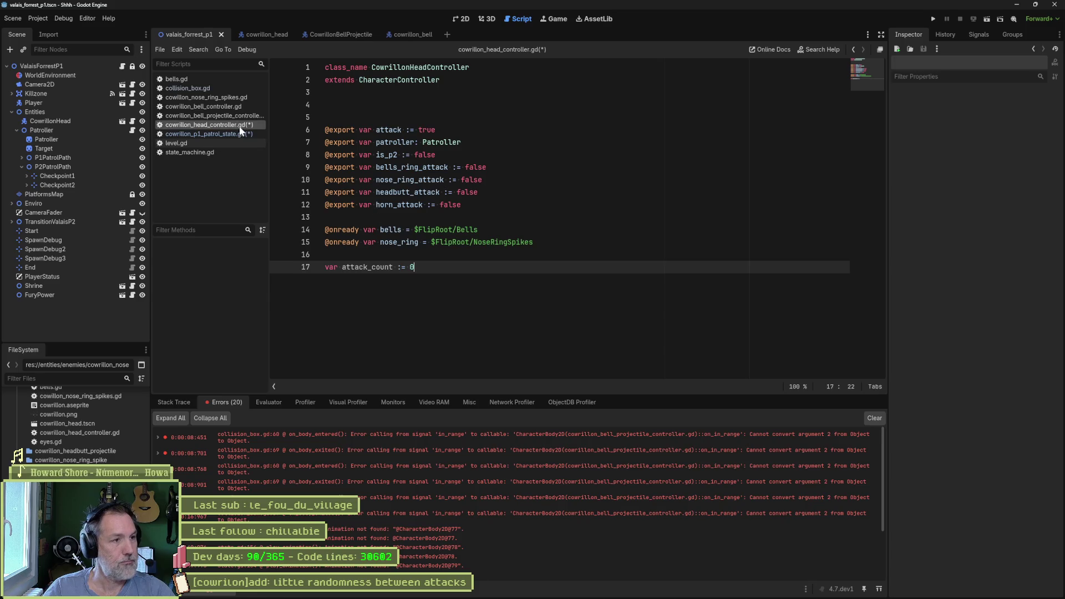
# Change the line 31 reference in the patrol script to character_controller.attack_count.
pyautogui.click(219, 135)
pyautogui.scroll(-7, 469, 288)
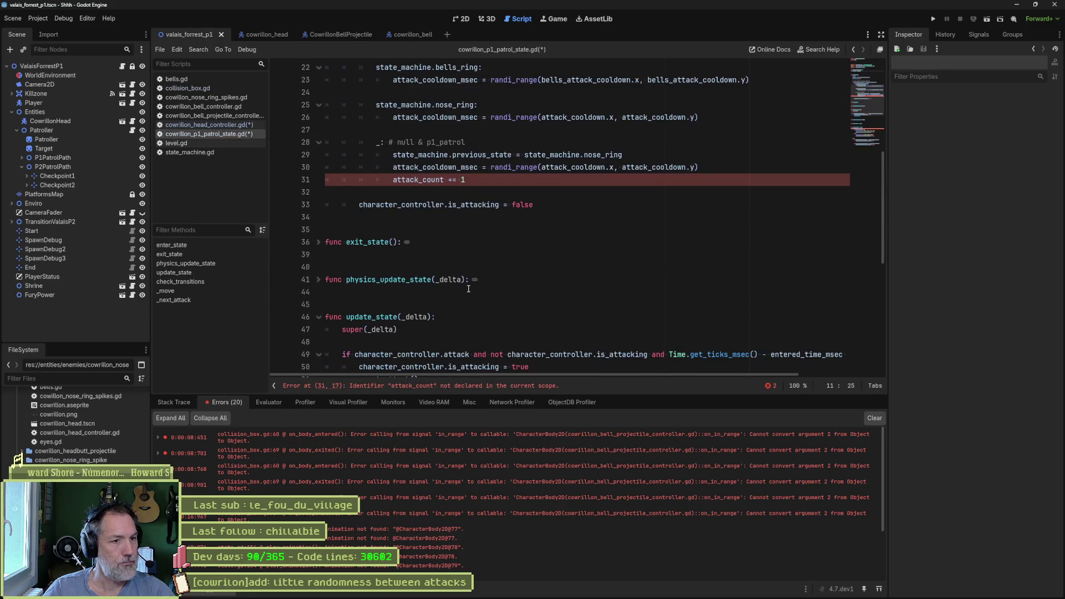
pyautogui.click(393, 181)
pyautogui.write('cha')
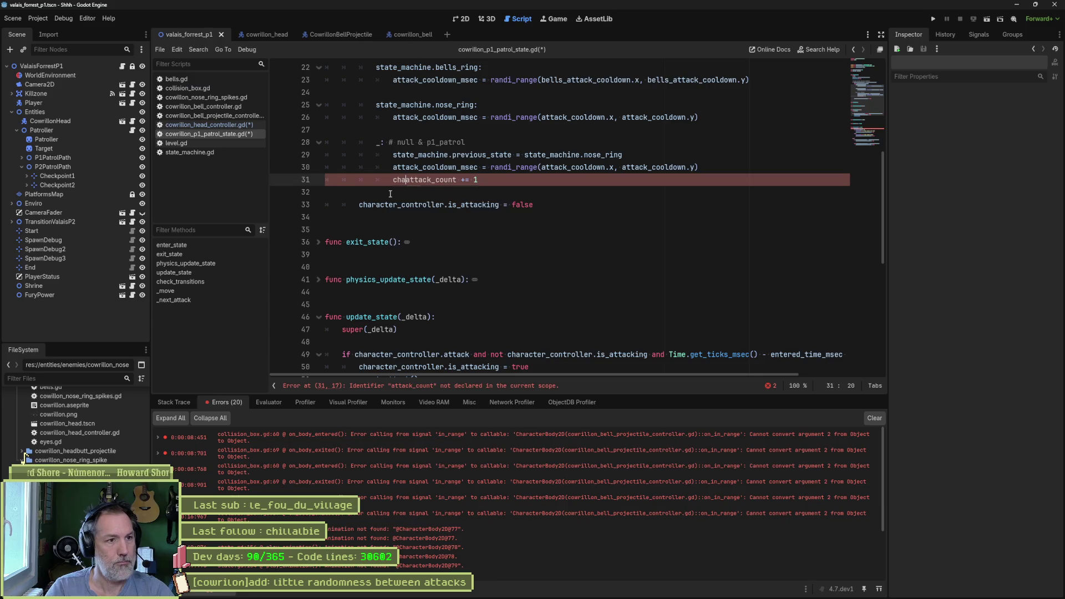
pyautogui.press('Tab')
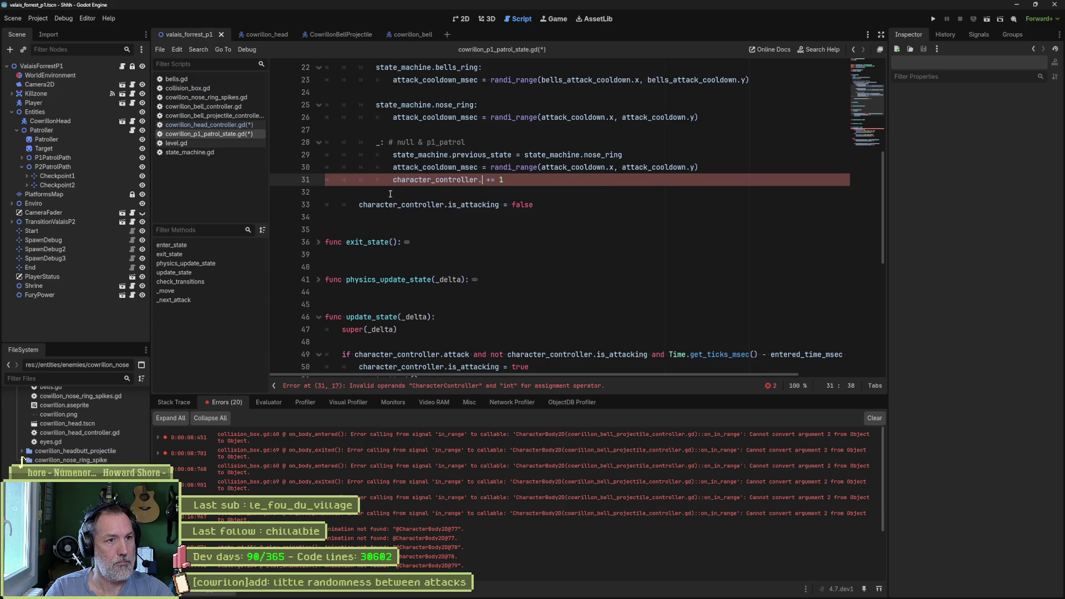
pyautogui.write('k_c')
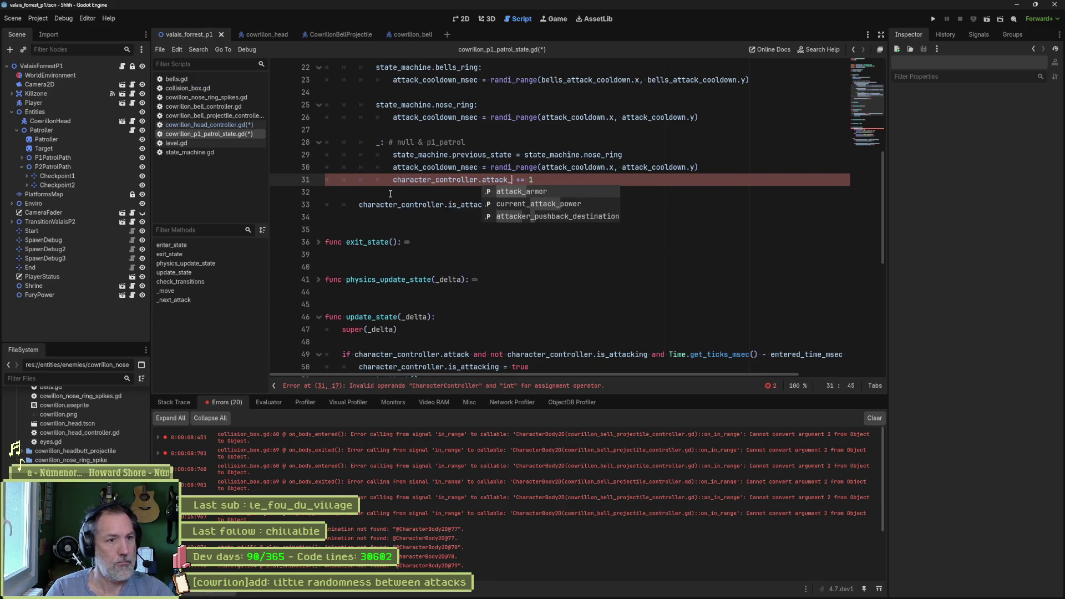
pyautogui.press('Tab')
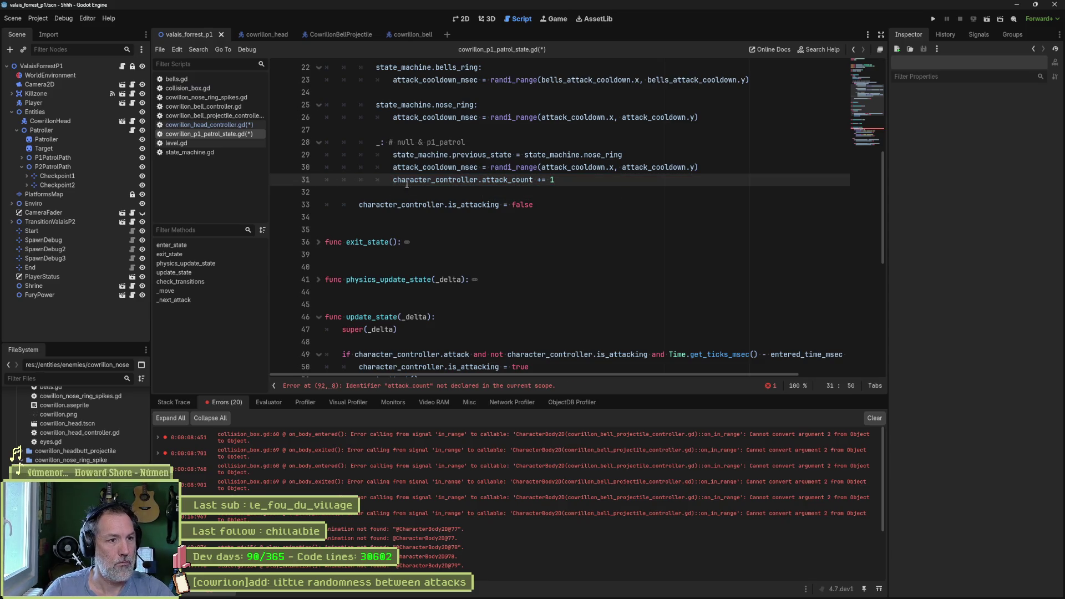
pyautogui.moveTo(392, 180); pyautogui.dragTo(483, 180)
# Prefix the line 92 attack_count reference with 'character_controller.' and save both scripts.
pyautogui.scroll(-1, 458, 217)
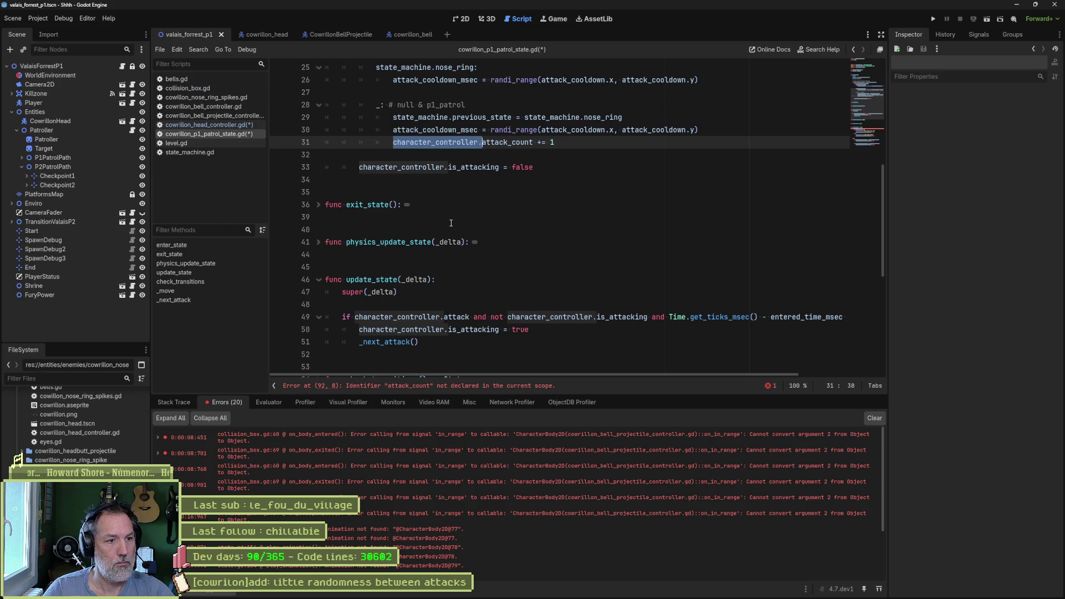
pyautogui.scroll(-6, 453, 223)
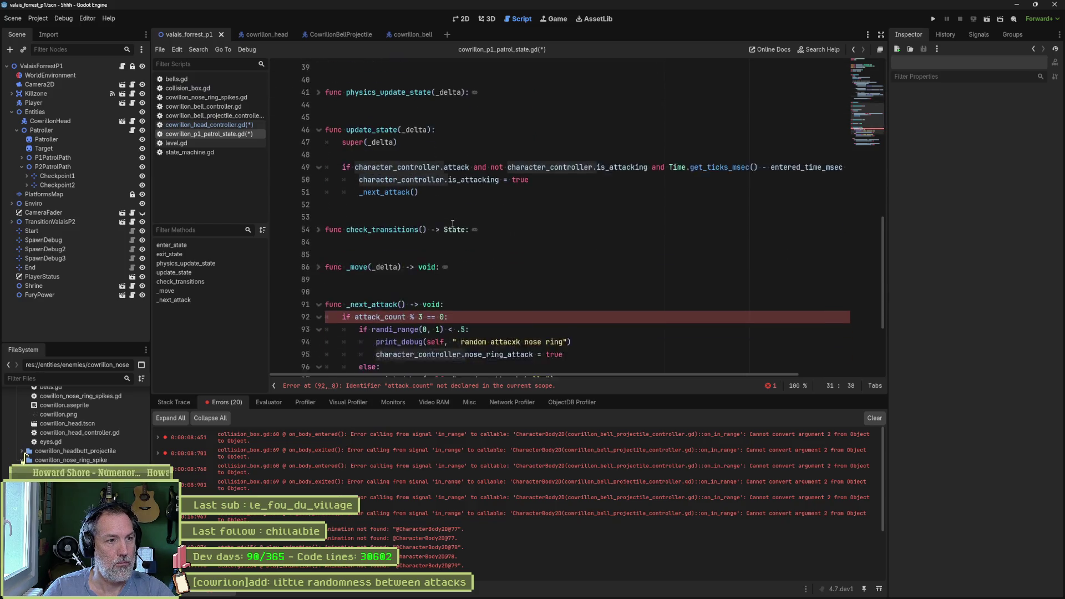
pyautogui.click(356, 243)
pyautogui.write('character_controller.')
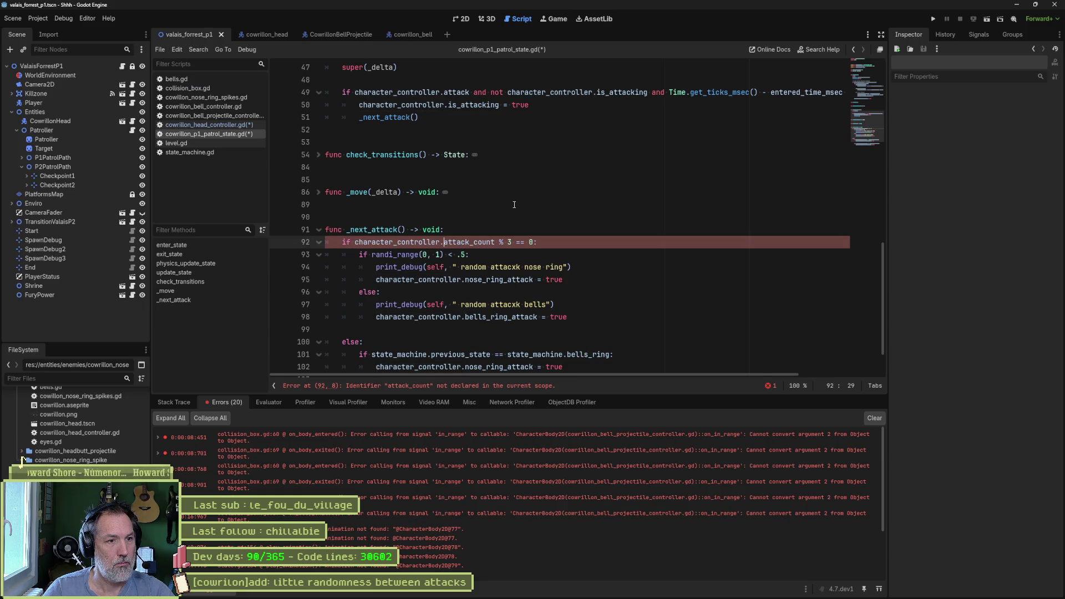
pyautogui.hotkey('ctrl', 's')
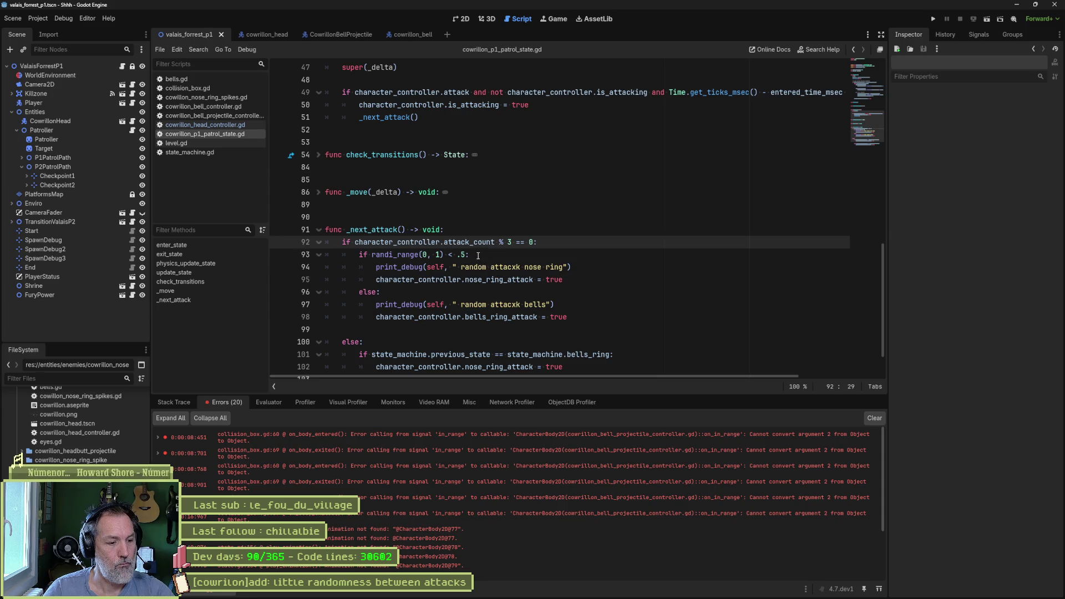
# Review the character_controller.attack_count increment on line 31 of the patrol script.
pyautogui.scroll(10, 477, 254)
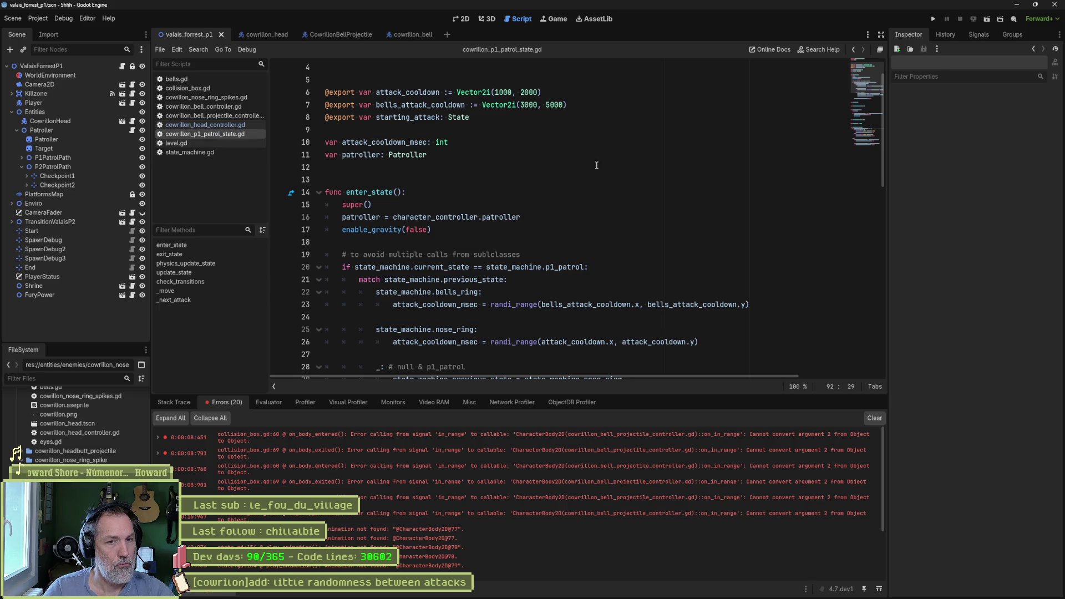
pyautogui.scroll(-7, 614, 165)
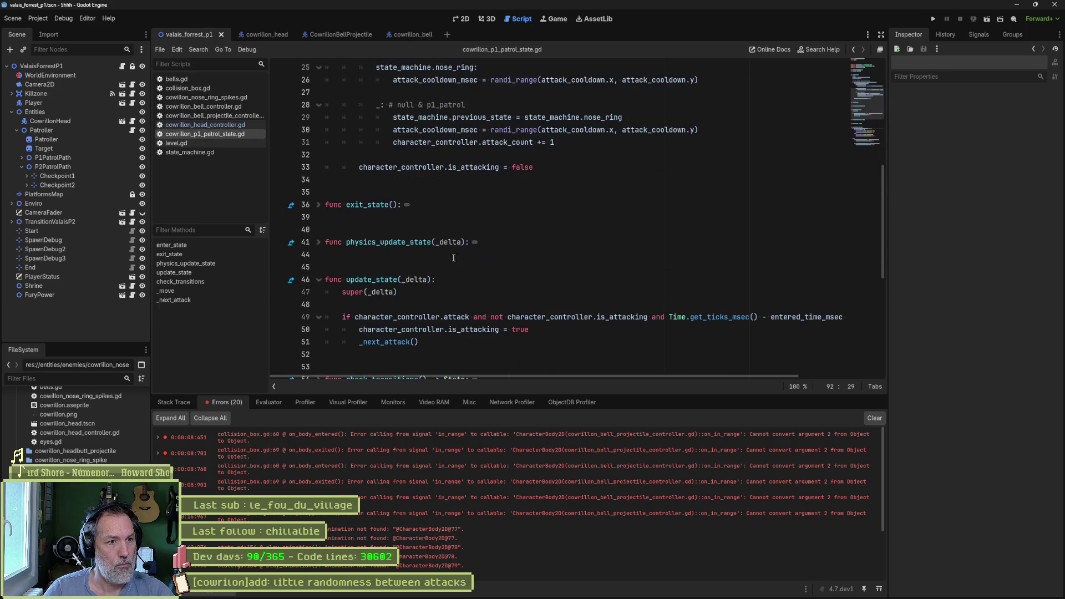
pyautogui.click(630, 142)
pyautogui.scroll(2, 630, 219)
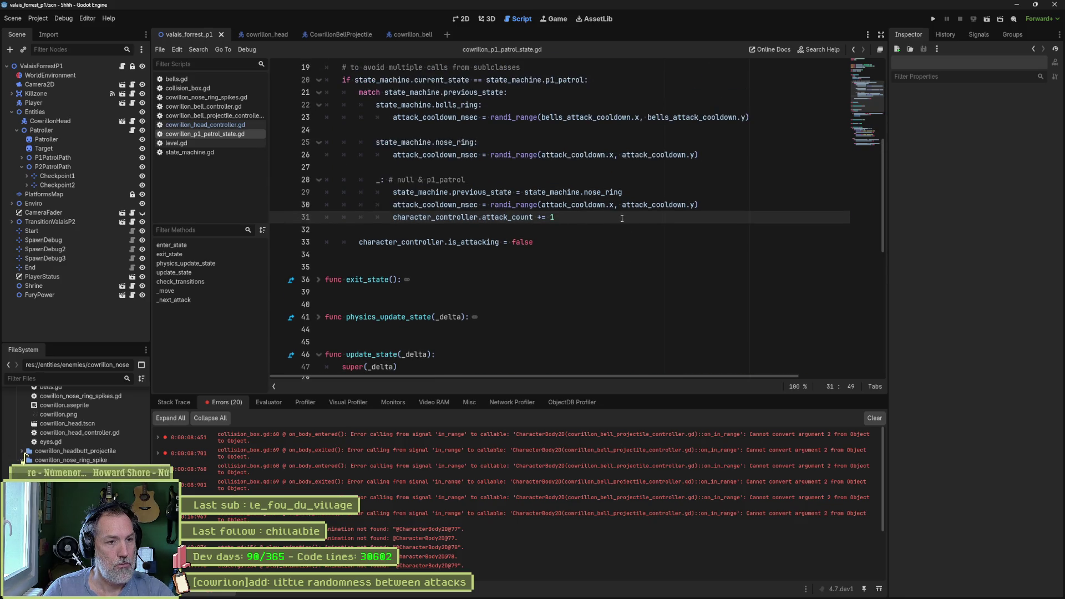
pyautogui.moveTo(394, 218); pyautogui.dragTo(534, 218)
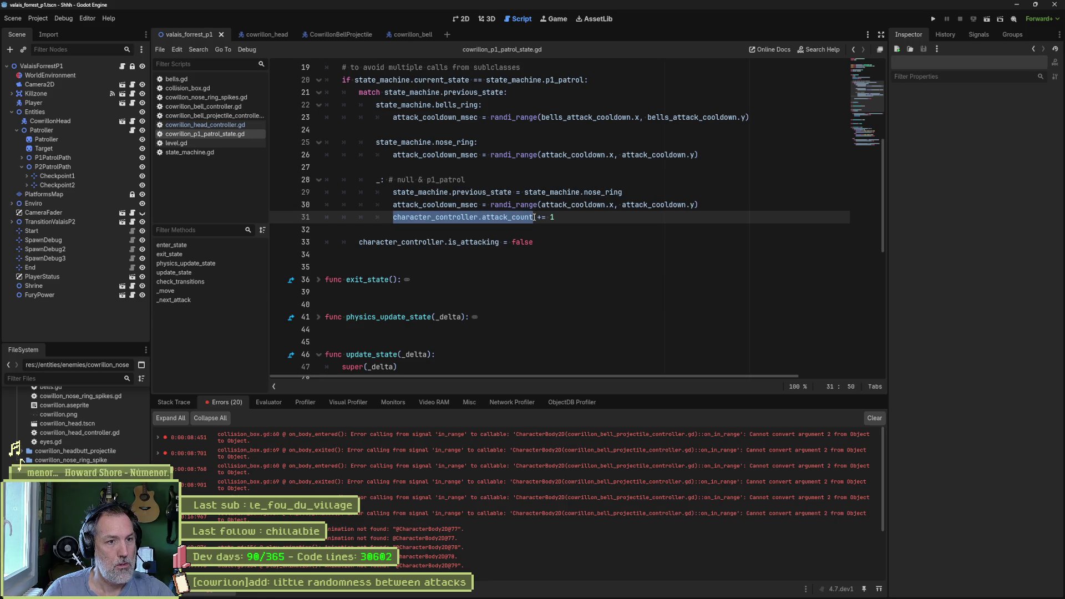
pyautogui.scroll(-6, 472, 263)
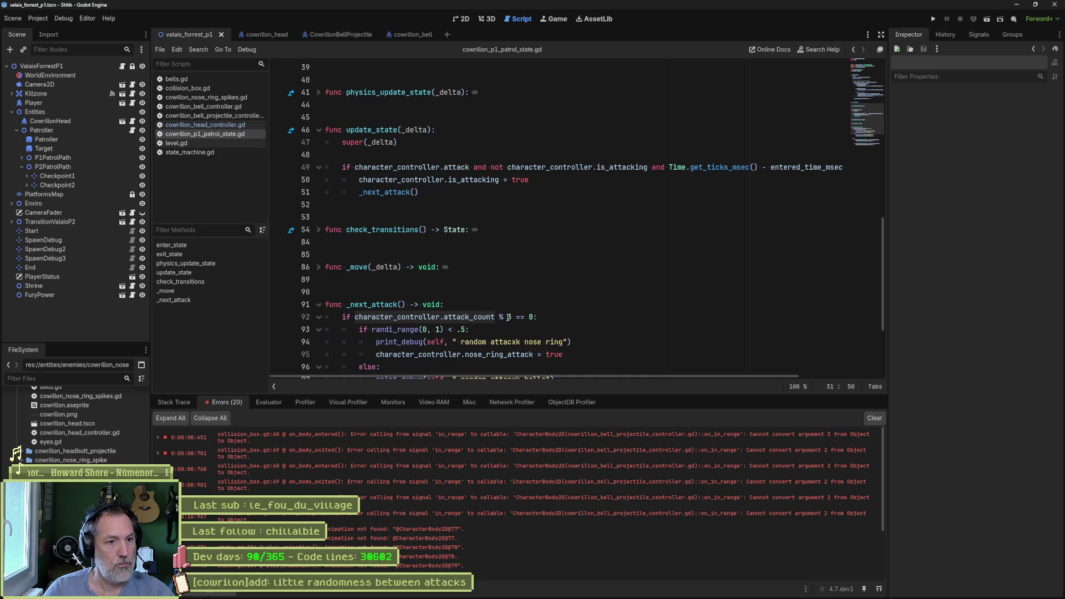
# Change the modulo check to 'attack_count % 2 == 0' and run the game.
pyautogui.doubleClick(509, 317)
pyautogui.write('2')
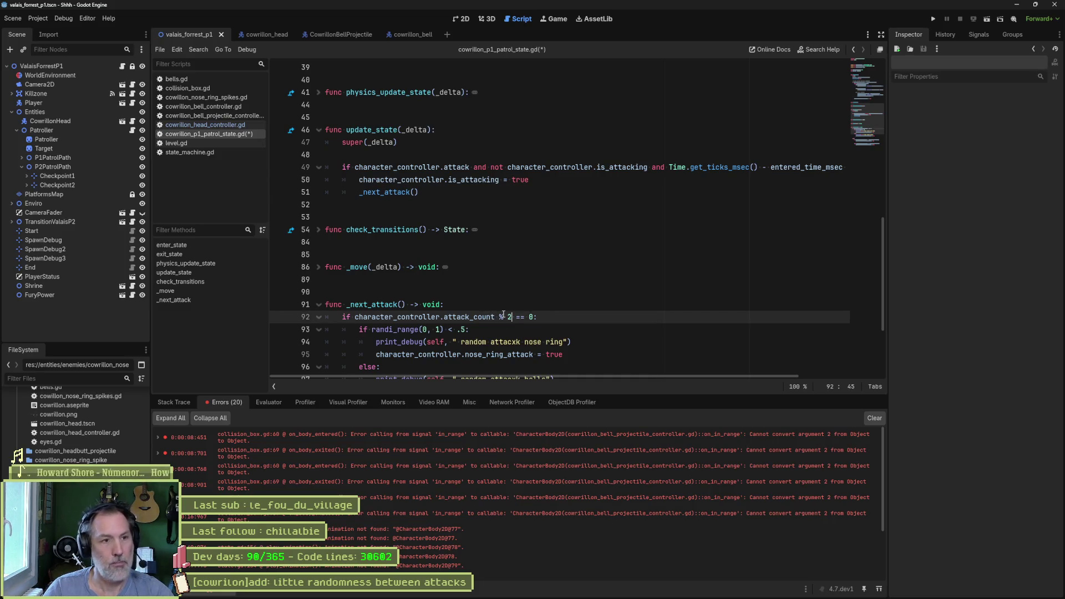
pyautogui.press('F5')
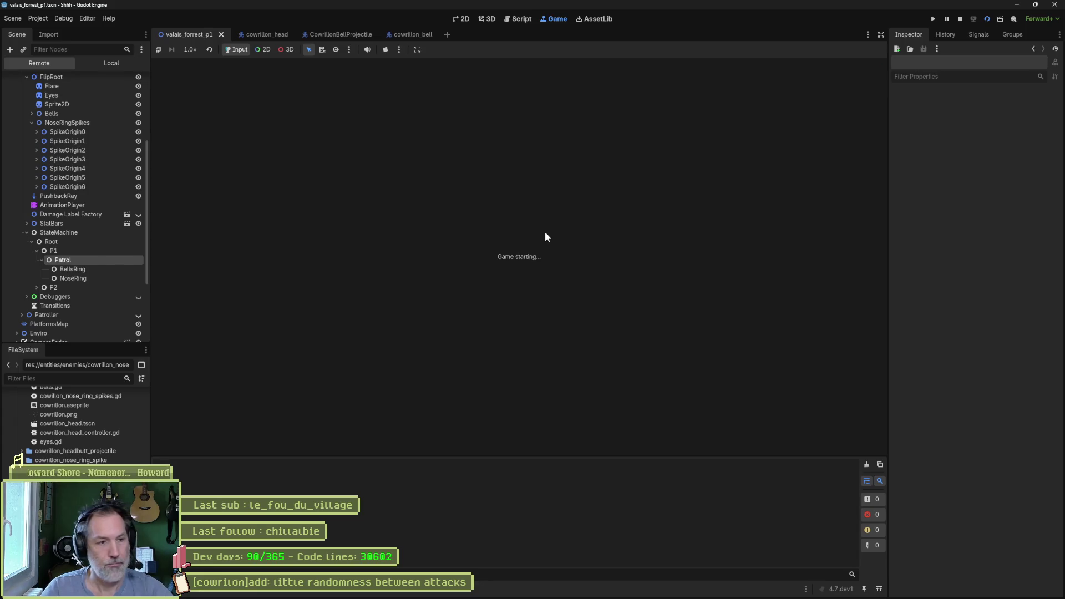
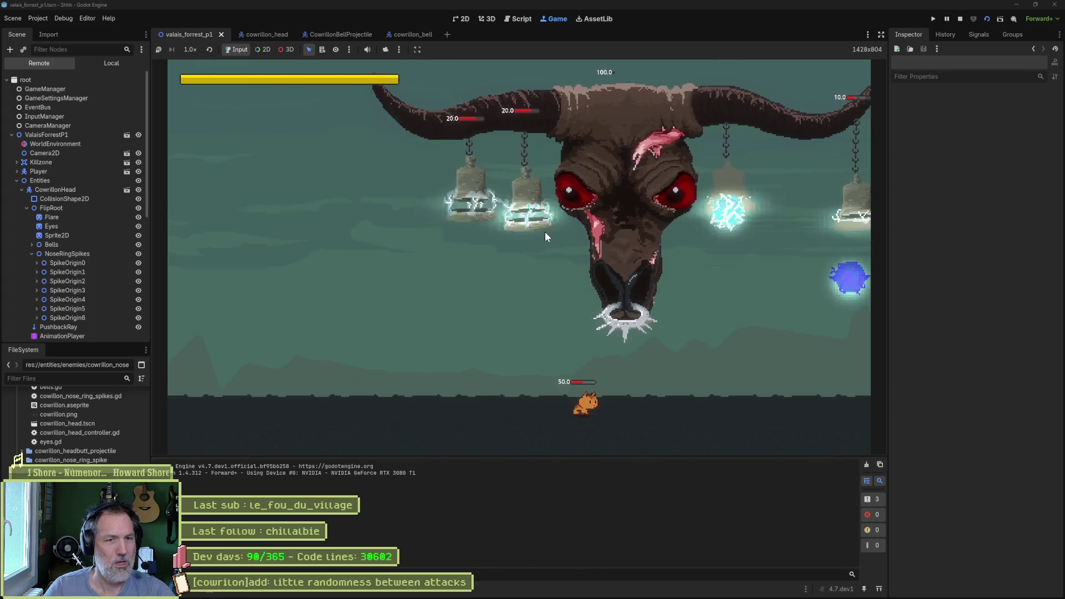
# Pause the boss fight, view live Patrol and CowrillonHead properties in the Inspector, then stop the game.
pyautogui.click(947, 20)
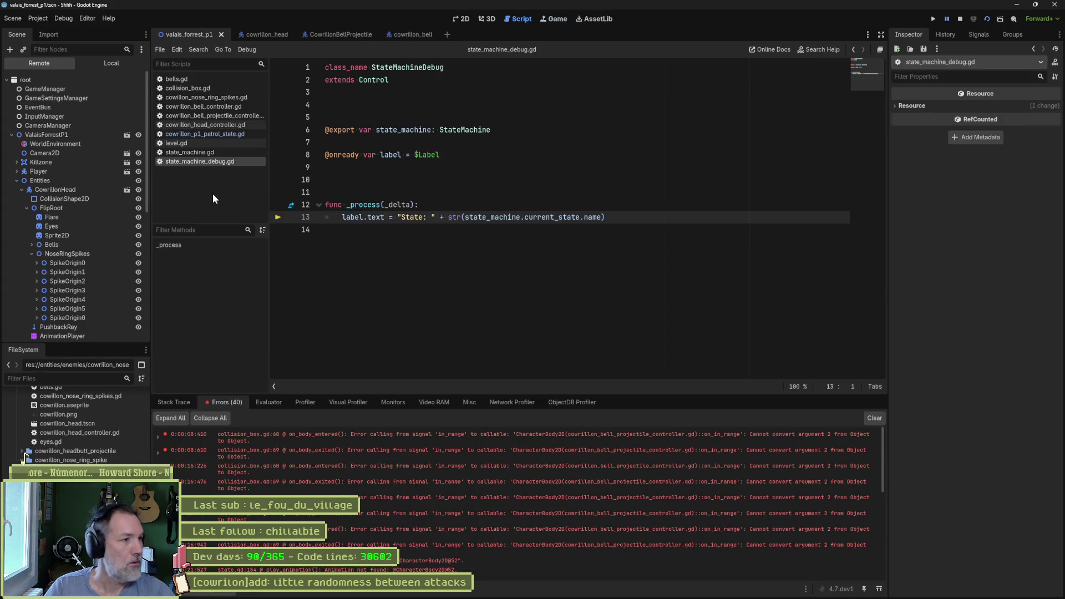
pyautogui.scroll(-5, 87, 281)
pyautogui.click(96, 196)
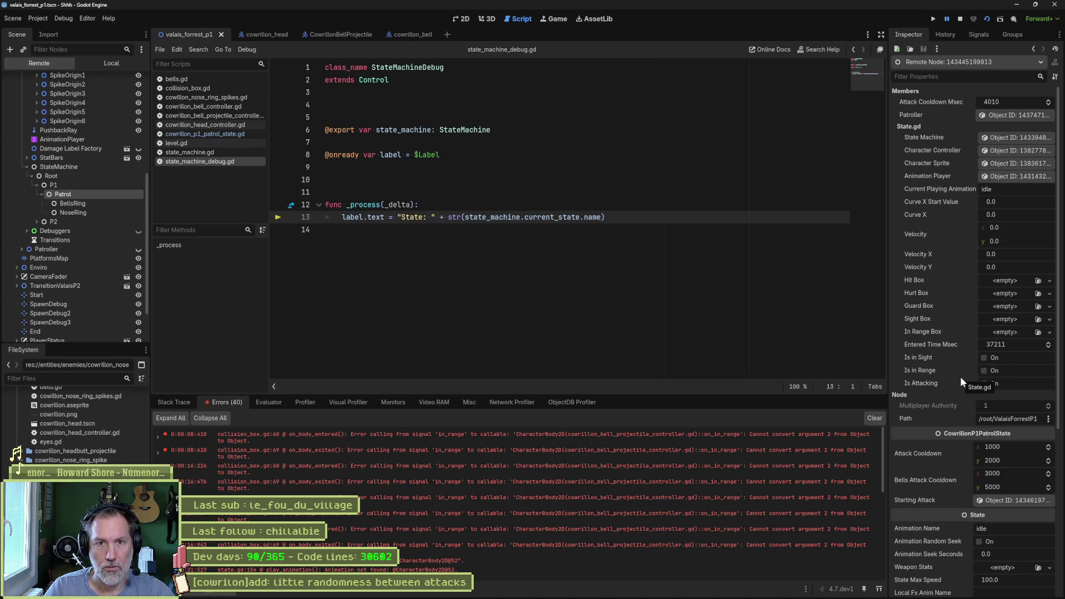
pyautogui.scroll(6, 116, 250)
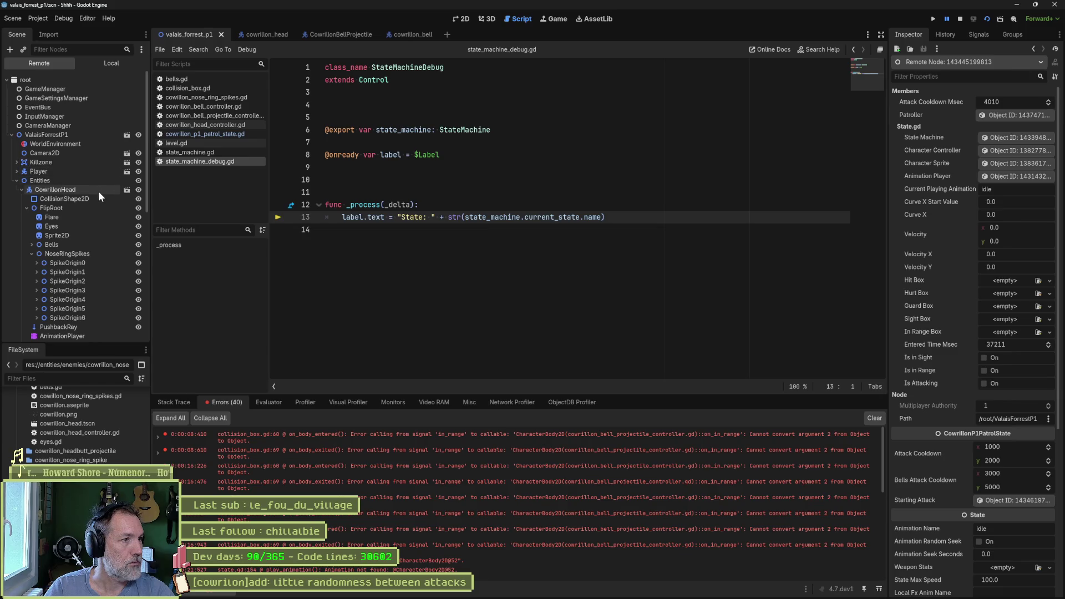
pyautogui.click(98, 191)
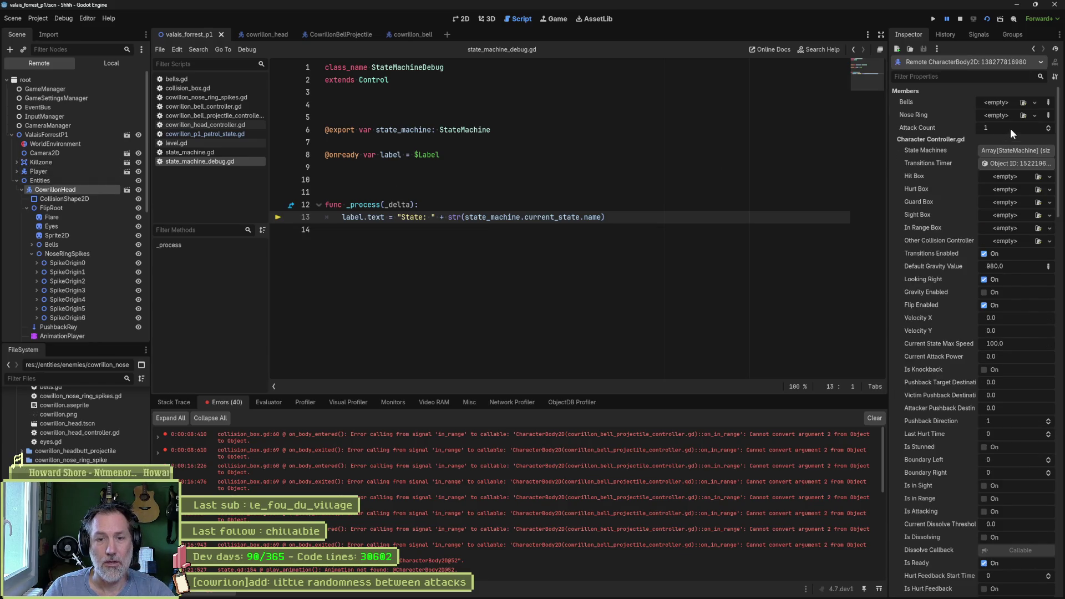
pyautogui.press('F8')
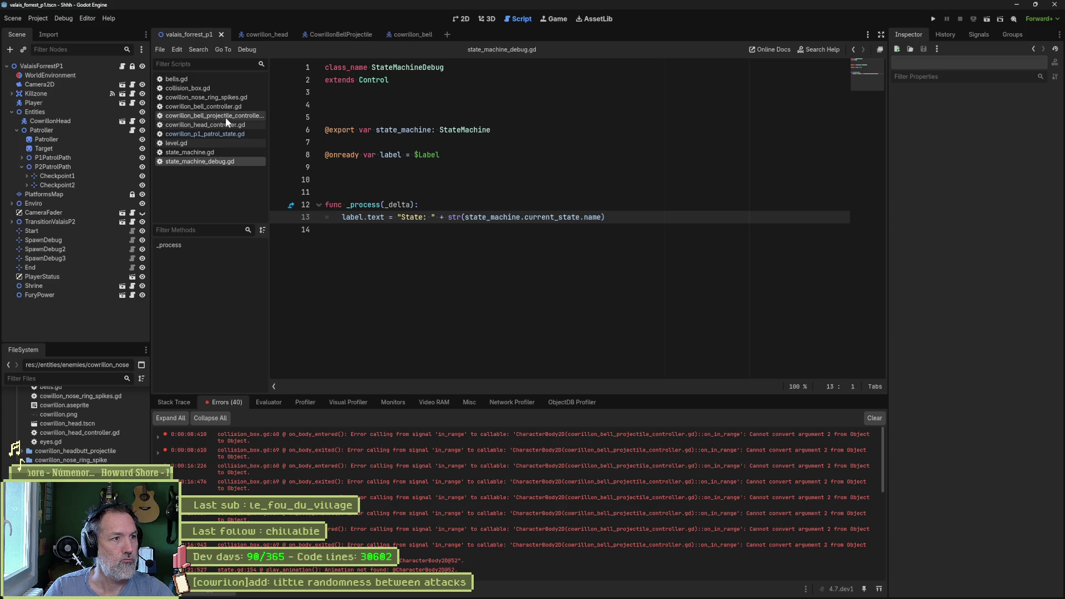
# Open cowrillon_p1_patrol_state.gd and review the match's default case and the p1_patrol uses.
pyautogui.click(223, 135)
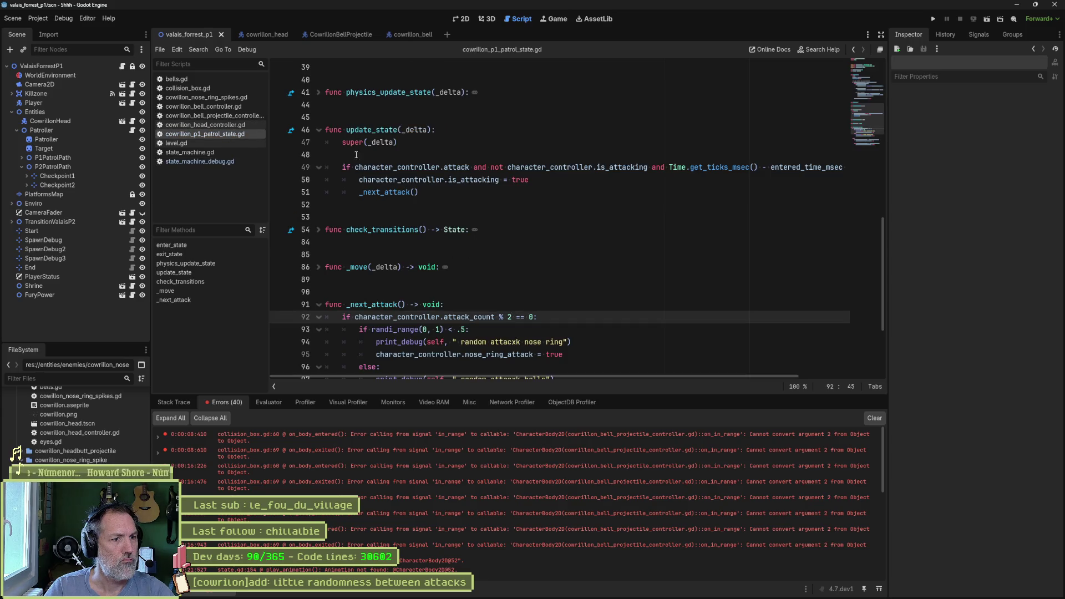
pyautogui.scroll(10, 391, 316)
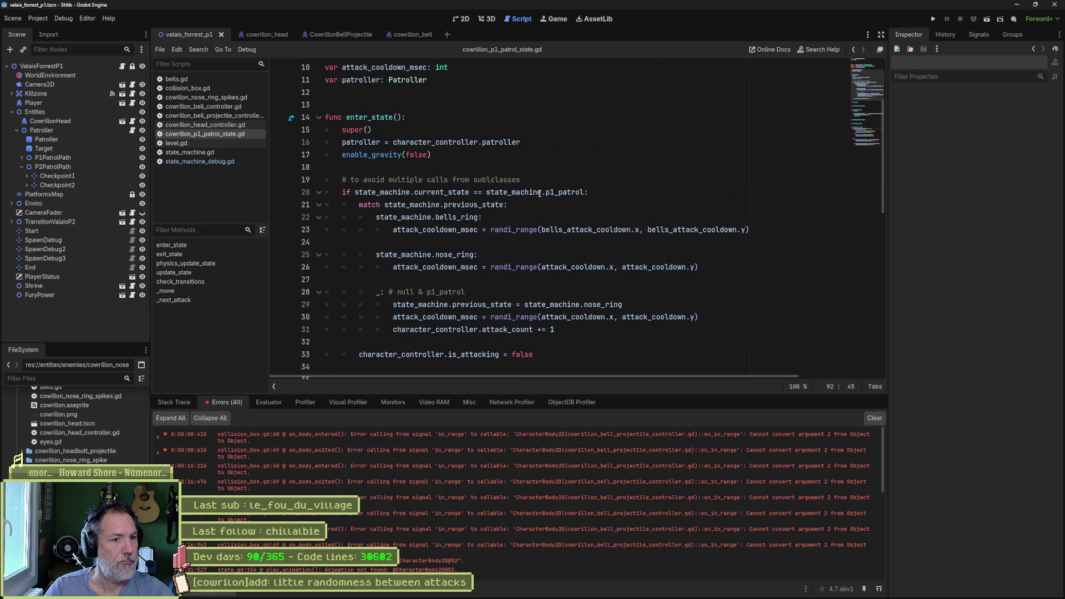
pyautogui.moveTo(449, 293); pyautogui.dragTo(449, 329)
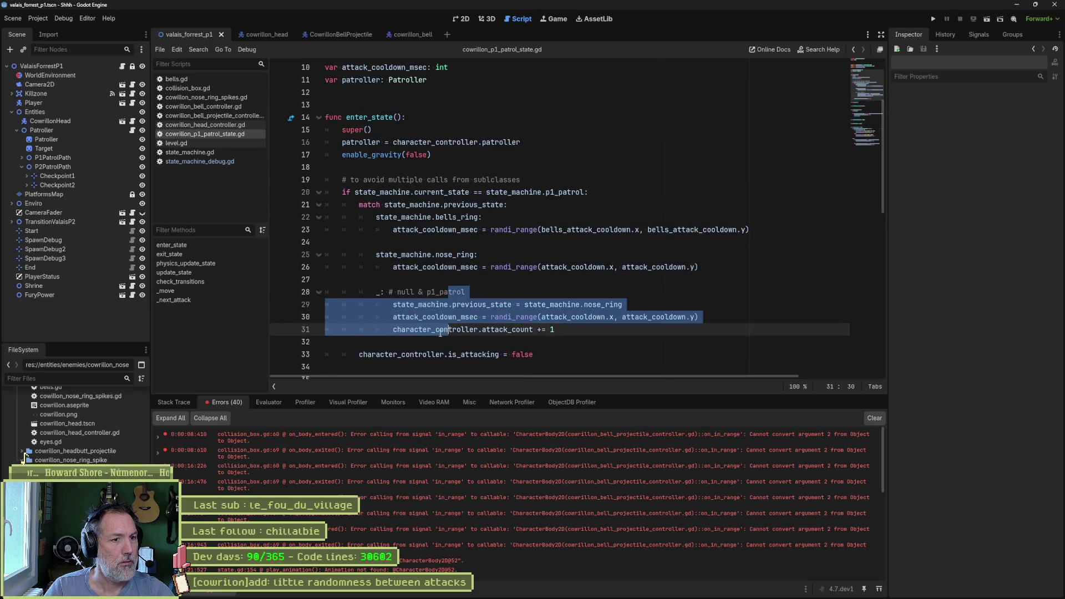
pyautogui.click(573, 331)
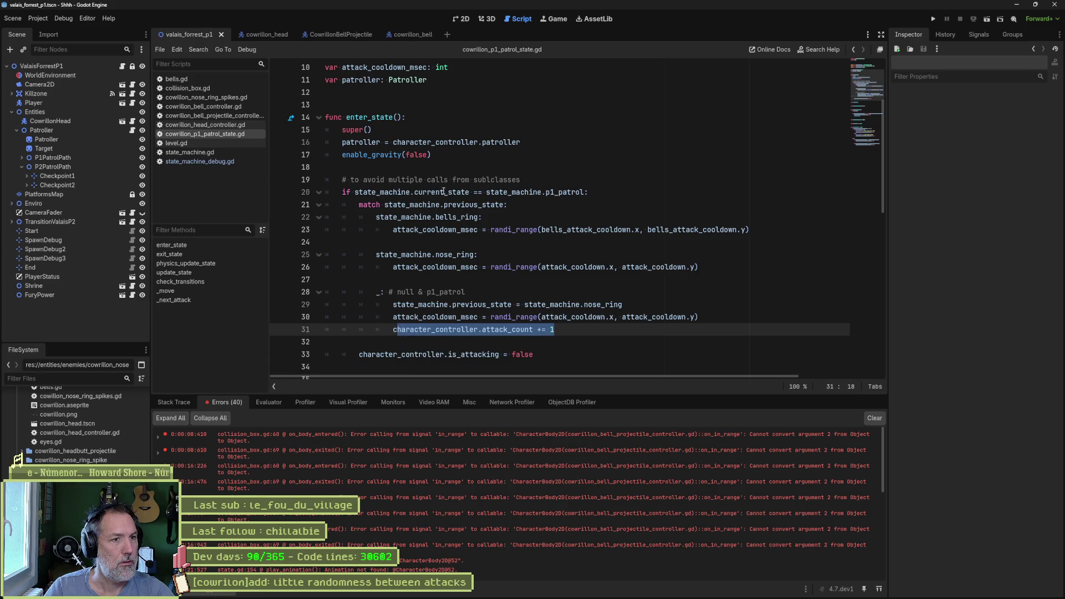
pyautogui.doubleClick(557, 193)
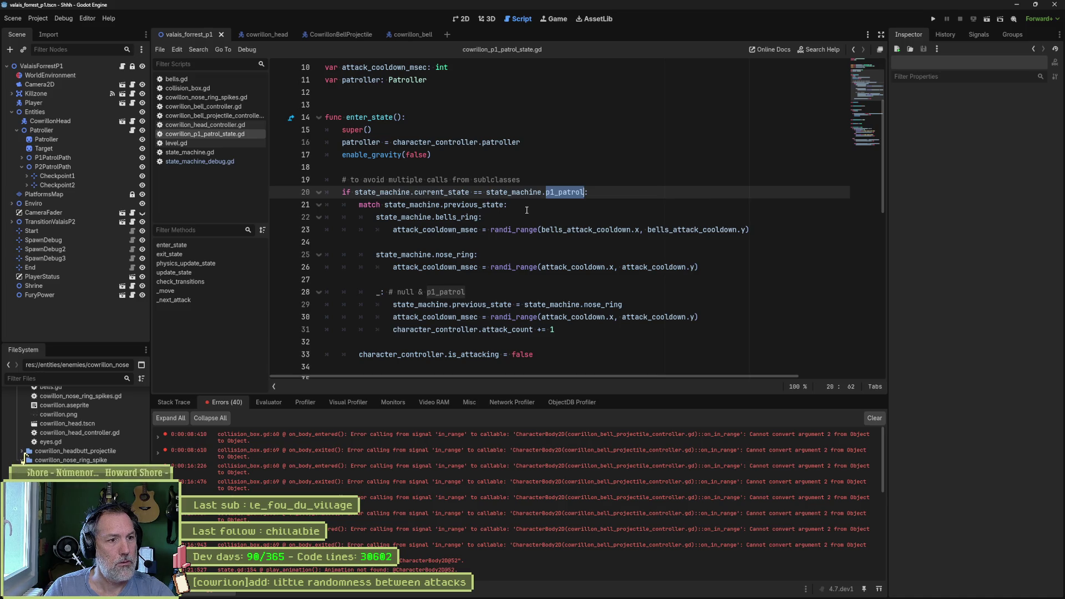
# Move 'character_controller.attack_count += 1' out of the _ branch onto its own unindented line.
pyautogui.click(567, 329)
pyautogui.hotkey('alt', 'Down')
pyautogui.hotkey('shift', 'Tab')
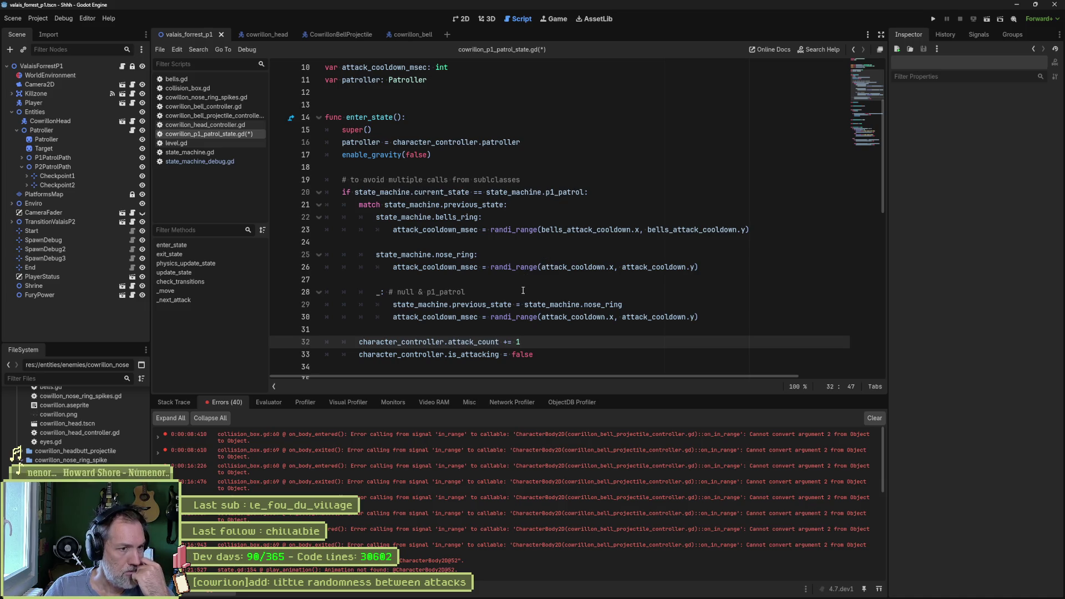
pyautogui.moveTo(498, 271)
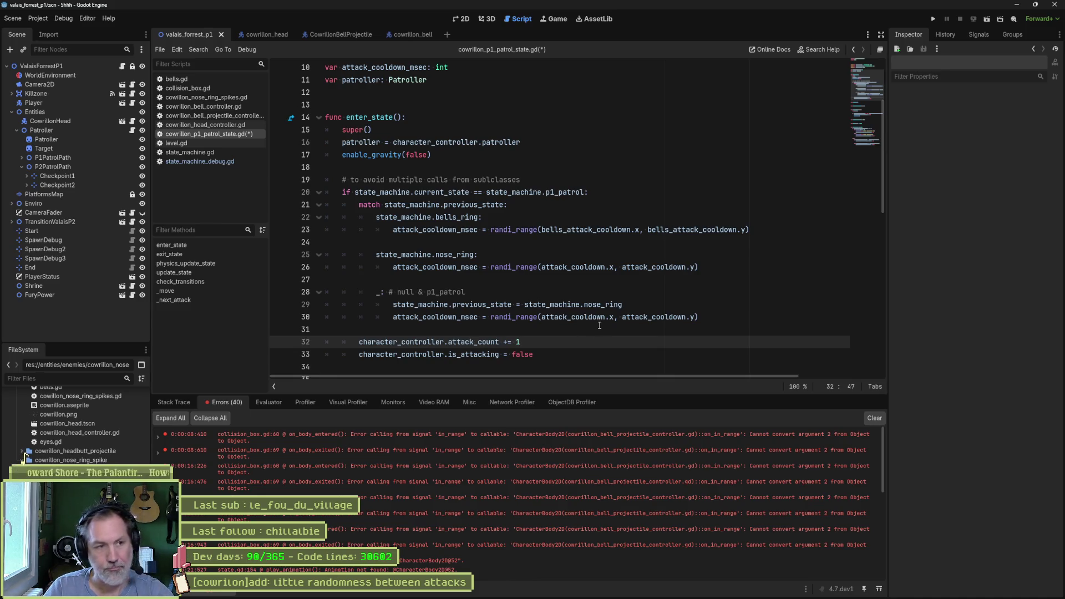
pyautogui.press('F5')
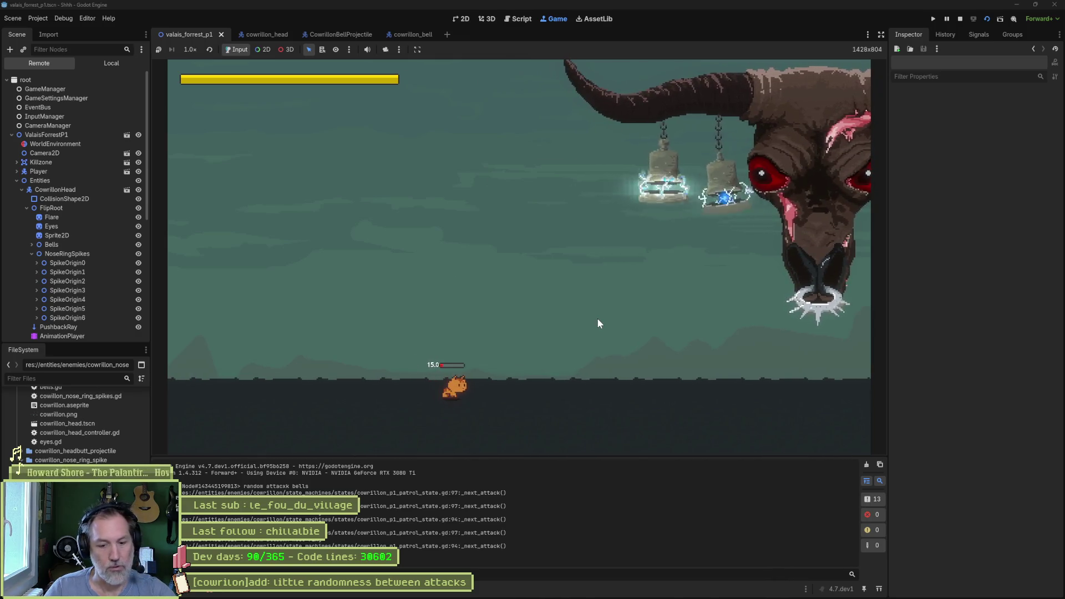
pyautogui.press('F8')
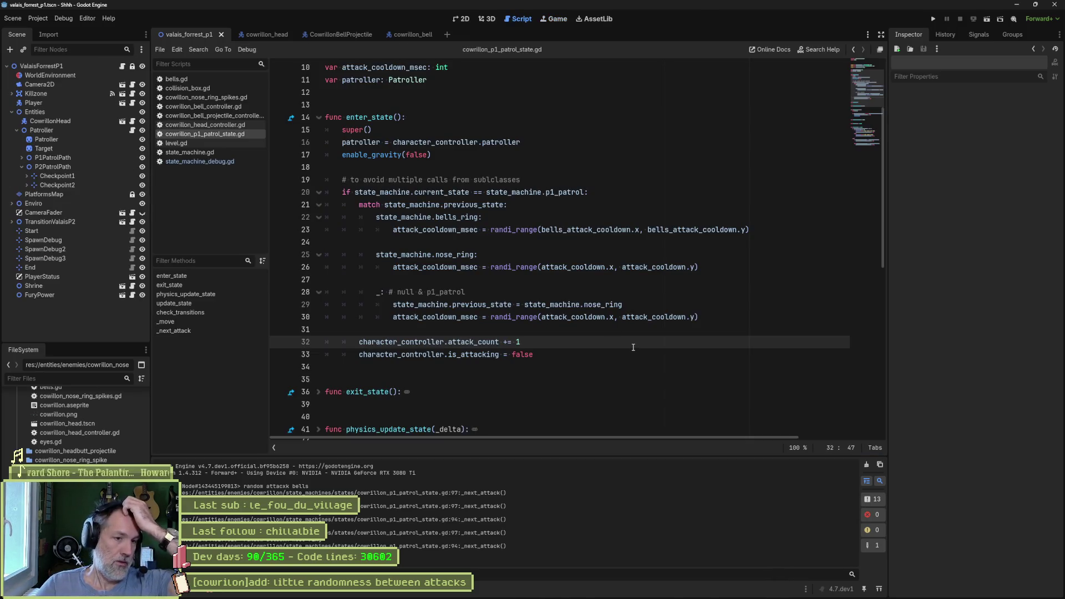
# On line 92, replace the '% 2' divisor with '% random_attack_modulo'.
pyautogui.scroll(-4, 601, 370)
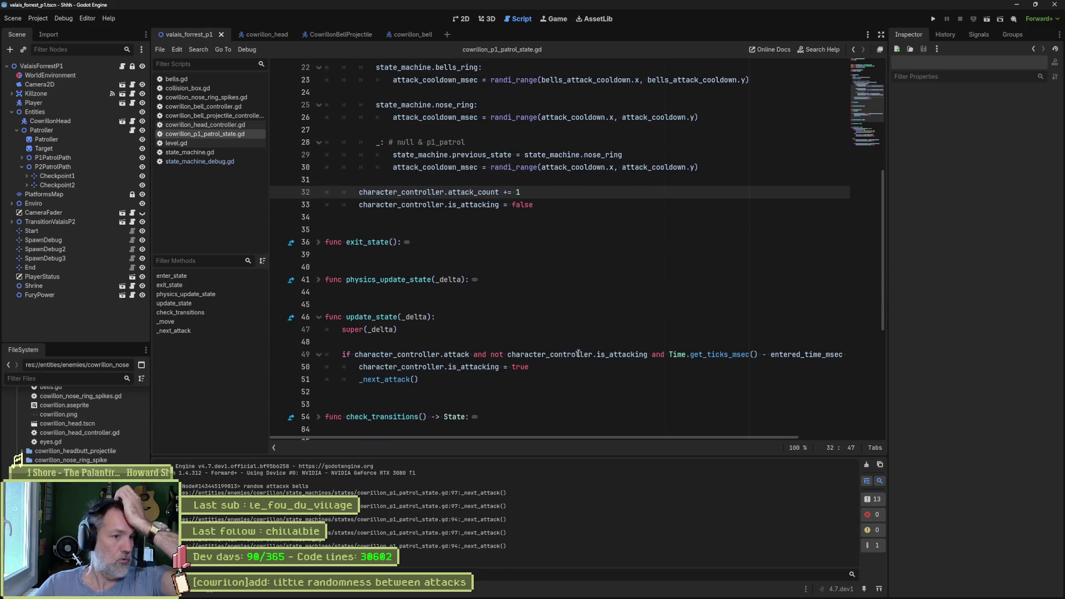
pyautogui.scroll(-5, 550, 345)
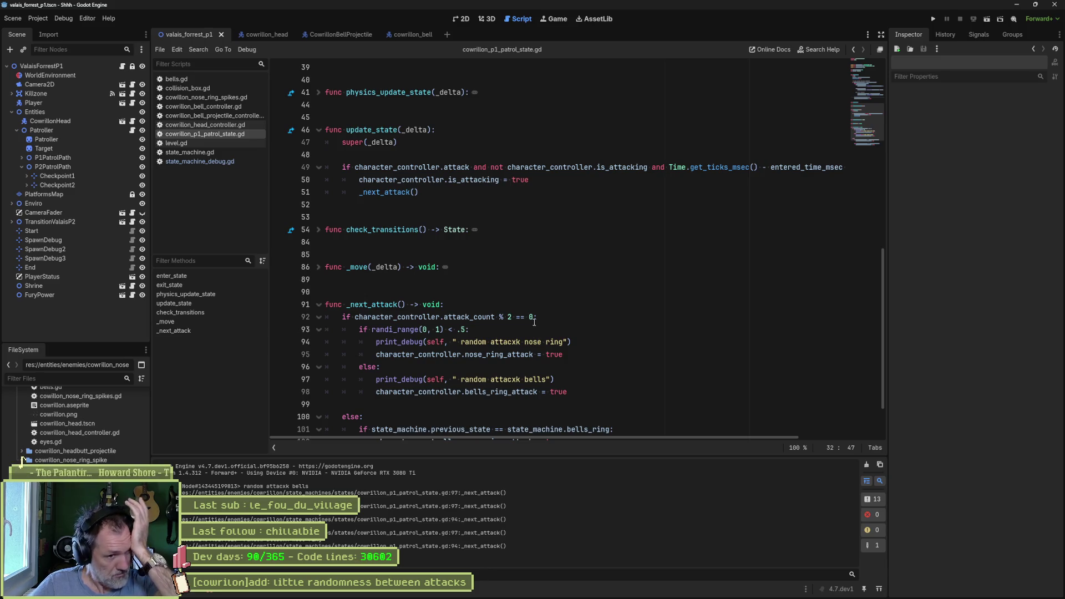
pyautogui.doubleClick(510, 318)
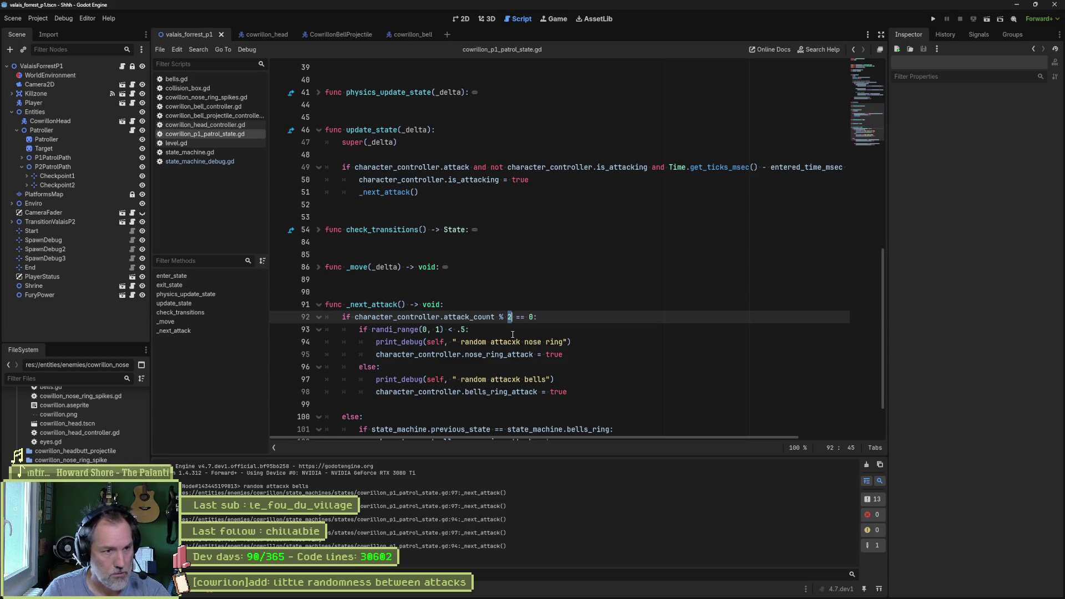
pyautogui.write('random_attack_module')
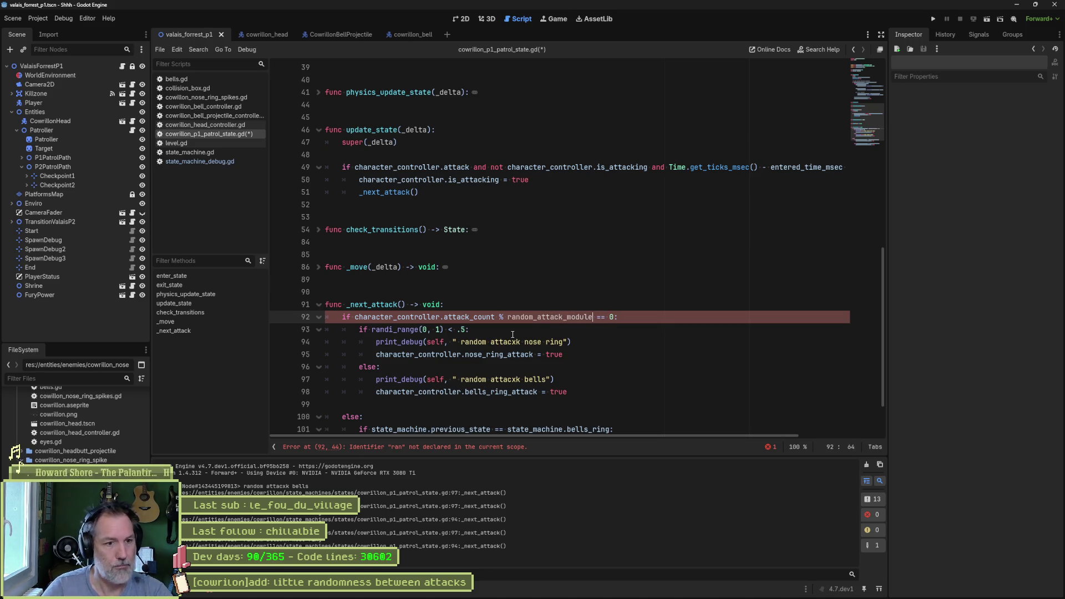
pyautogui.hotkey('ctrl', 'shift', 'Left')
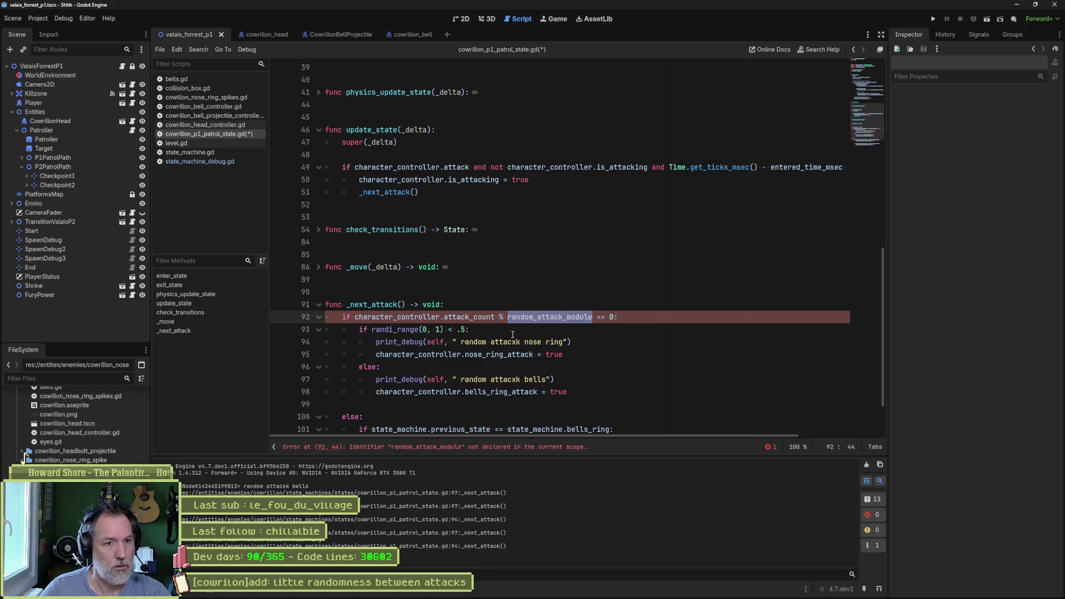
pyautogui.write('o')
pyautogui.hotkey('ctrl', 'shift', 'Left')
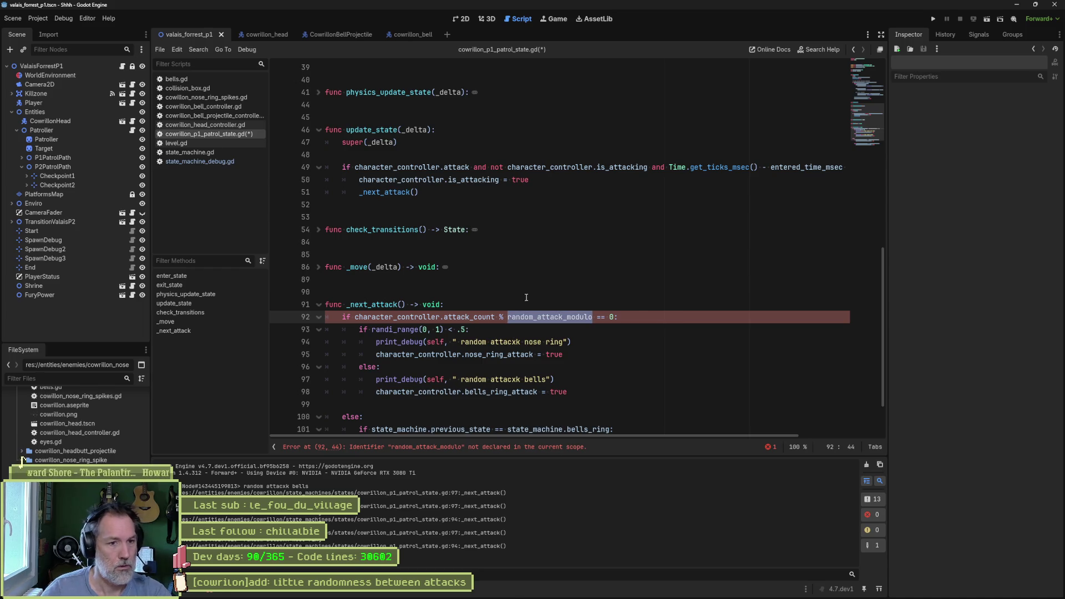
pyautogui.click(856, 95)
pyautogui.click(555, 159)
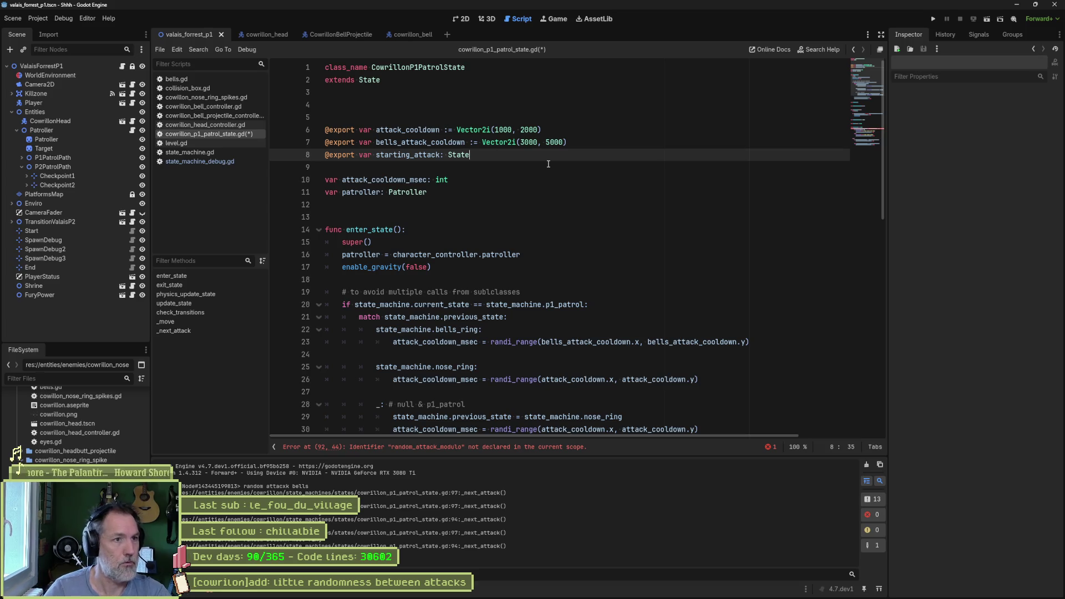
pyautogui.press('Return')
pyautogui.write('@export var random_attack_modulo := 3')
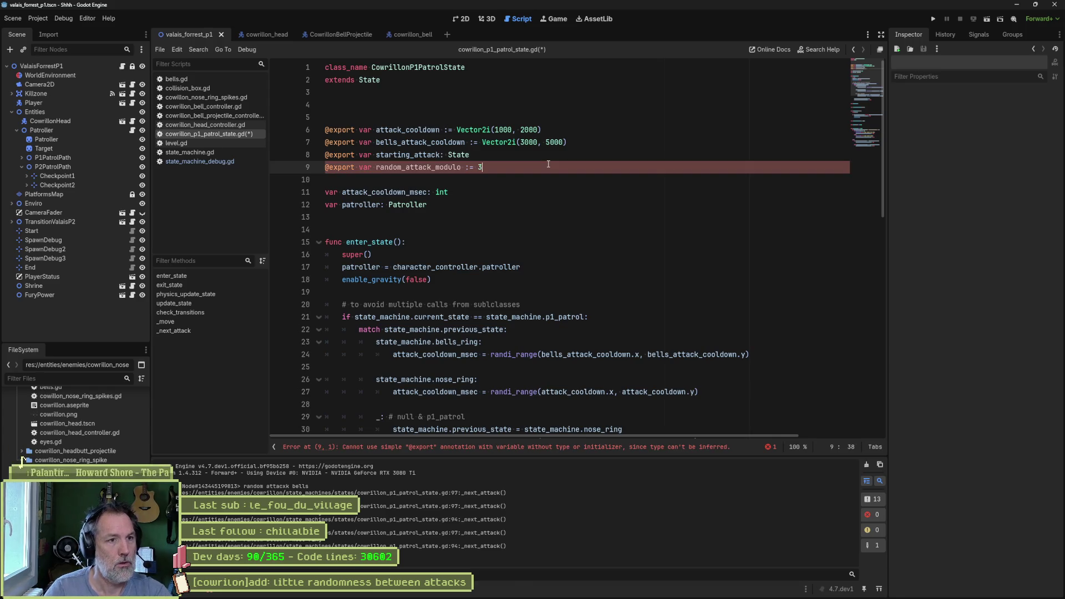
pyautogui.hotkey('ctrl', 's')
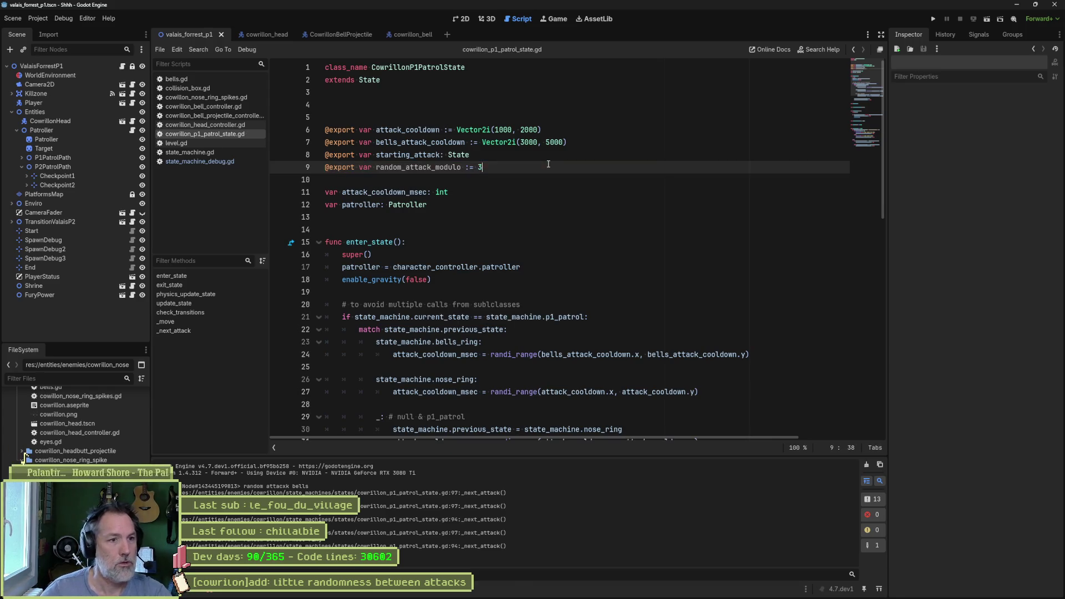
pyautogui.press('F6')
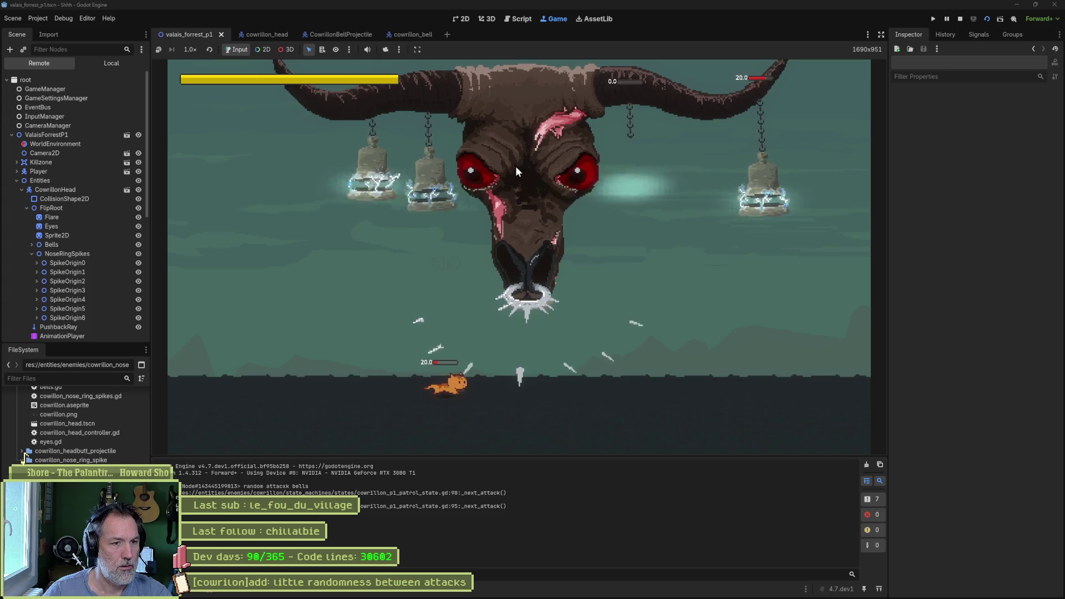
# Stop the boss-fight playtest after trying the new attack randomness.
pyautogui.press('F8')
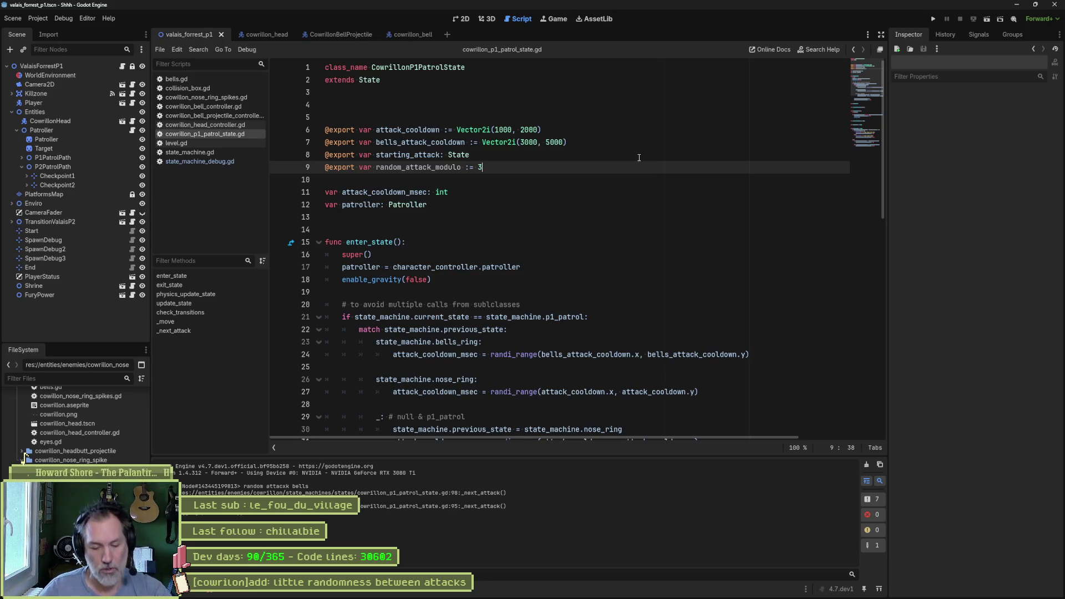
# Check the completed '[cowrillon]add: little randomness between attacks' task in Asana, then return to Godot.
pyautogui.moveTo(535, 589)
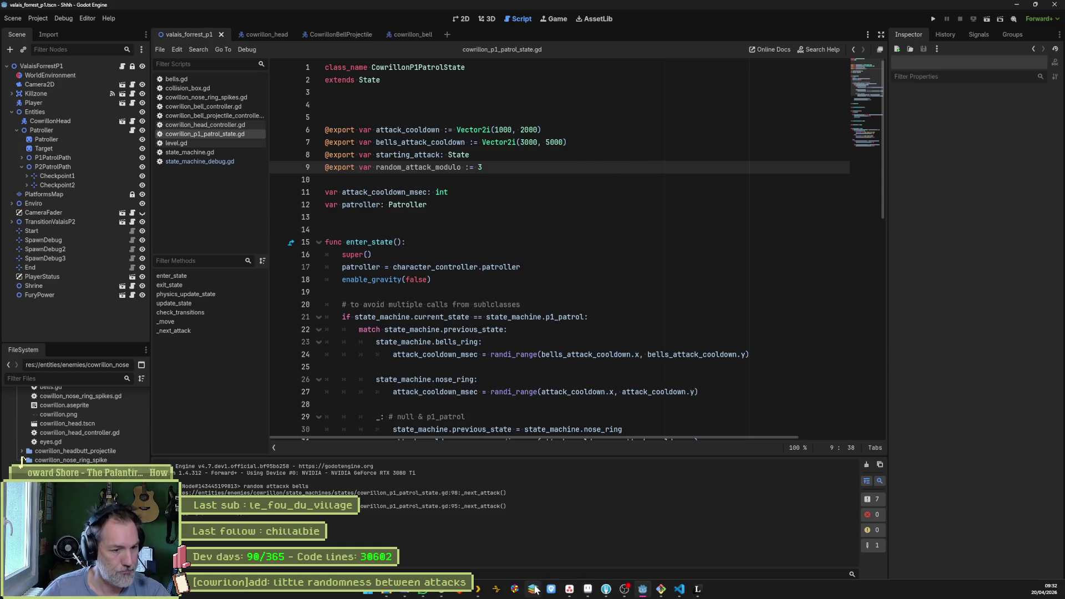
pyautogui.click(540, 589)
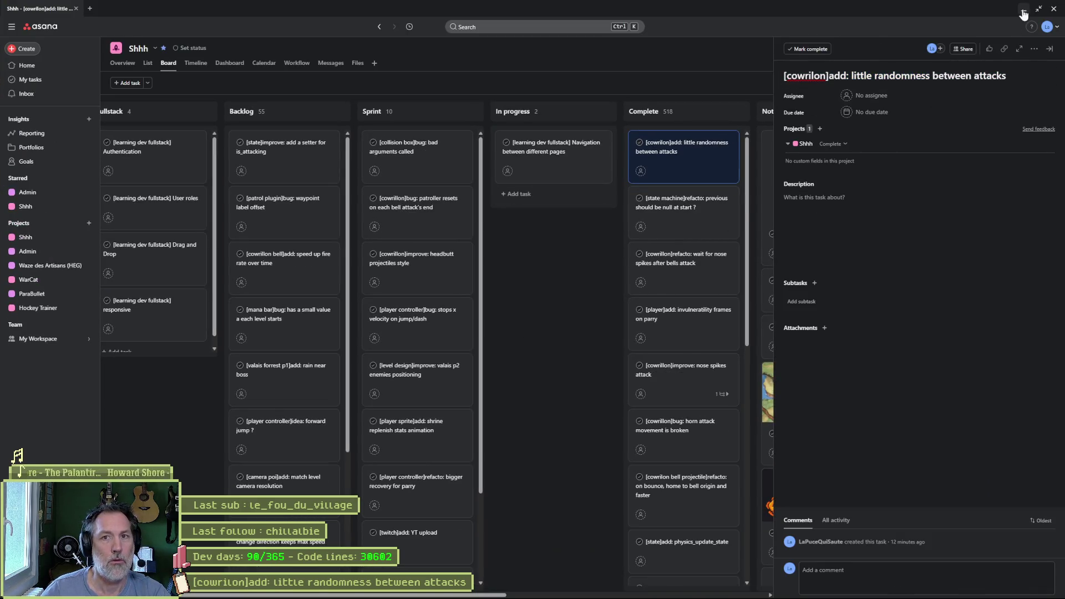
pyautogui.hotkey('alt', 'Tab')
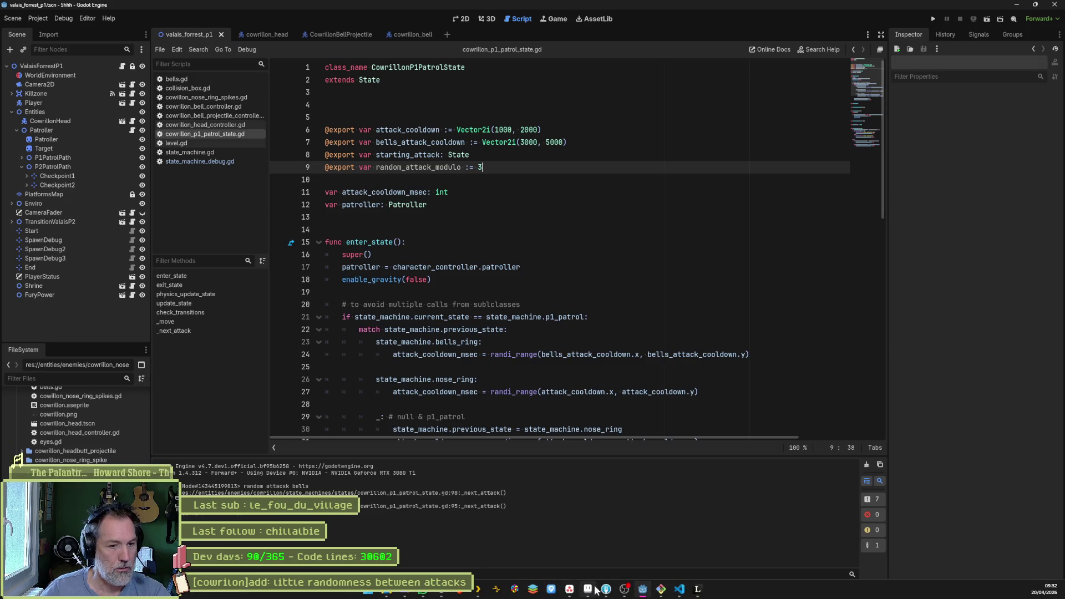
# Delete the nose ring and bells print_debug lines from _next_attack, then review the diff in Fork.
pyautogui.click(606, 591)
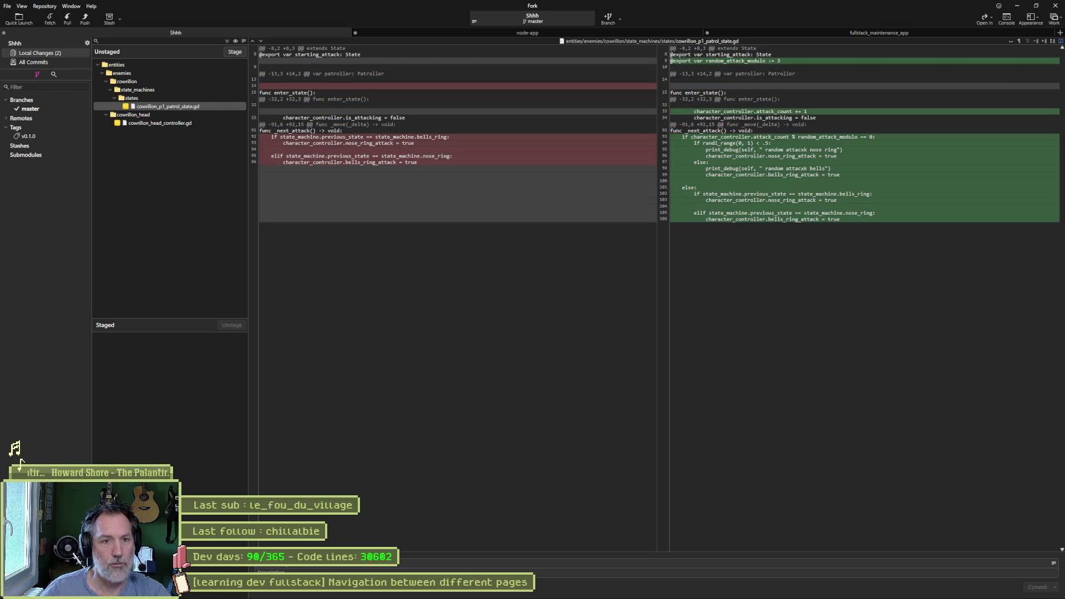
pyautogui.click(643, 590)
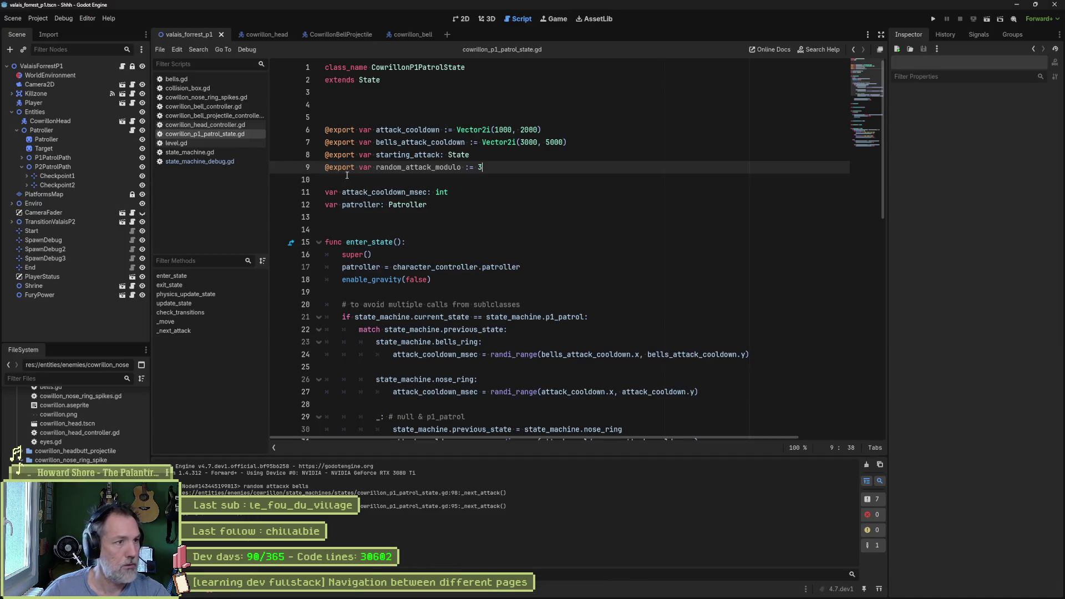
pyautogui.scroll(-8, 515, 285)
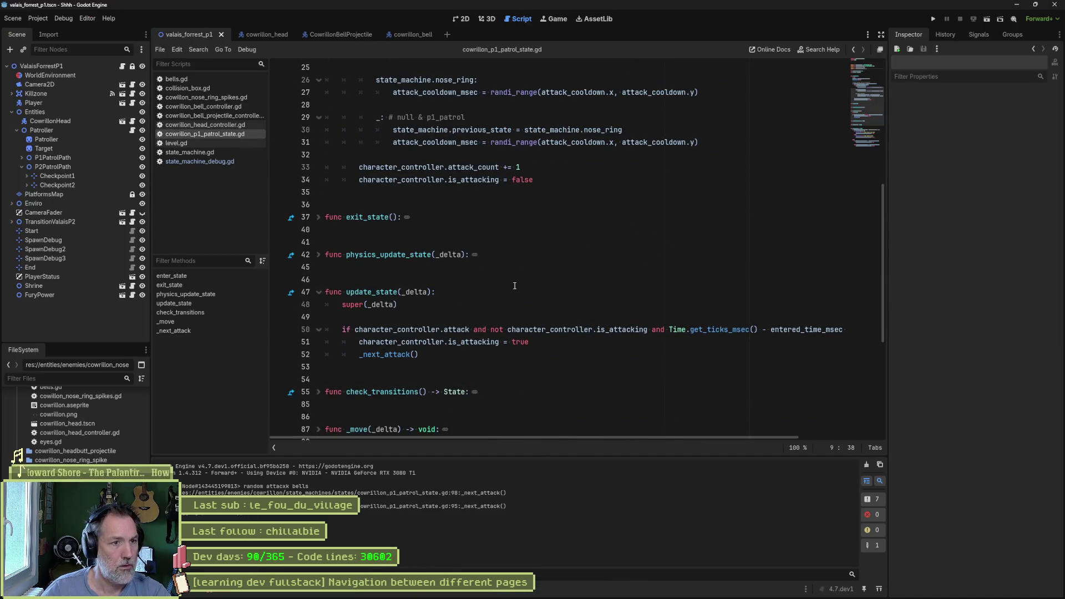
pyautogui.scroll(-6, 515, 285)
pyautogui.click(584, 279)
pyautogui.hotkey('shift', 'Up')
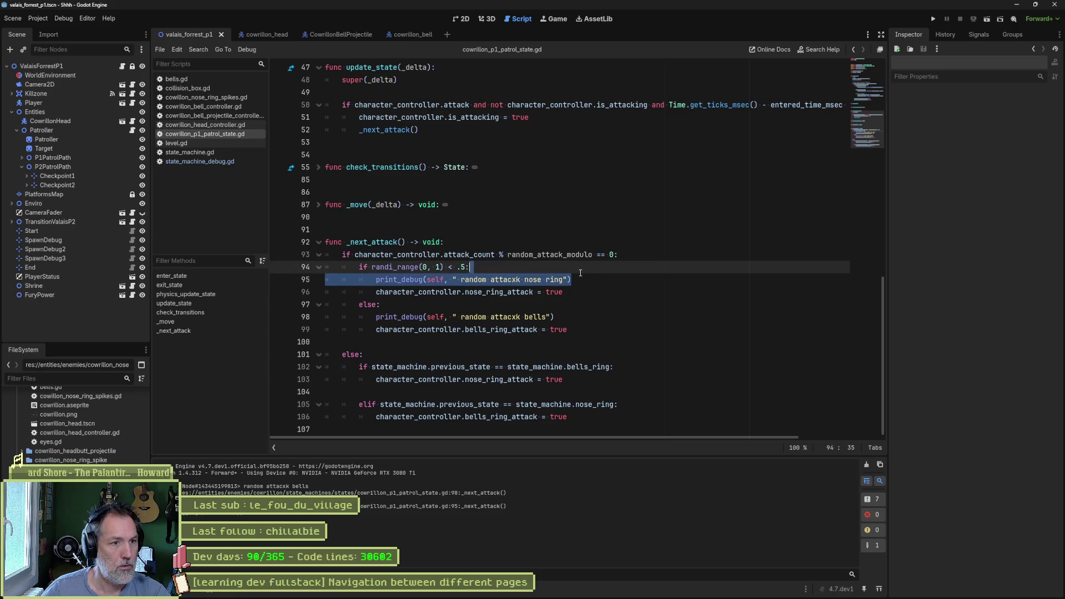
pyautogui.press('BackSpace')
pyautogui.click(588, 302)
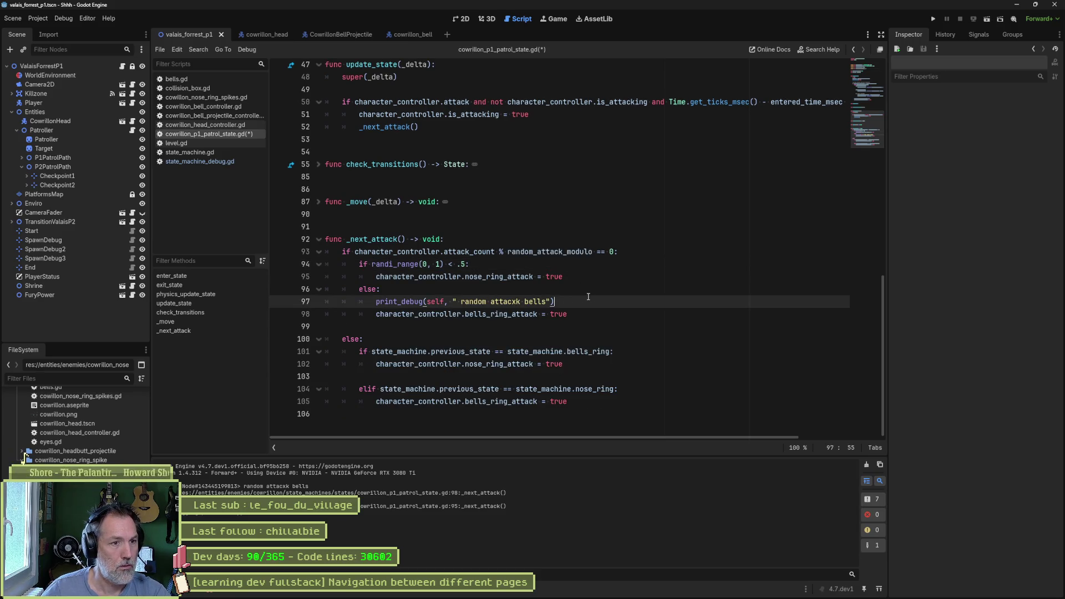
pyautogui.hotkey('shift', 'Up')
pyautogui.press('BackSpace')
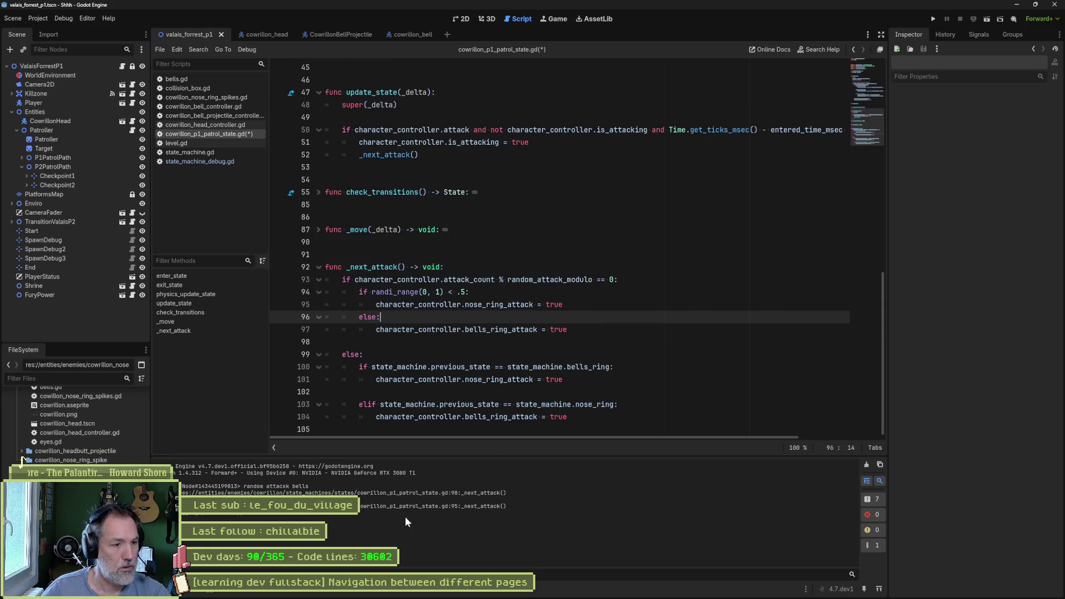
pyautogui.hotkey('alt', 'Tab')
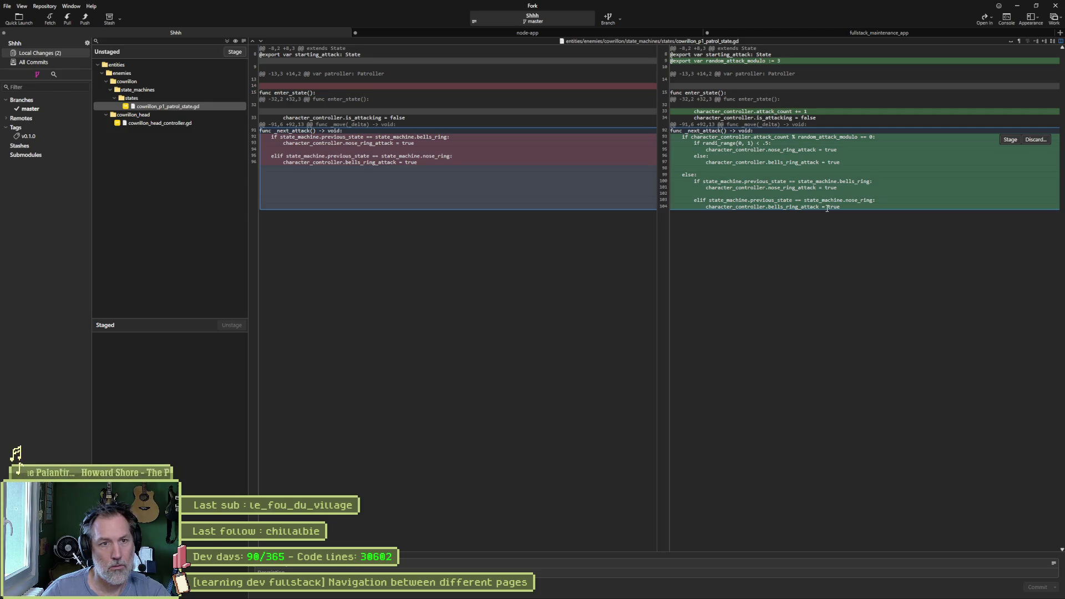
# Stage the patrol state and head controller scripts and commit both files.
pyautogui.click(186, 122)
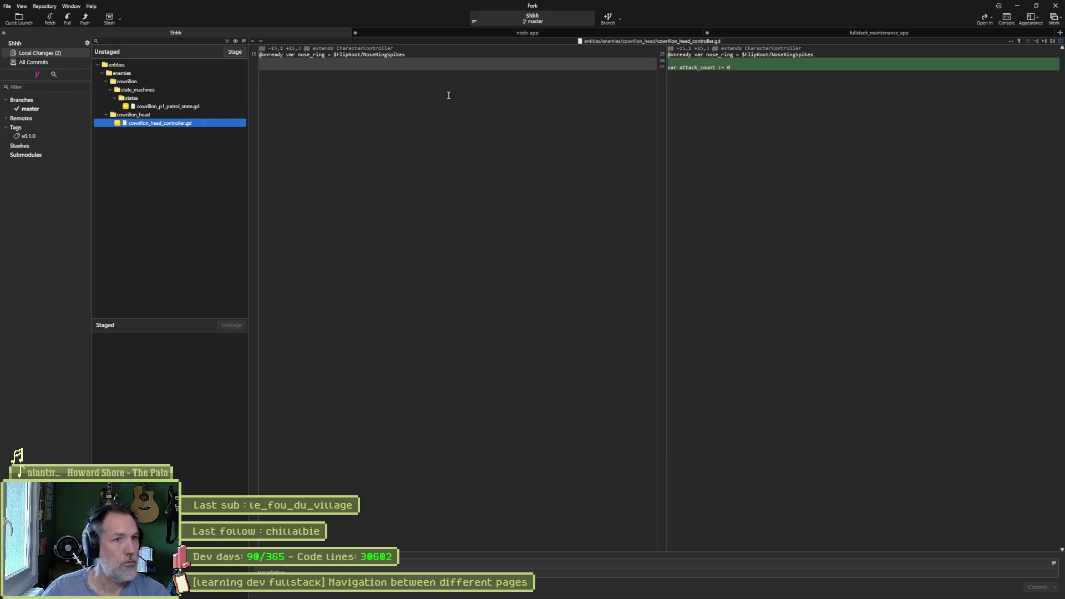
pyautogui.moveTo(724, 70)
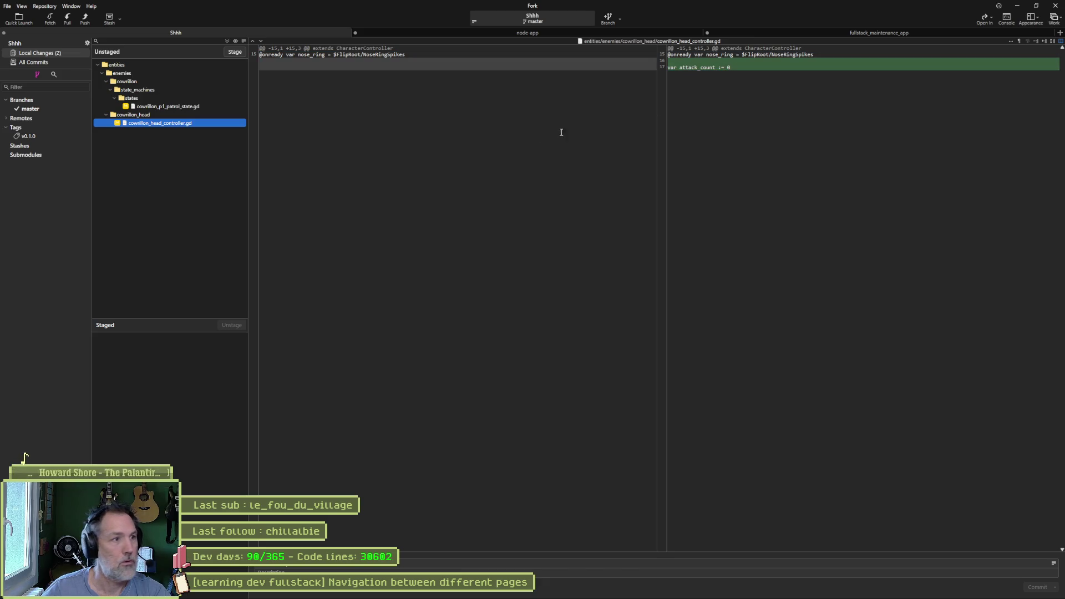
pyautogui.click(232, 51)
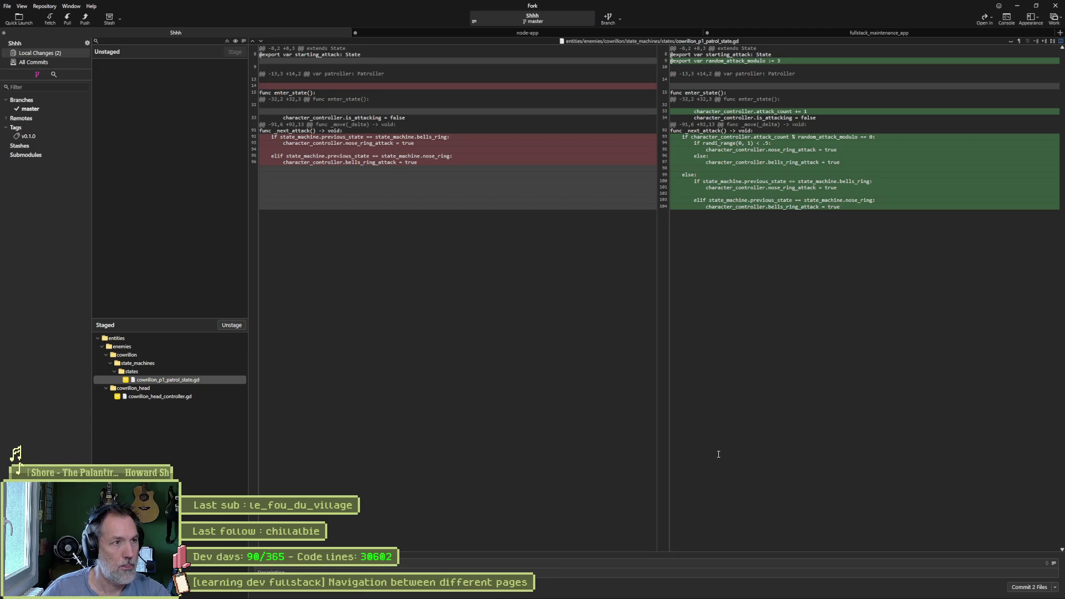
pyautogui.click(1029, 587)
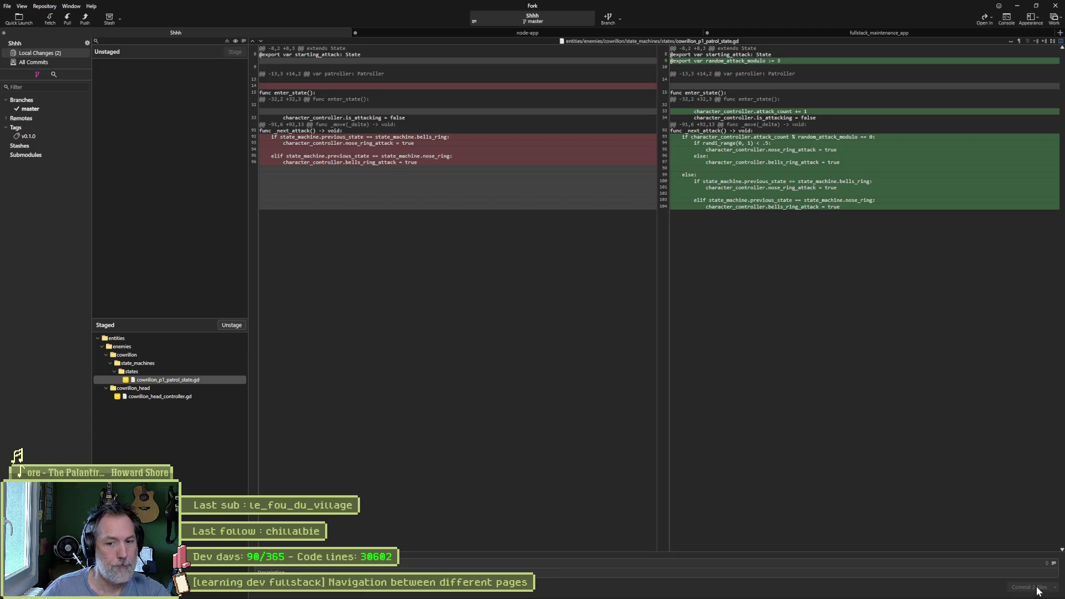
# Push master to origin and minimize Fork.
pyautogui.click(85, 18)
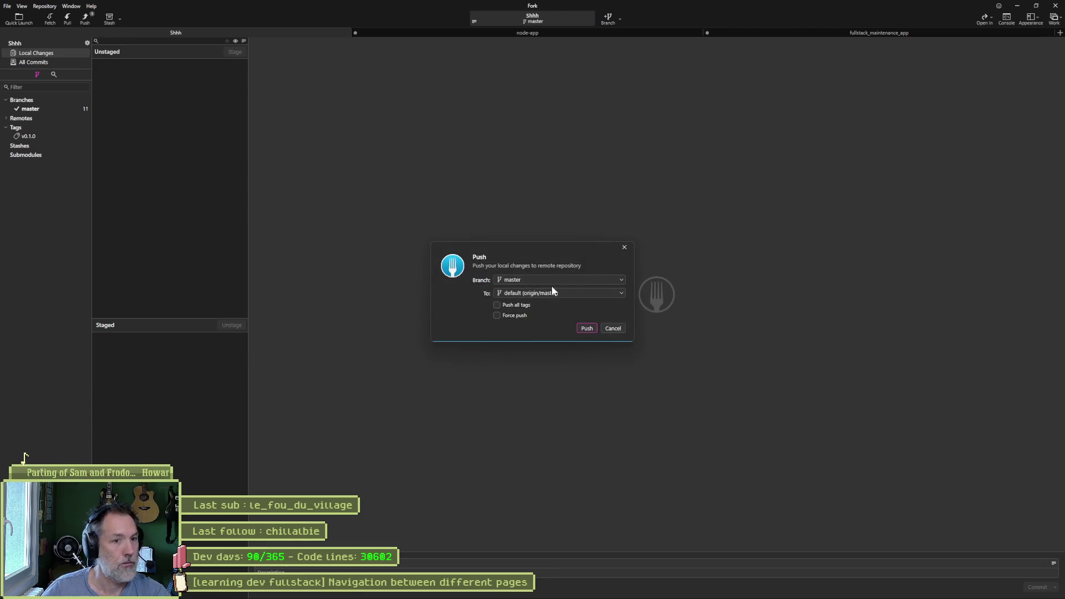
pyautogui.click(587, 328)
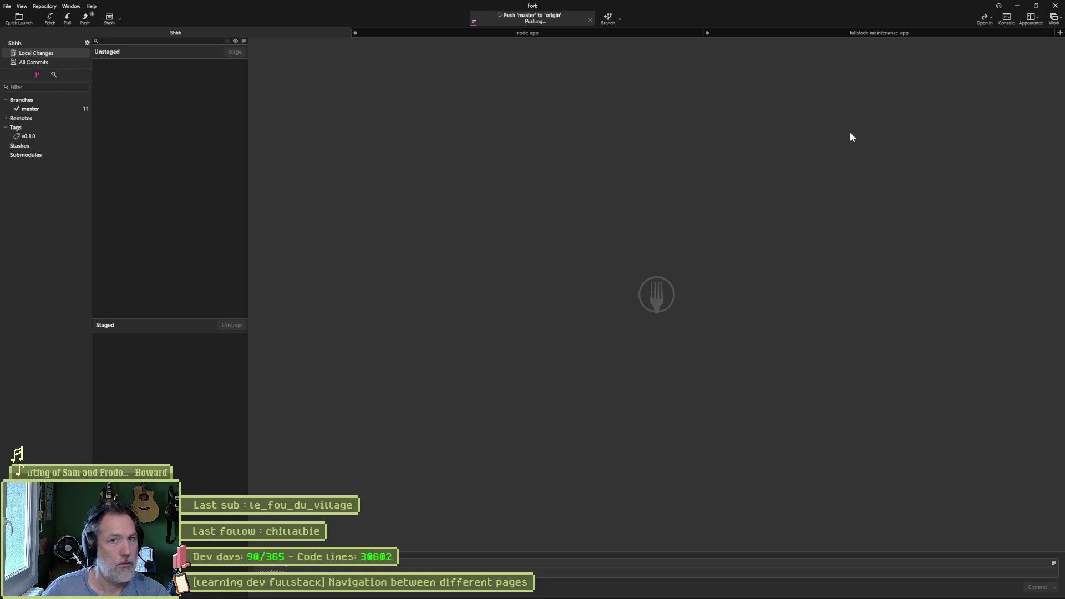
pyautogui.click(1019, 6)
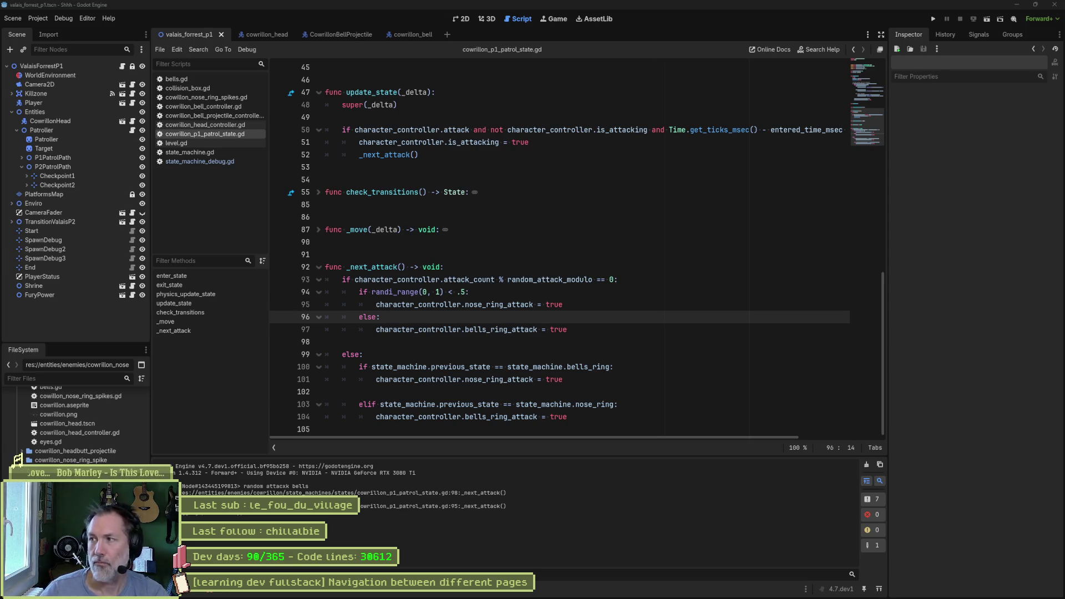
# Open the randi_range help page to confirm its upper bound is inclusive, then close it.
pyautogui.click(570, 267)
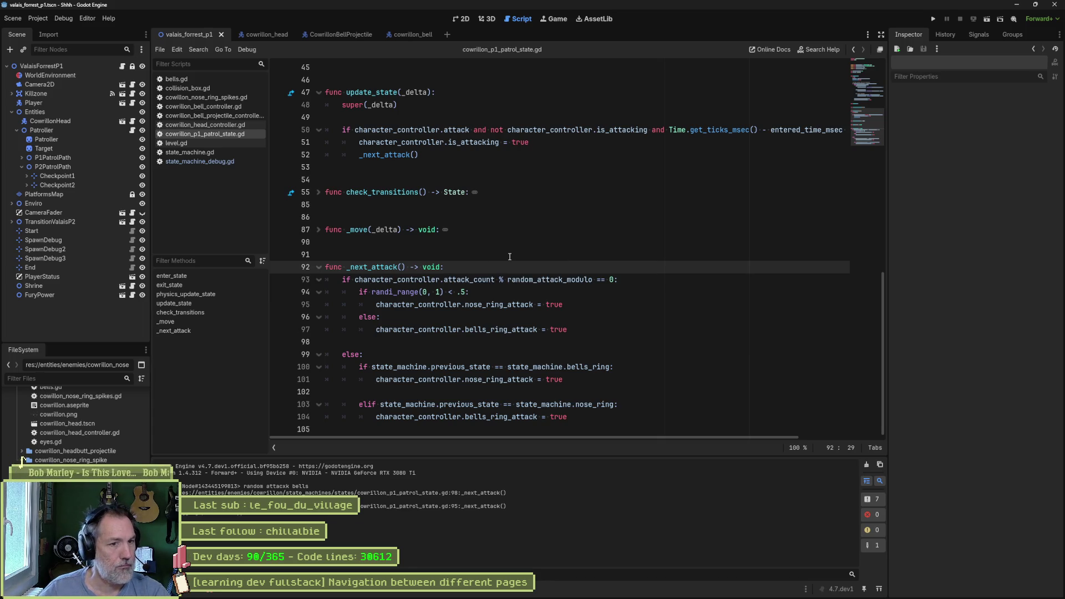
pyautogui.keyDown('ctrl'); pyautogui.click(404, 293); pyautogui.keyUp('ctrl')
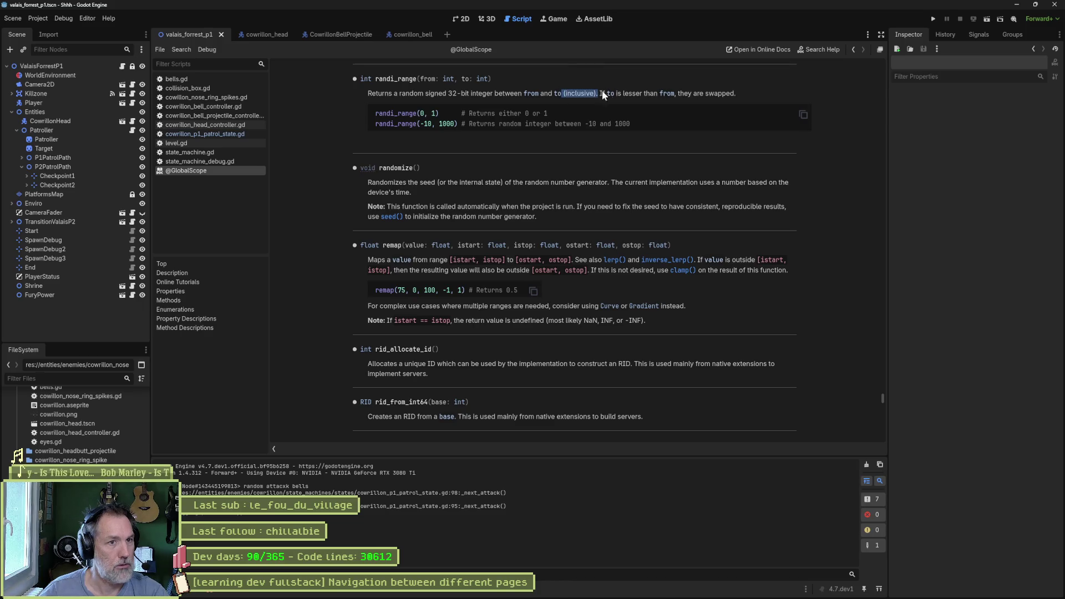
pyautogui.hotkey('ctrl', 'w')
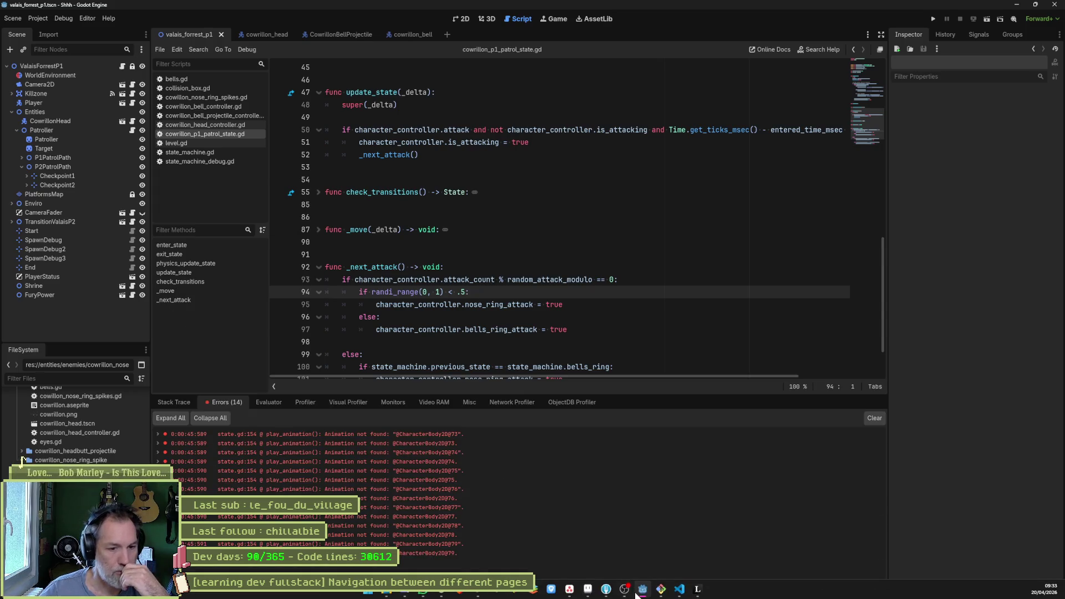
# Move the '[collision box]bug: bad arguments called' card from Sprint into In progress.
pyautogui.moveTo(644, 593)
pyautogui.click(569, 589)
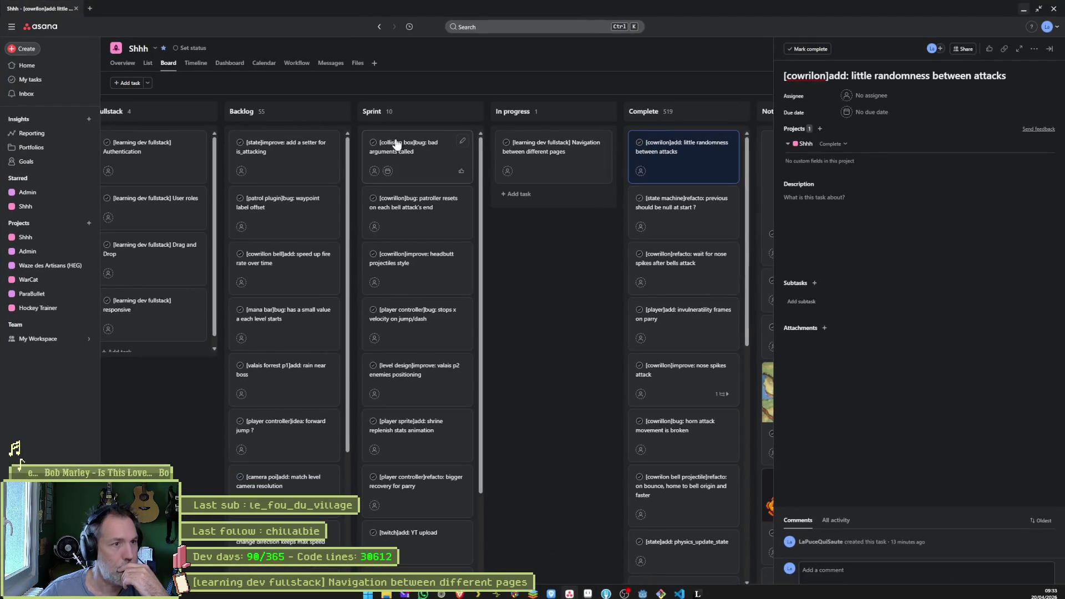
pyautogui.moveTo(380, 143); pyautogui.dragTo(545, 150)
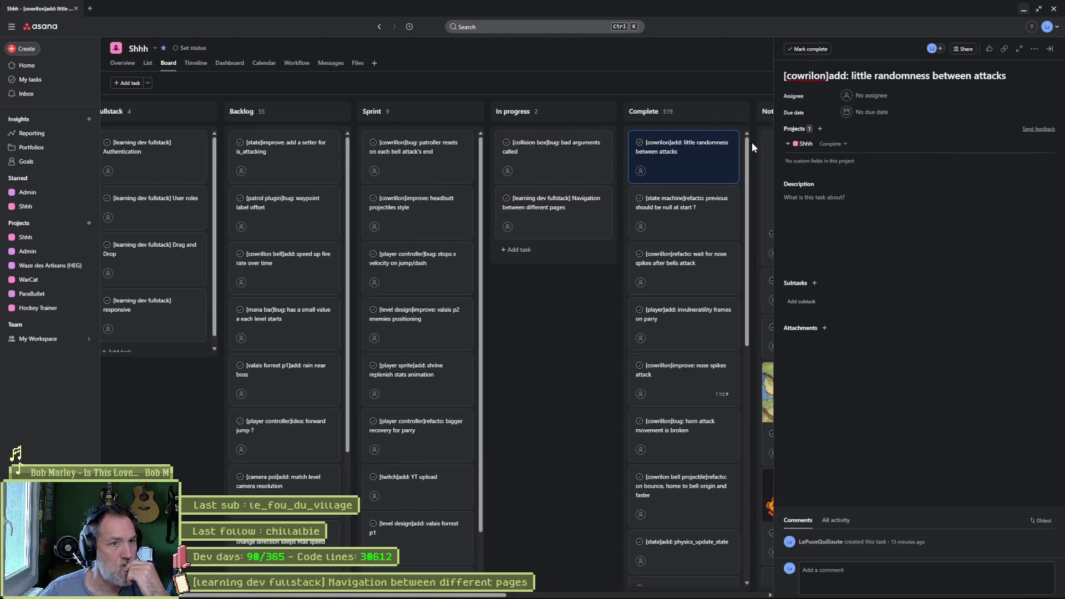
# Add the missing 'l' to the cowrillon tag in the randomness task title, then close the details and browser.
pyautogui.click(814, 77)
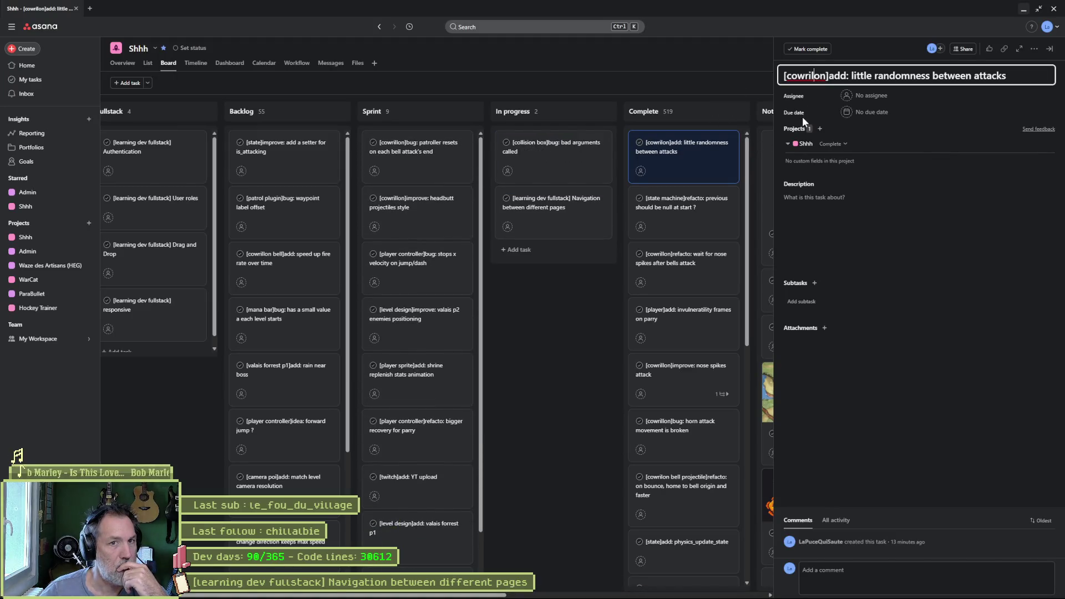
pyautogui.write('l')
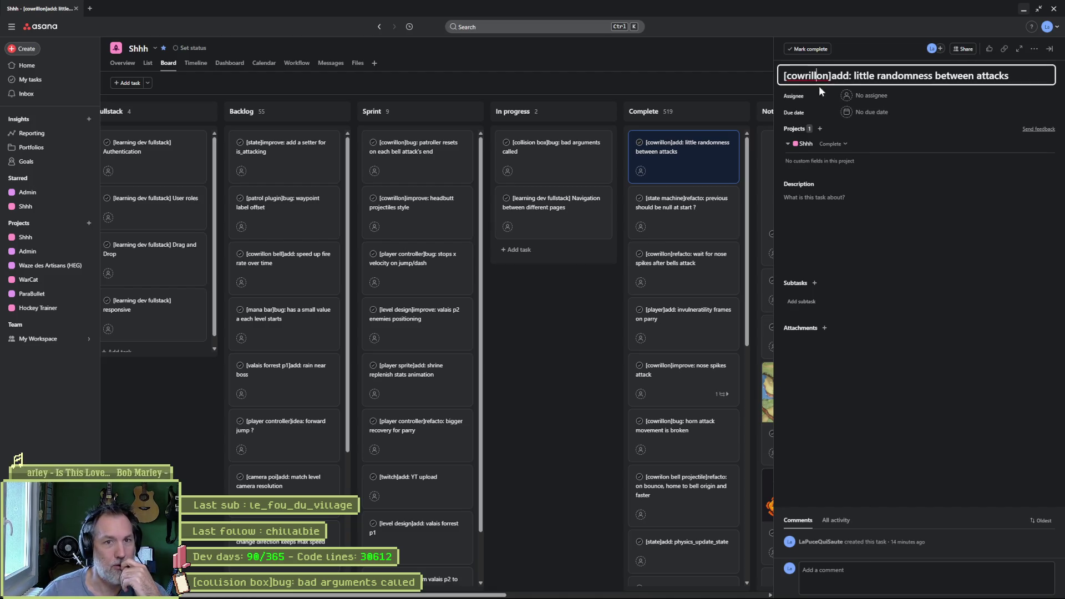
pyautogui.click(576, 314)
pyautogui.click(576, 315)
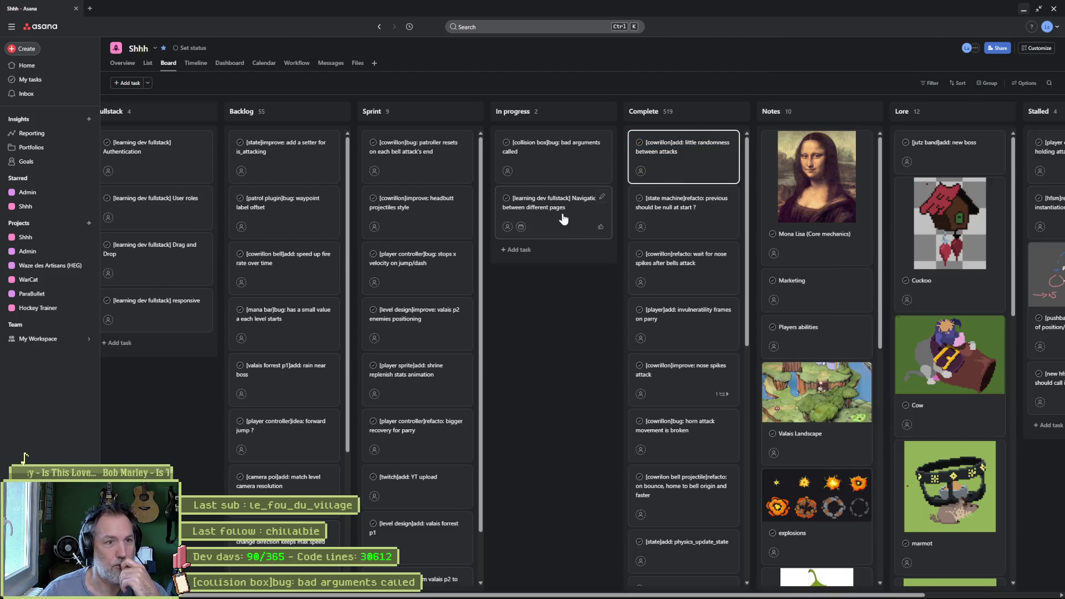
pyautogui.click(1023, 10)
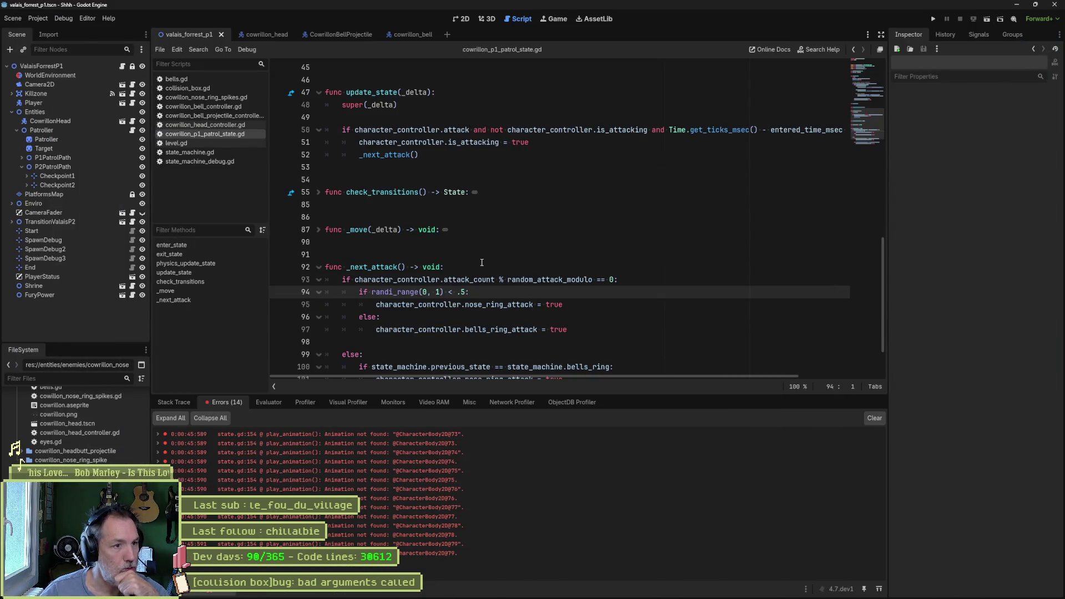
# Trace the Animation not found errors to play_animation at state.gd line 154, then run the game.
pyautogui.click(395, 434)
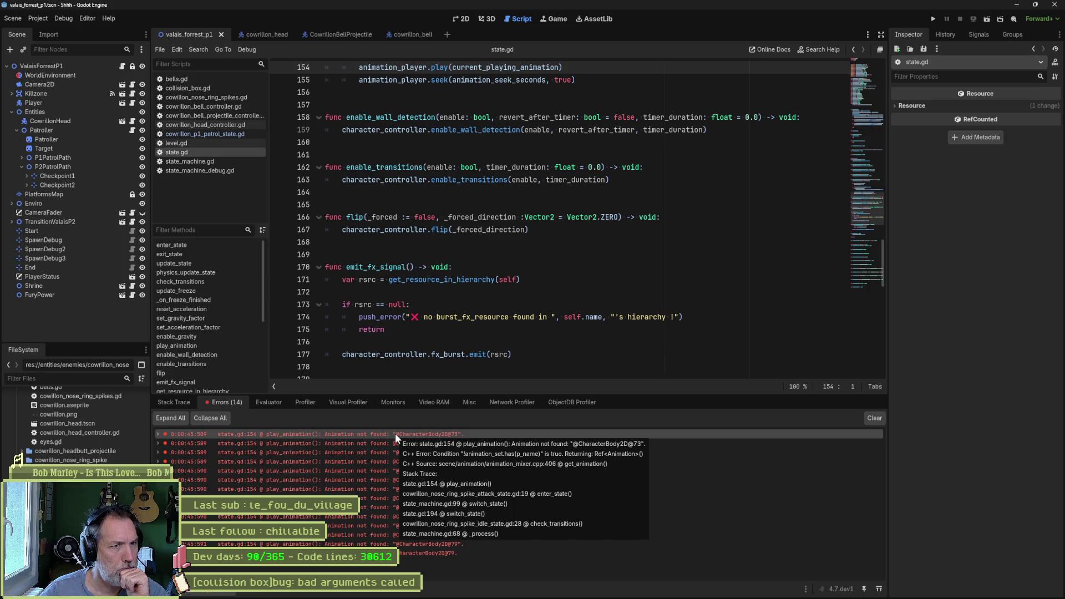
pyautogui.click(159, 434)
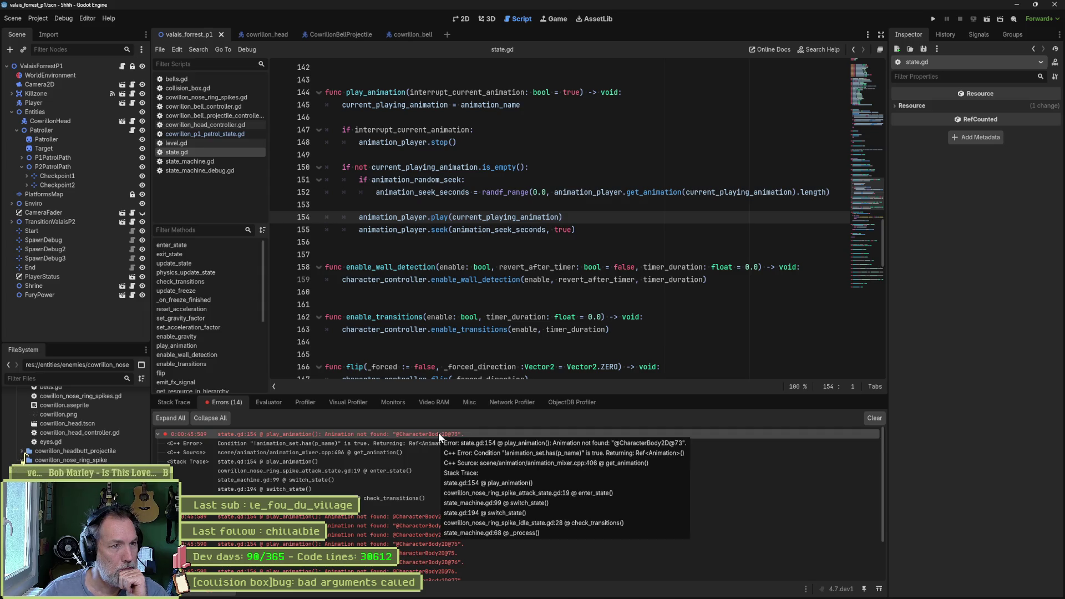
pyautogui.click(534, 230)
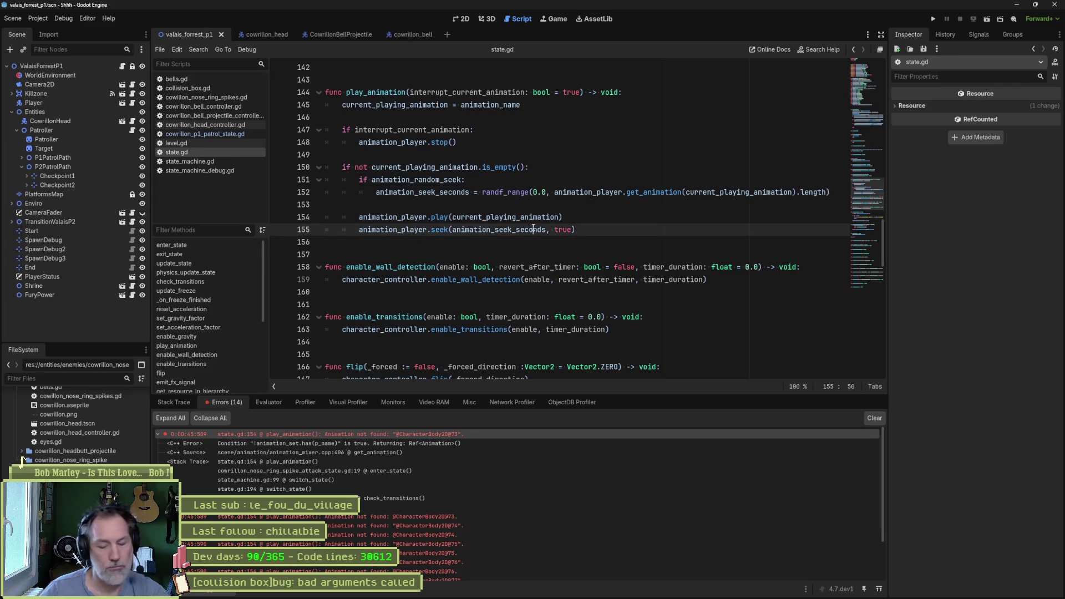
pyautogui.press('F5')
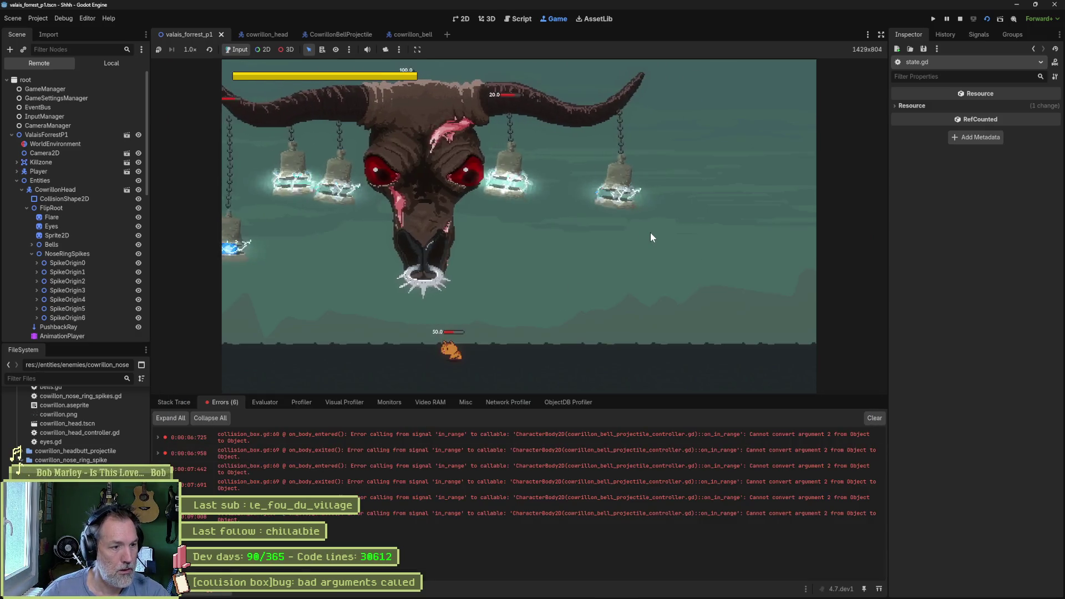
# Pause the boss fight, open collision_box.gd line 60 from the first error, then stop the game.
pyautogui.click(948, 19)
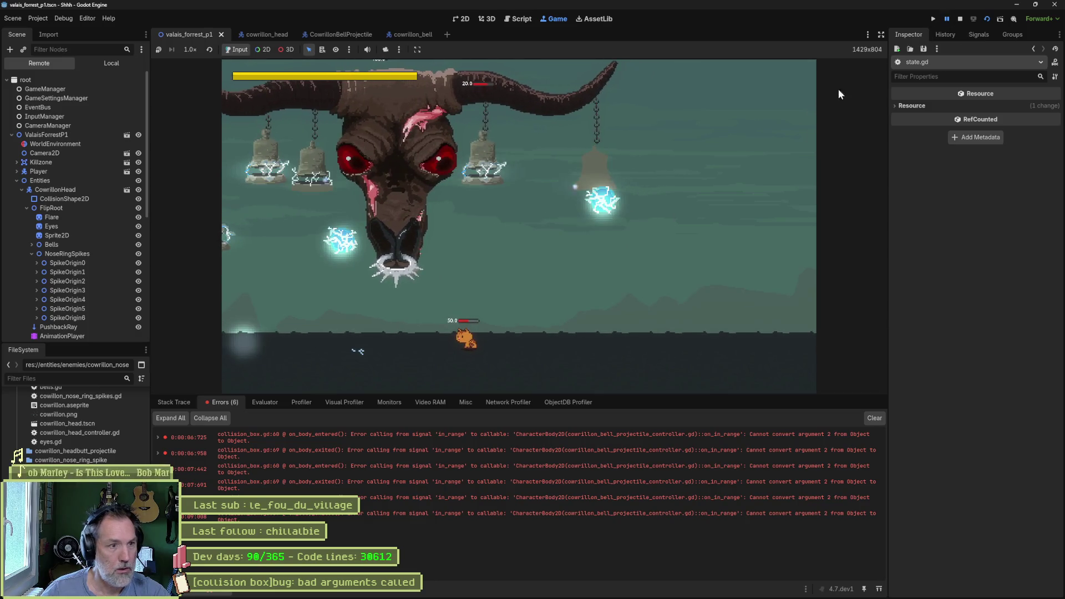
pyautogui.doubleClick(474, 438)
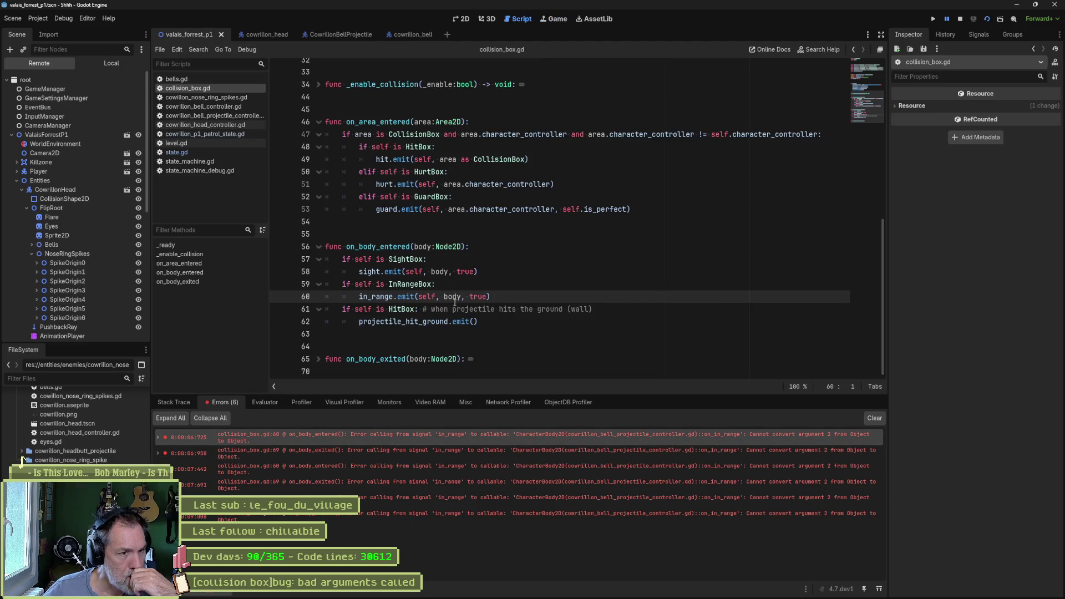
pyautogui.moveTo(454, 297)
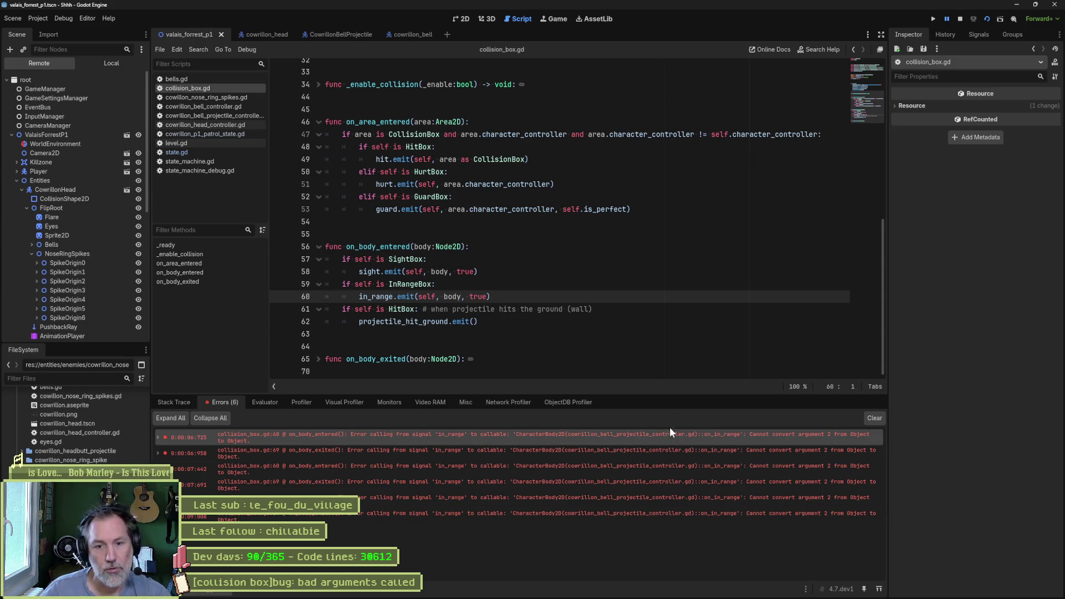
pyautogui.press('F8')
# Restore the editor window, move it to the screen top, and place the caret after the GuardBox check.
pyautogui.click(1036, 6)
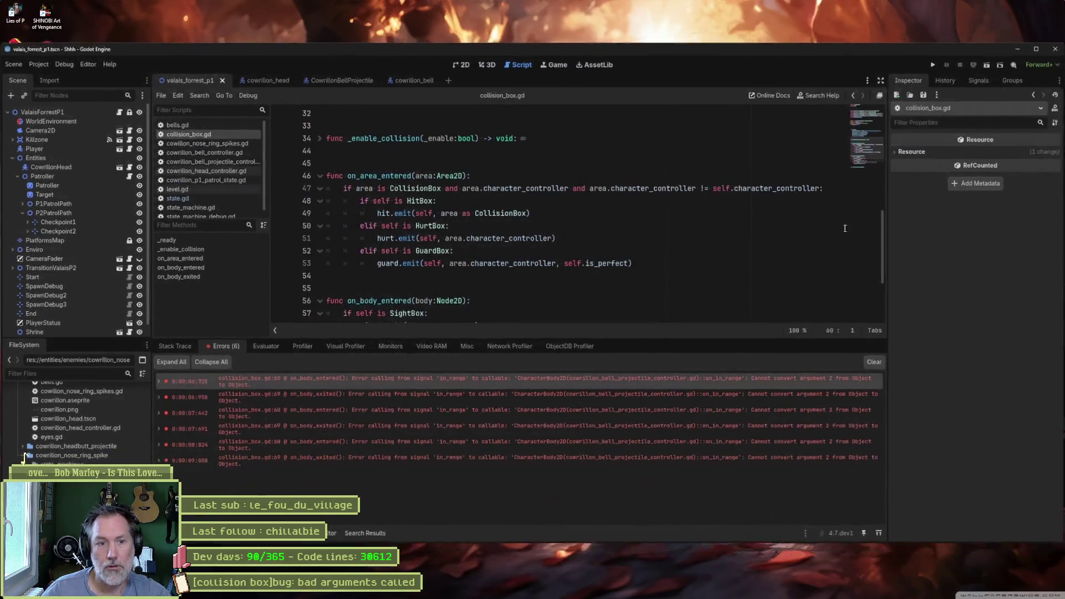
pyautogui.moveTo(784, 48); pyautogui.dragTo(794, 4)
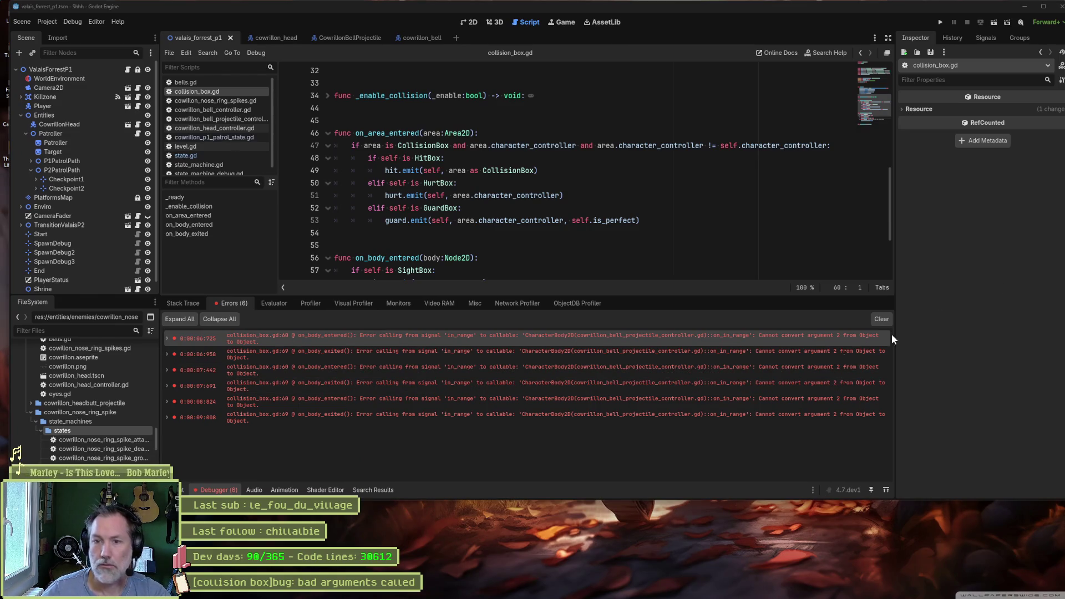
pyautogui.click(609, 210)
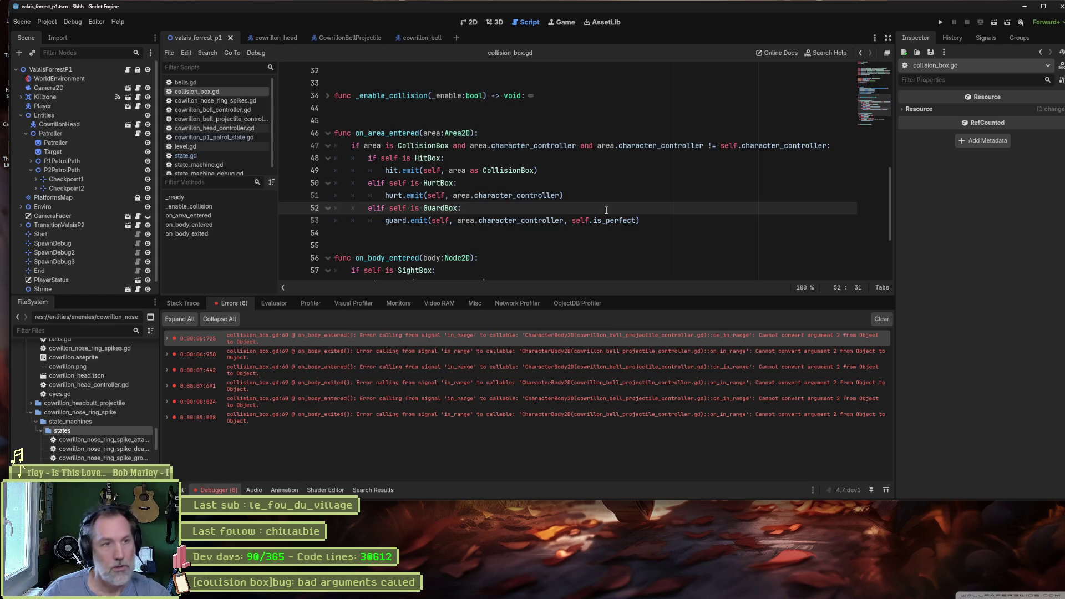
# Run the game with F5 and play the boss fight, dodging the bell projectiles, then stop it.
pyautogui.press('F5')
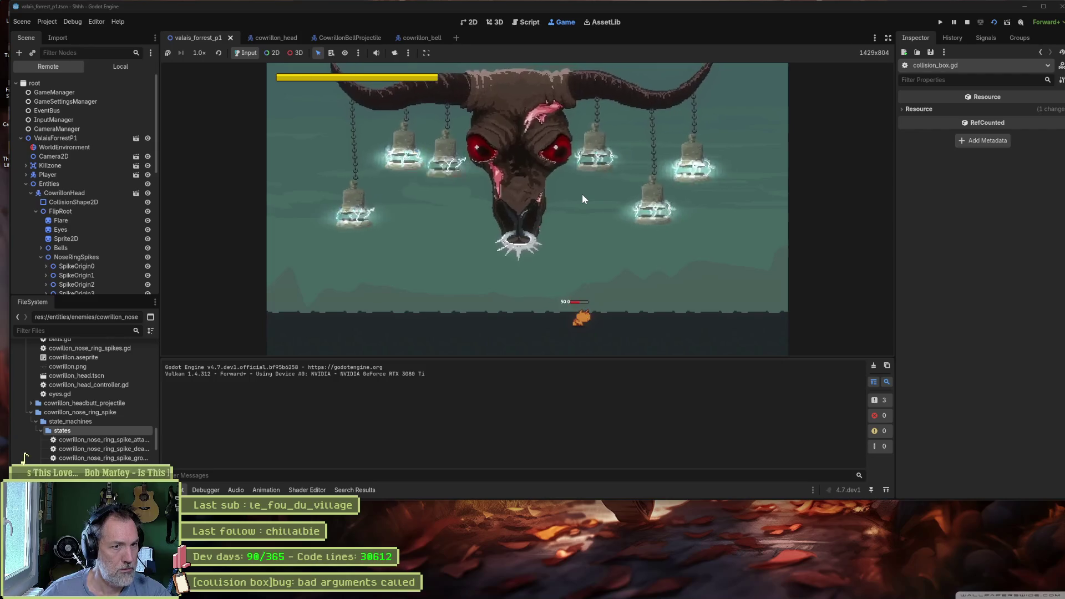
pyautogui.press('Right')
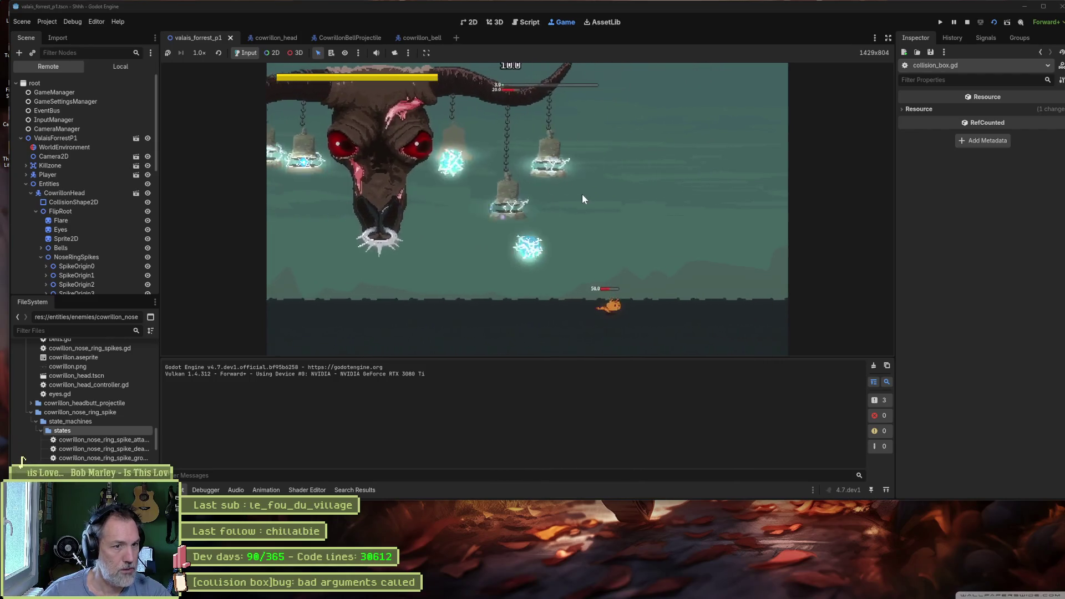
pyautogui.press('Left')
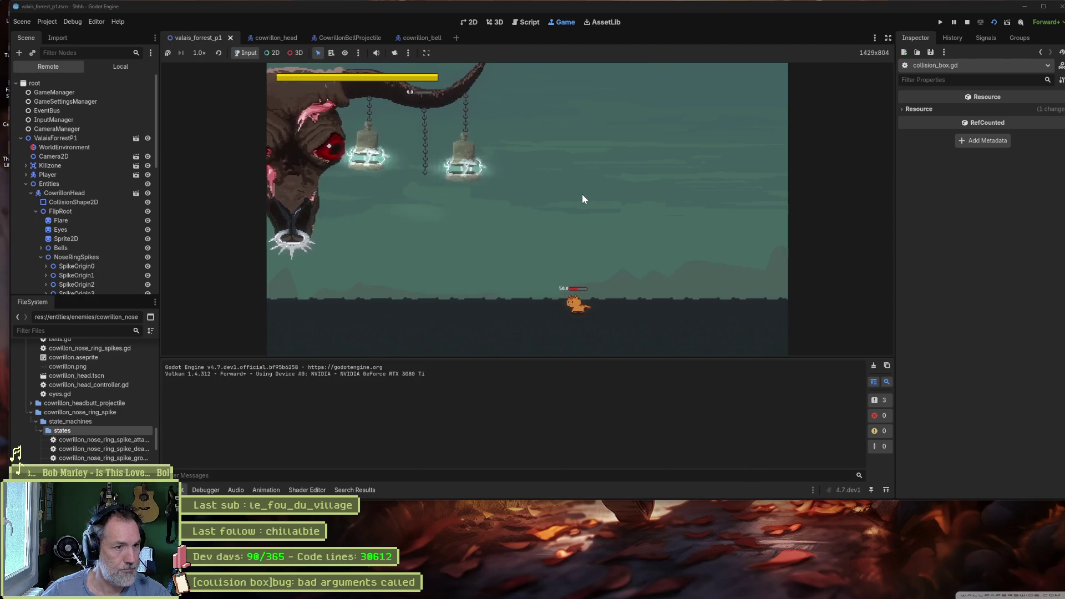
pyautogui.press('Left')
pyautogui.press('Left')
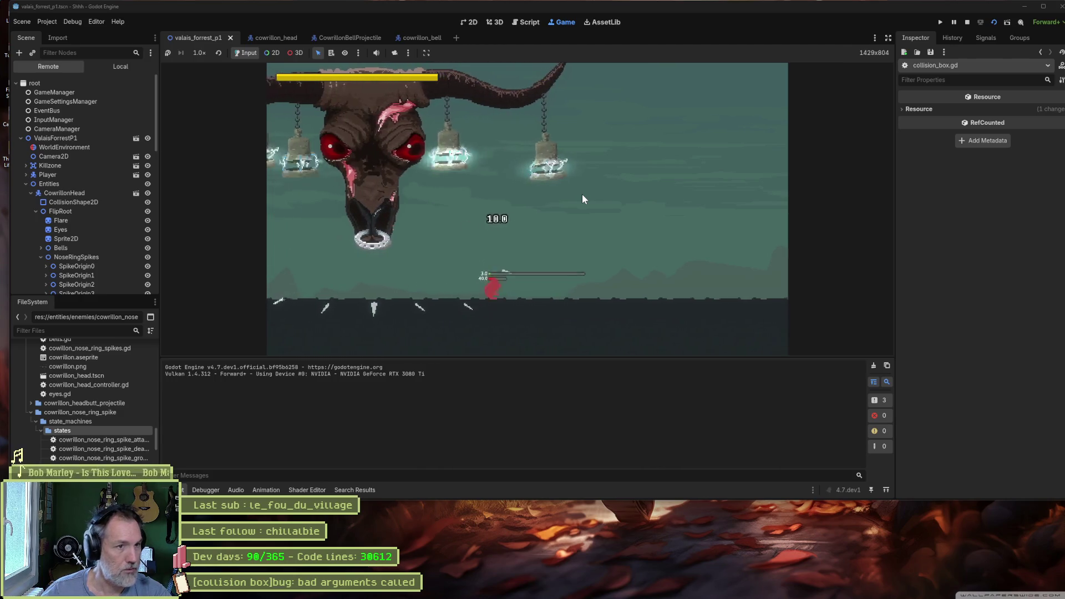
pyautogui.press('Left')
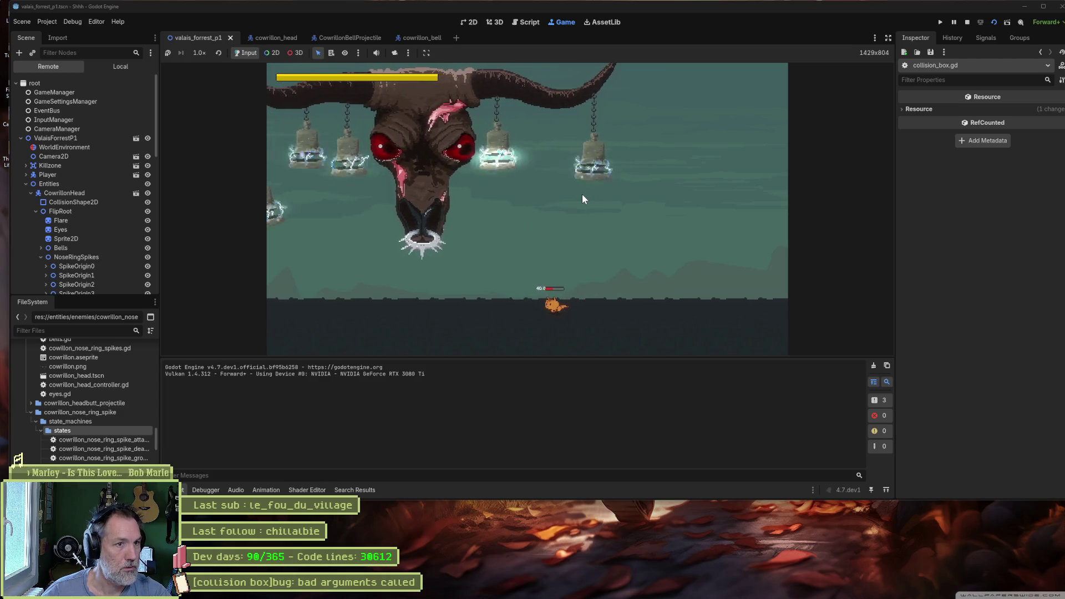
pyautogui.press('Left')
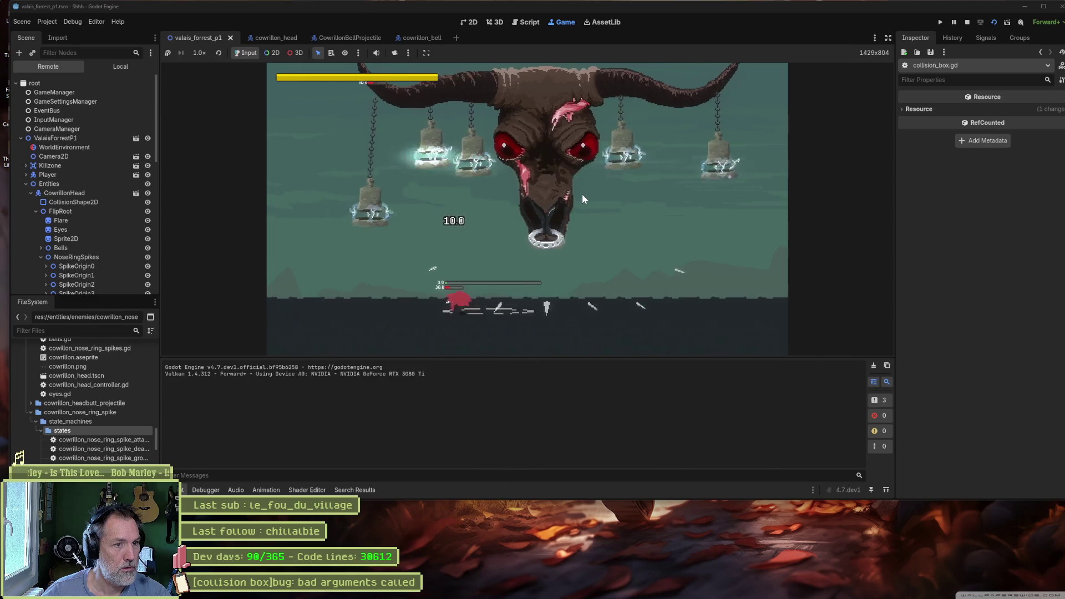
pyautogui.press('Left')
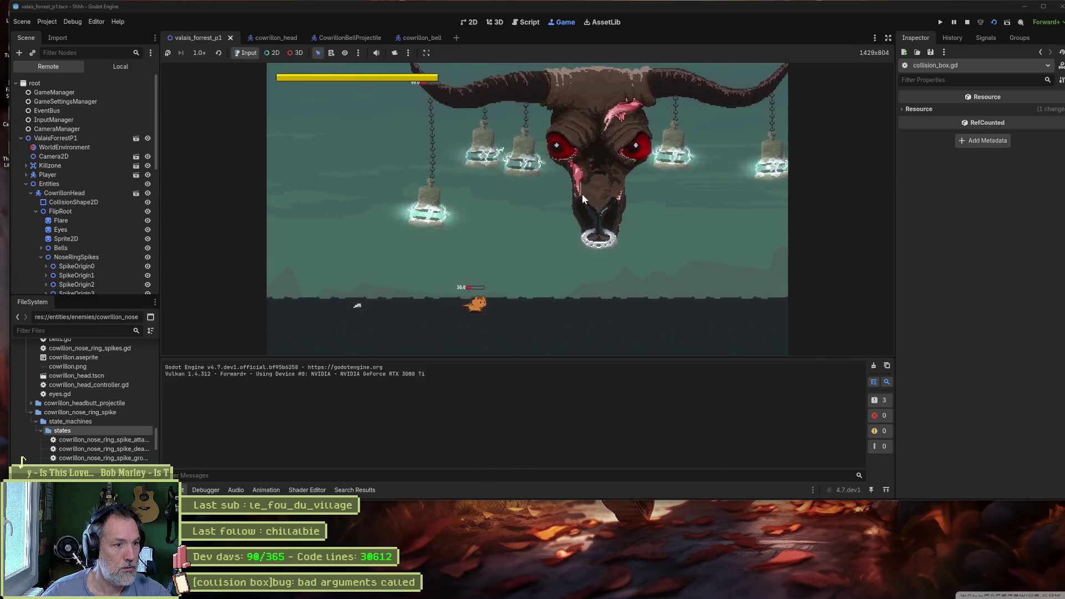
pyautogui.press('Left')
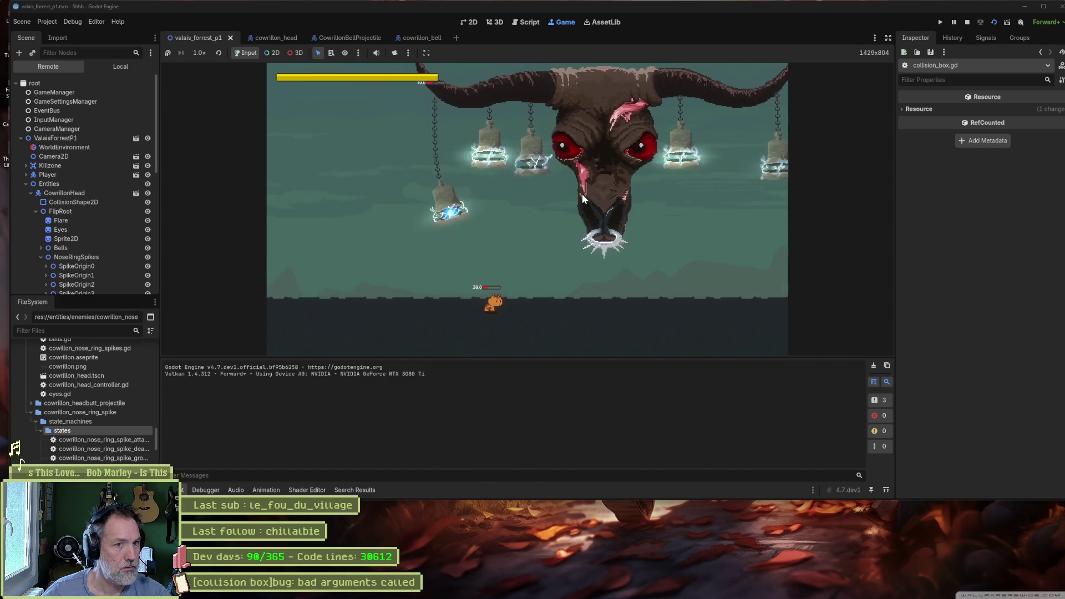
pyautogui.press('Right')
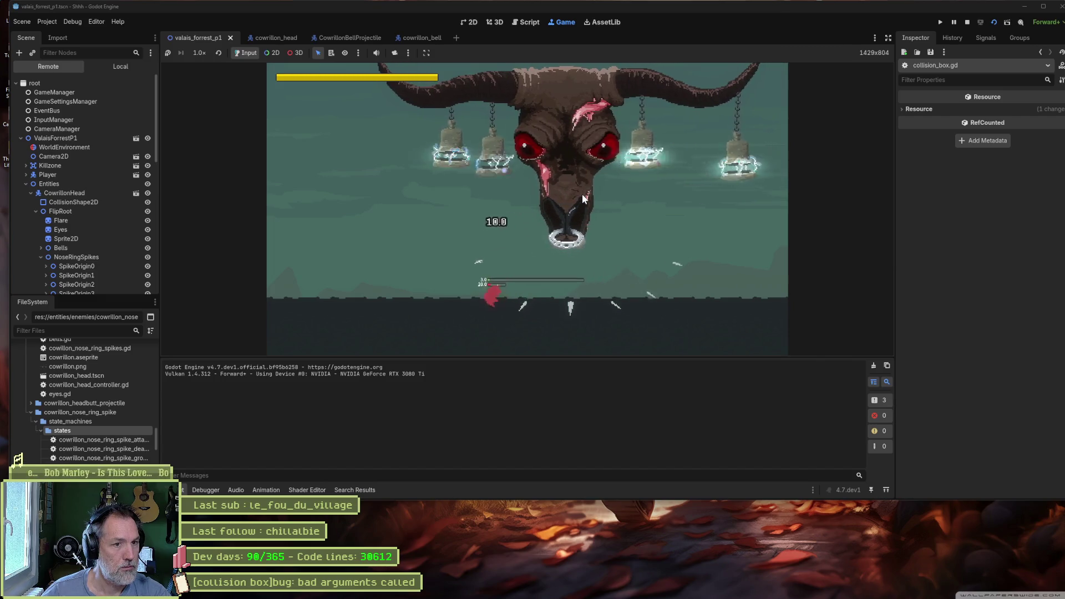
pyautogui.press('Right')
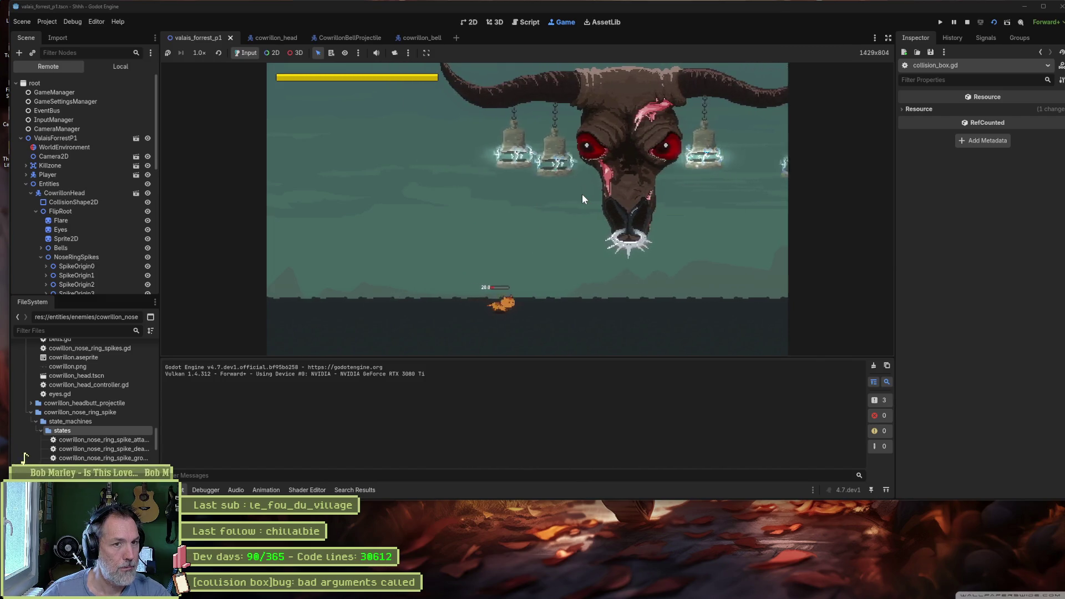
pyautogui.press('Left')
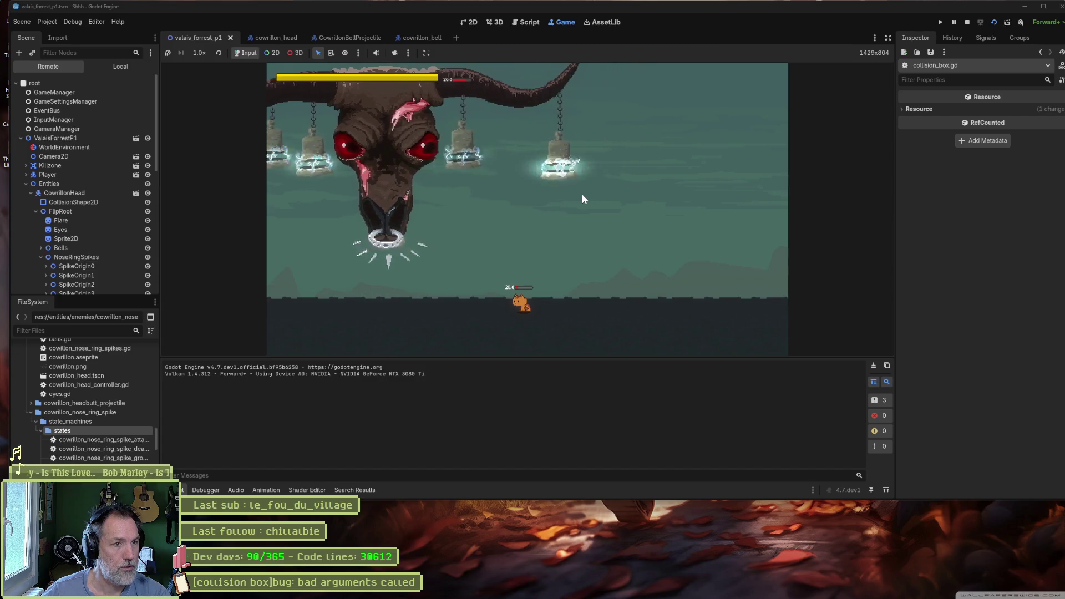
pyautogui.press('Left')
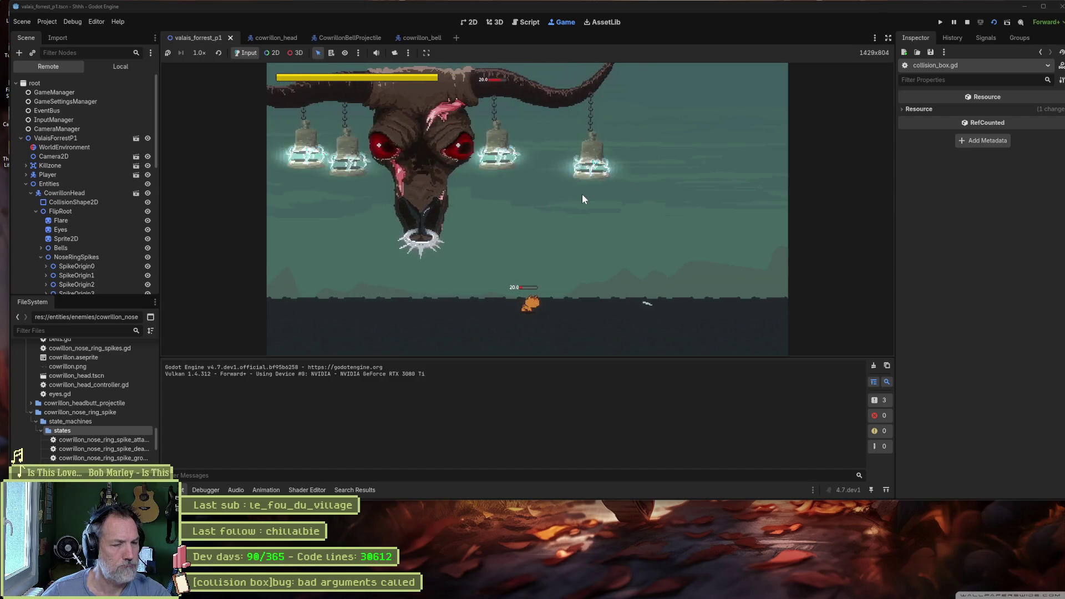
pyautogui.press('Left')
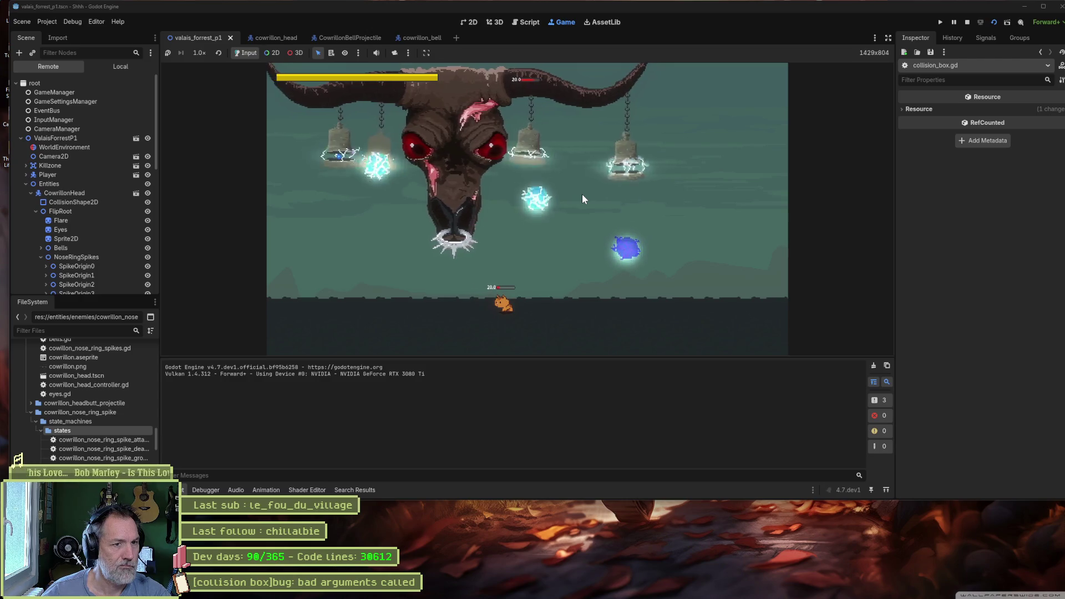
pyautogui.press('Right')
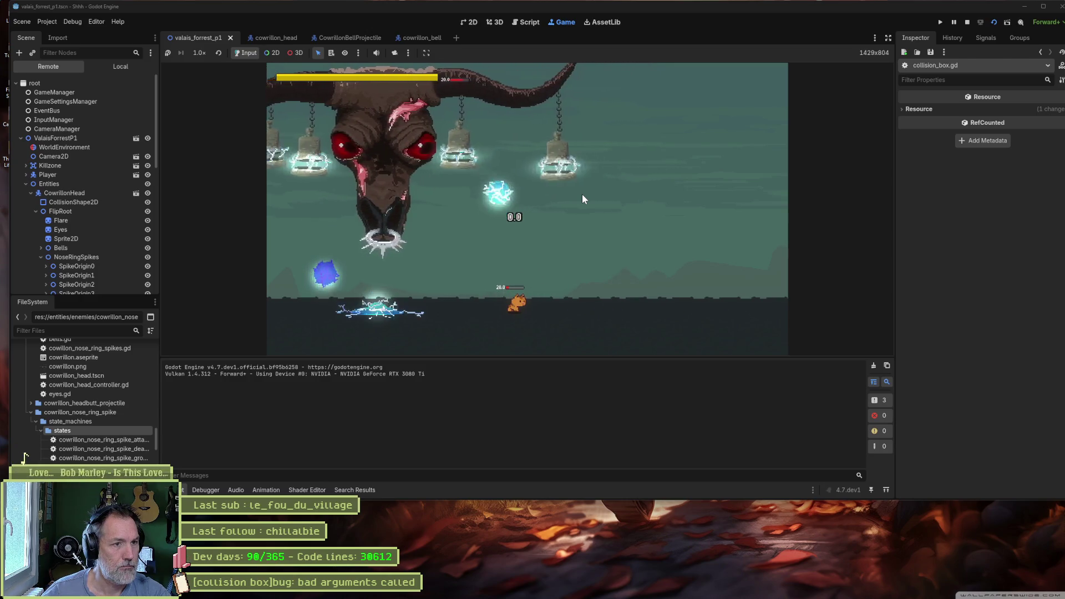
pyautogui.press('Left')
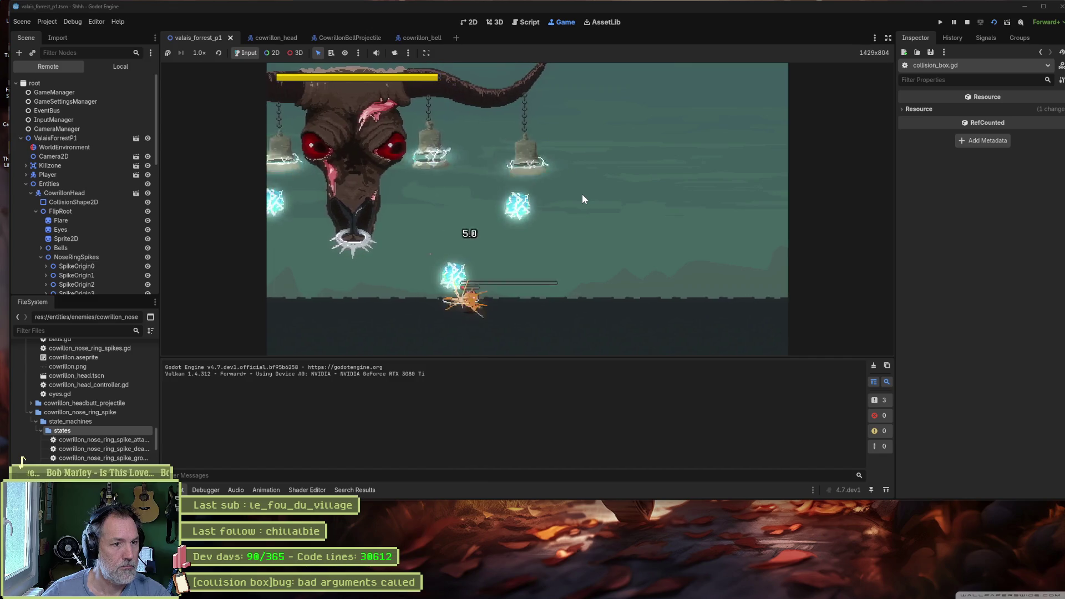
pyautogui.press('Left')
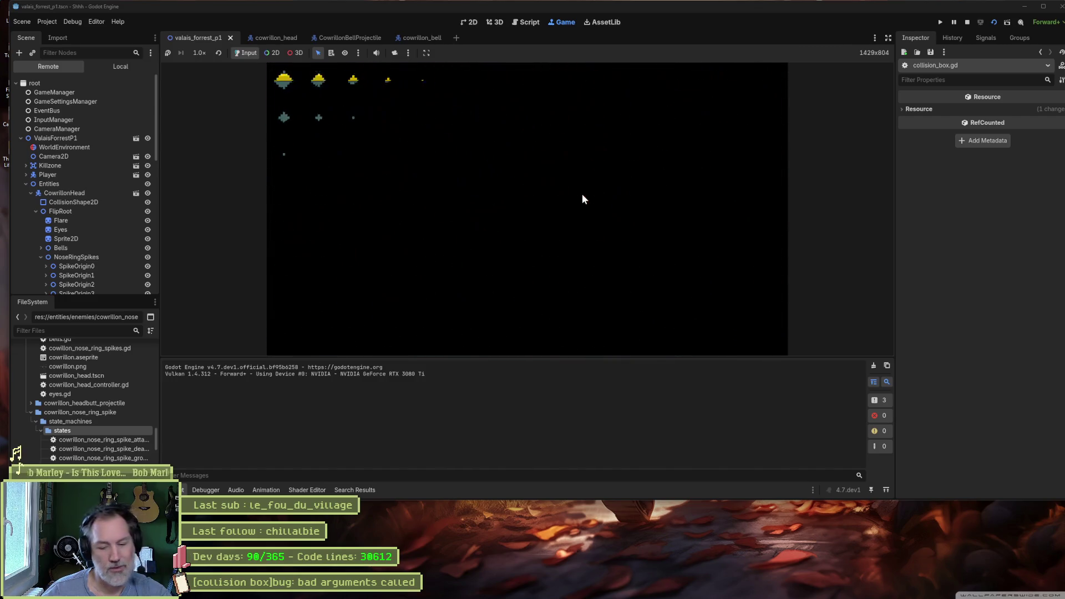
pyautogui.press('F8')
# Replay the boss fight, show the runtime errors list, and return to collision_box.gd.
pyautogui.press('F5')
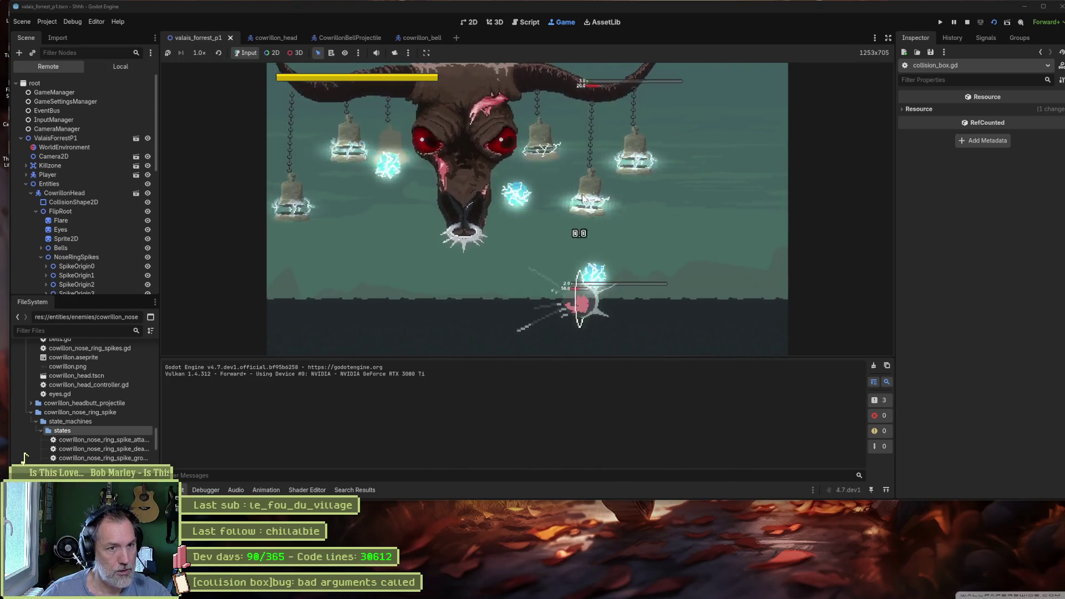
pyautogui.press('Left')
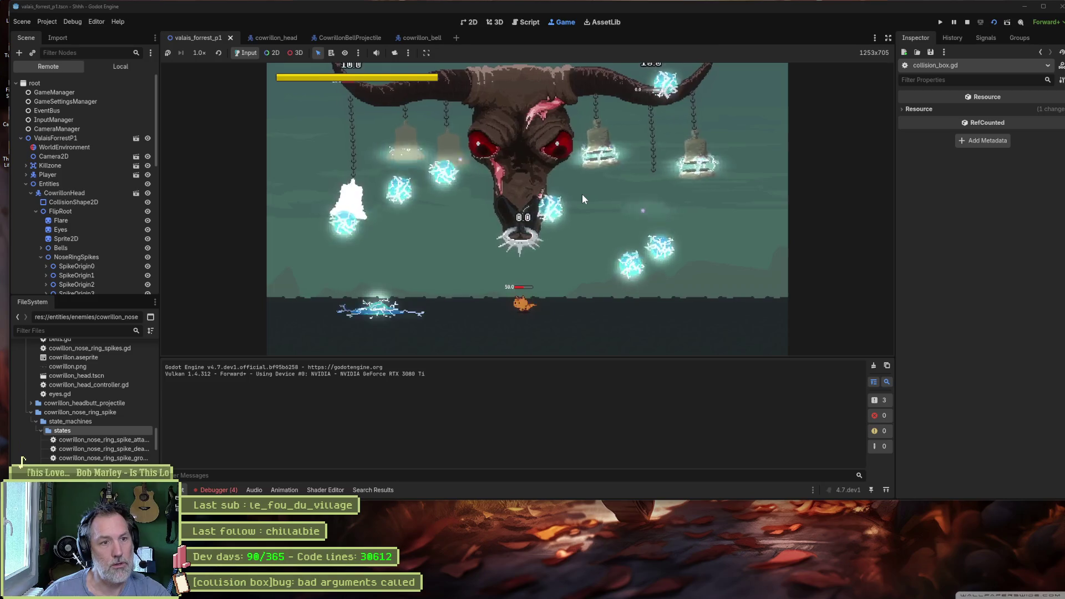
pyautogui.press('Right')
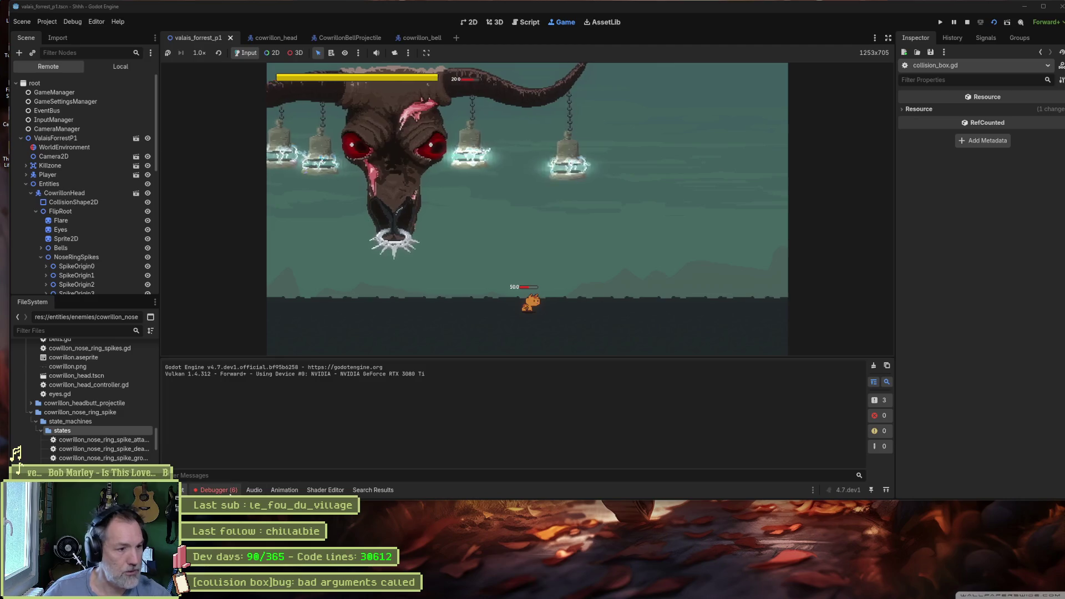
pyautogui.hotkey('alt', 'd')
pyautogui.hotkey('ctrl', 'F3')
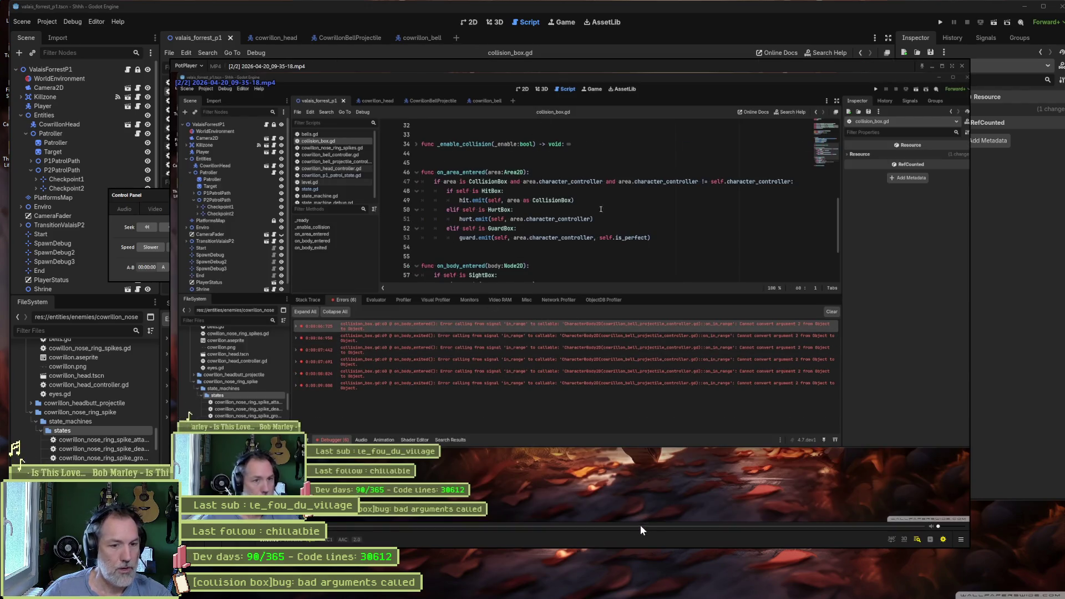
# Pause the recording during the boss fight and step a few frames back and forth.
pyautogui.click(643, 526)
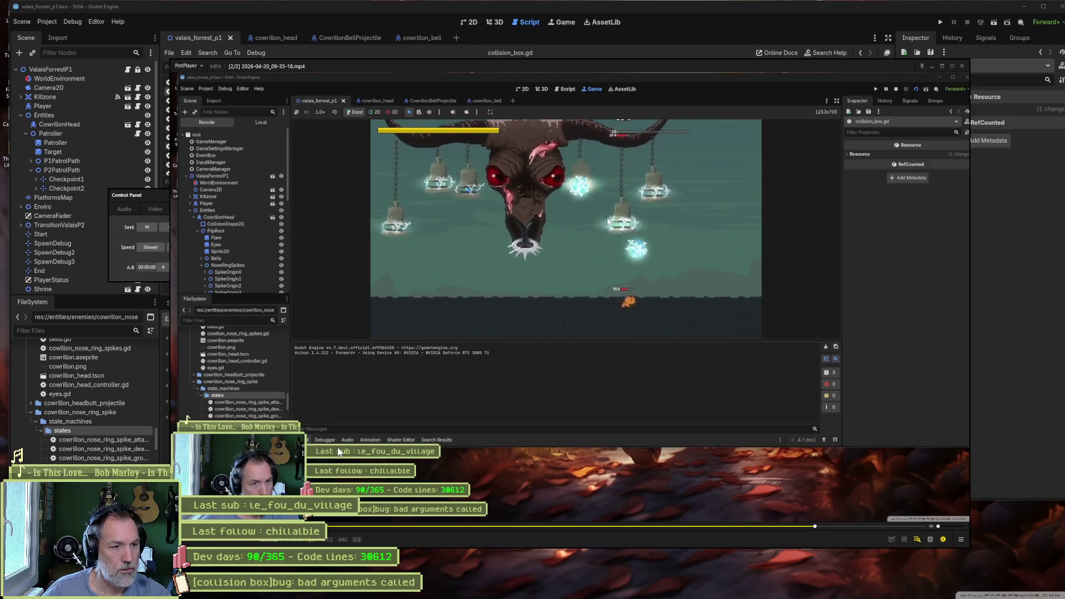
pyautogui.click(608, 222)
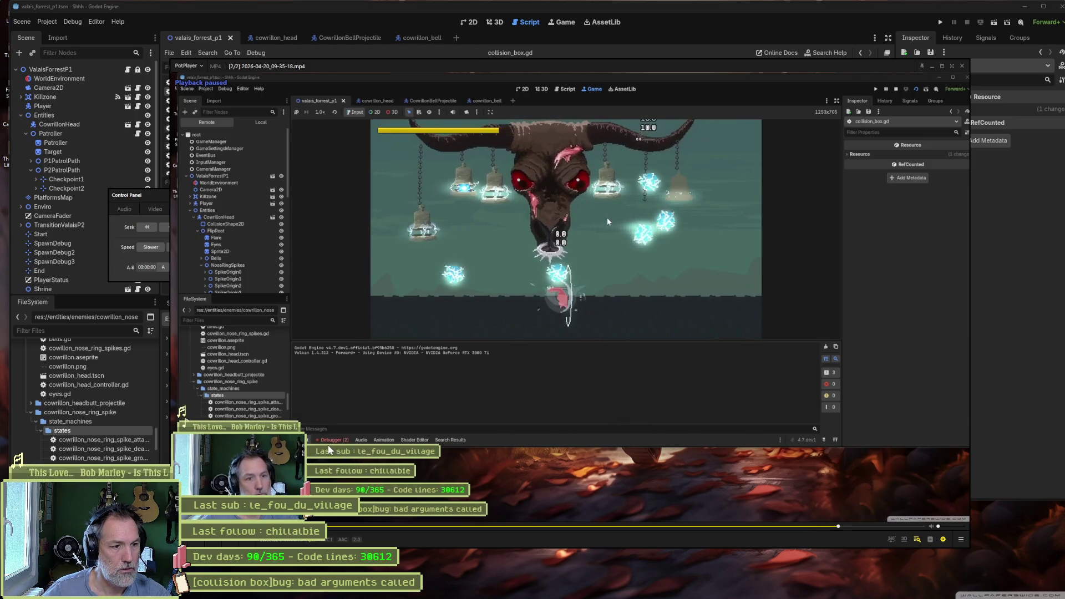
pyautogui.press('d')
pyautogui.press('d')
pyautogui.press('d')
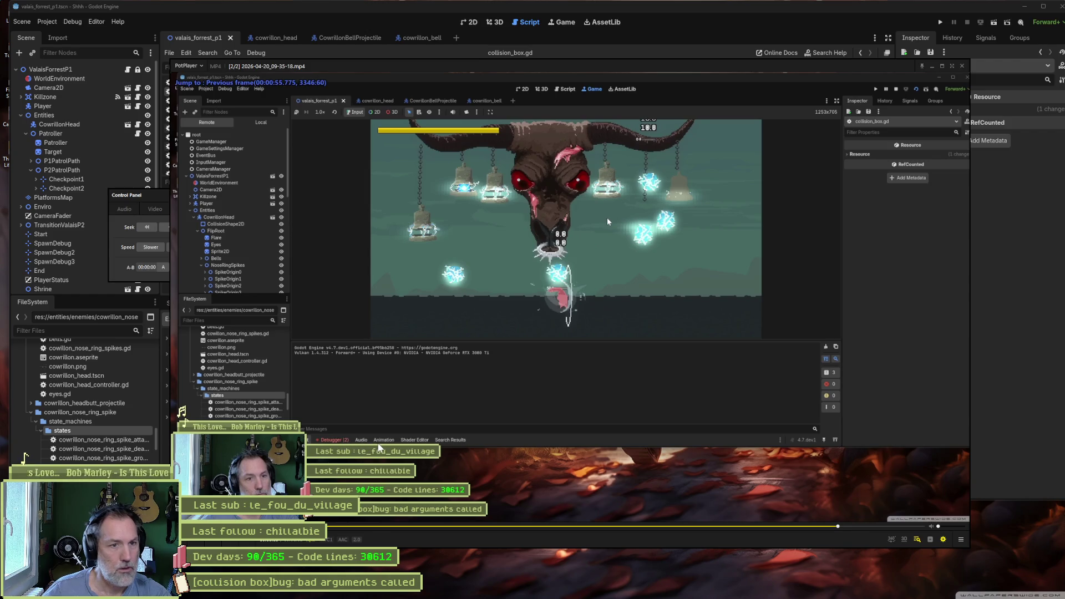
pyautogui.press('d')
pyautogui.press('d')
pyautogui.press('d')
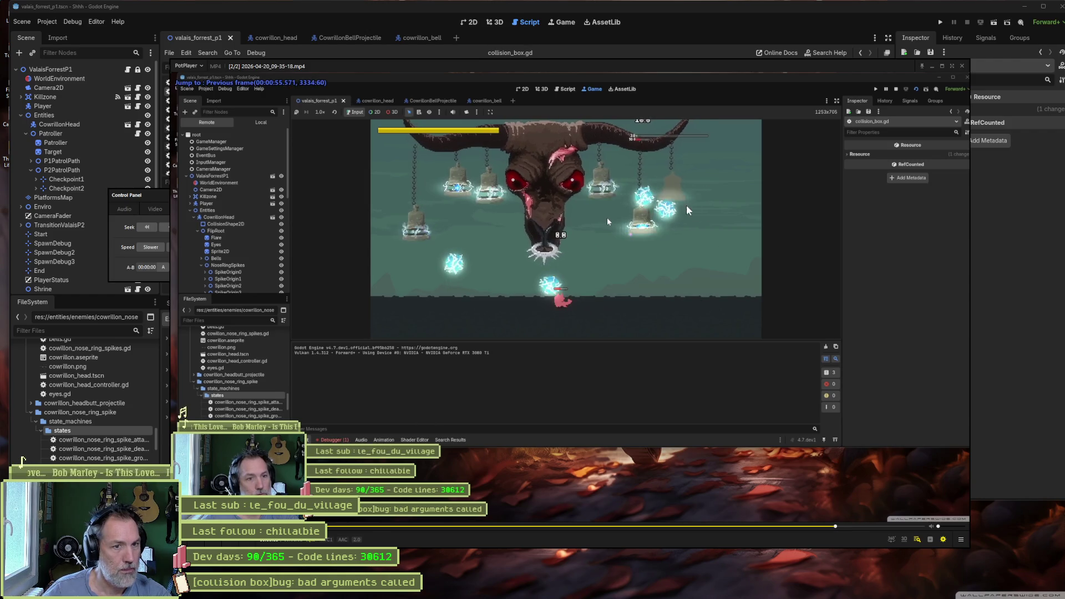
pyautogui.press('d')
pyautogui.press('d')
pyautogui.press('d')
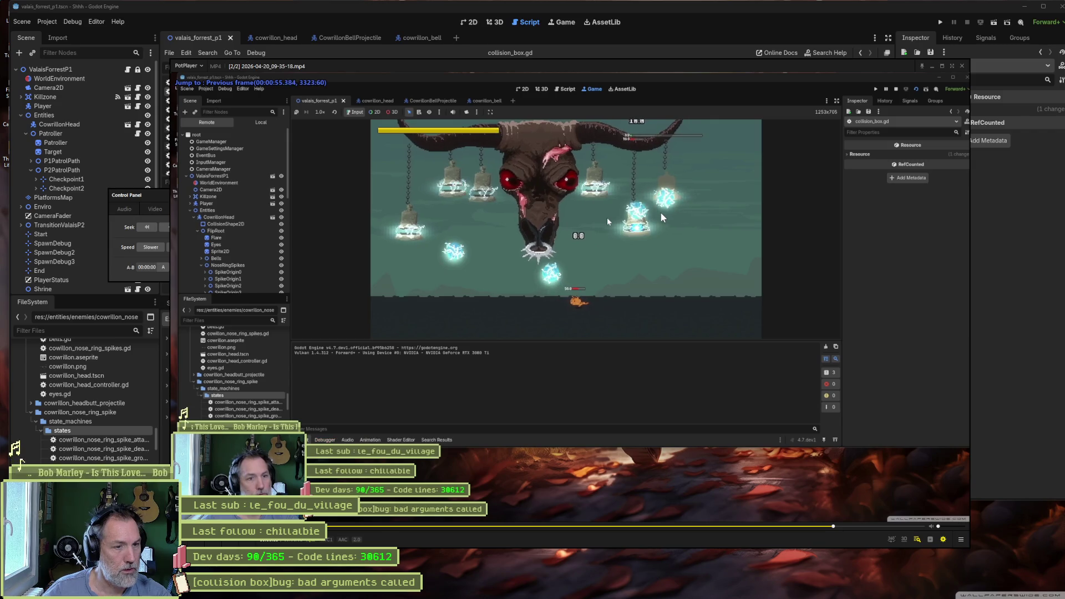
pyautogui.press('f')
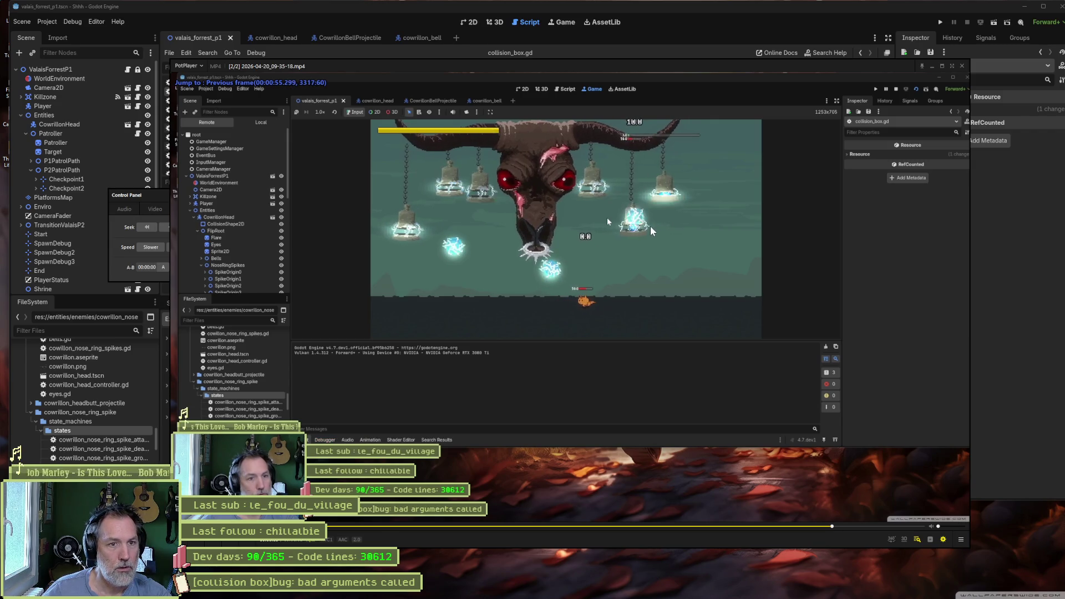
pyautogui.press('f')
pyautogui.press('f')
pyautogui.press('f')
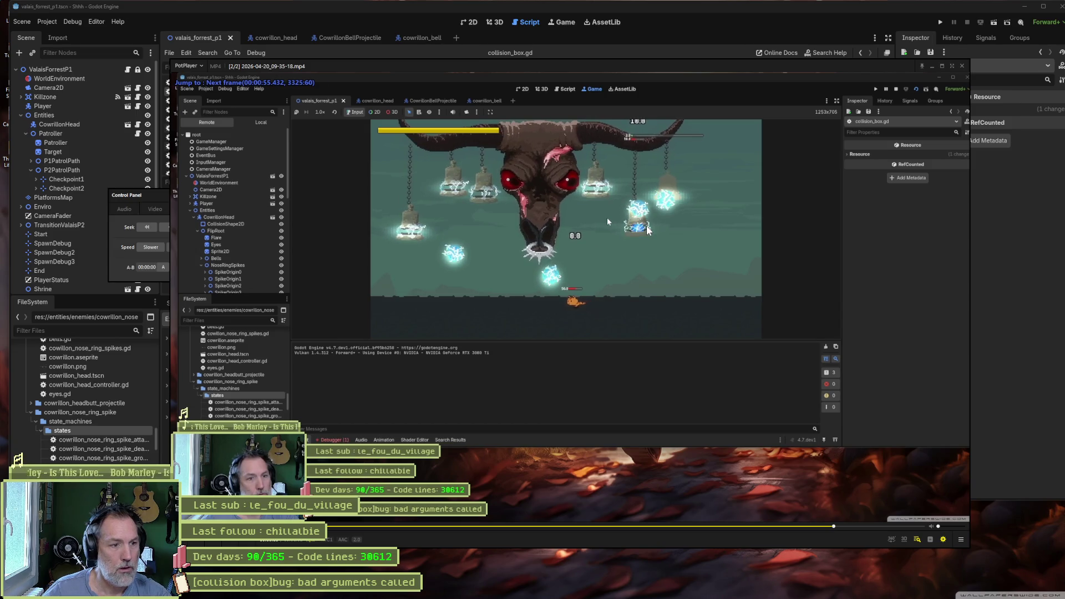
pyautogui.press('d')
pyautogui.press('f')
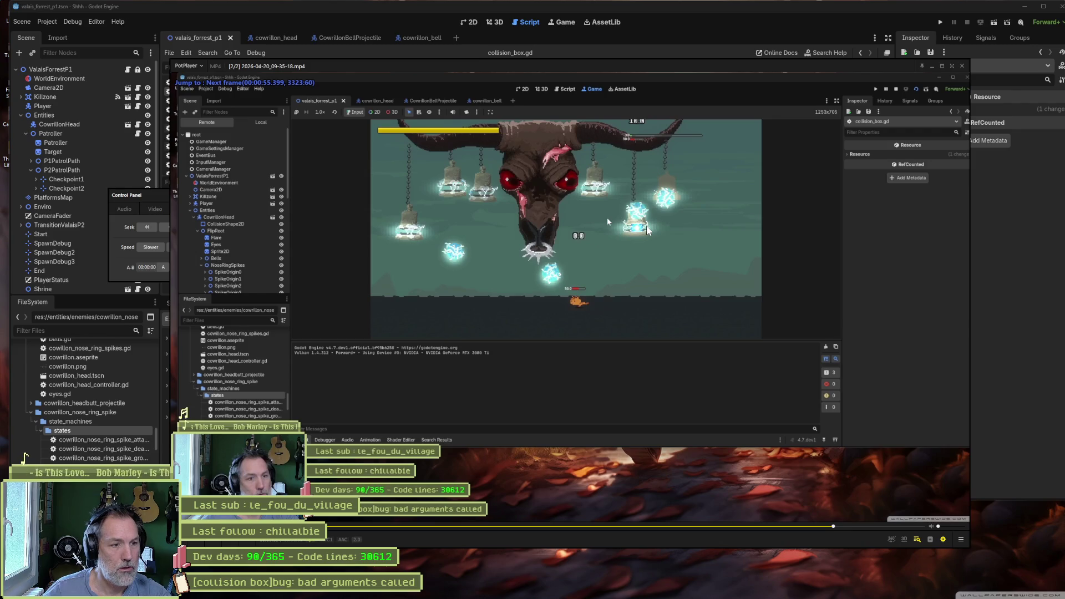
pyautogui.press('f')
pyautogui.press('d')
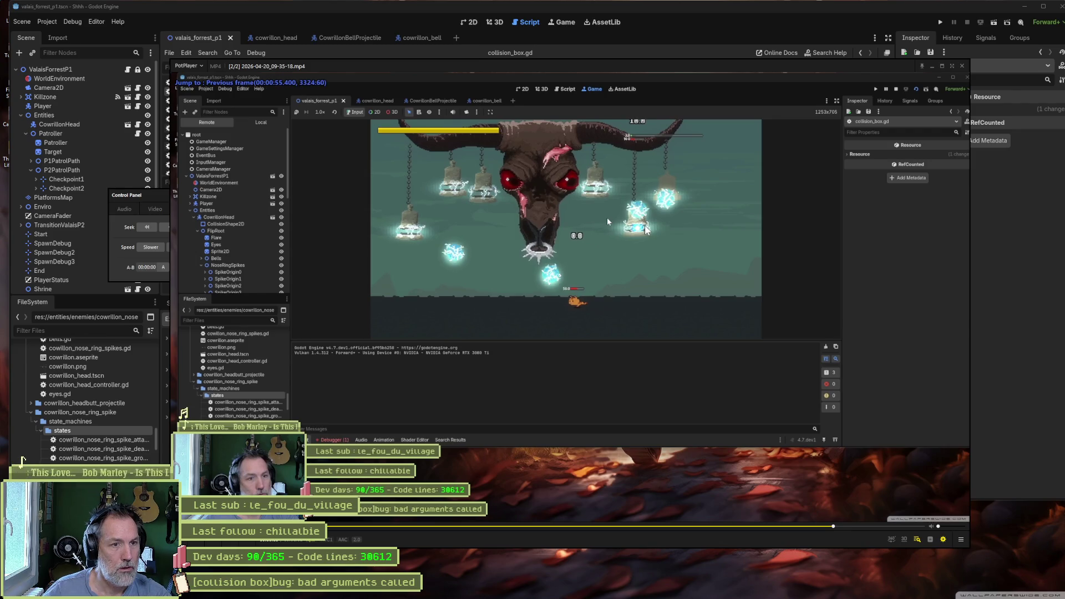
pyautogui.press('f')
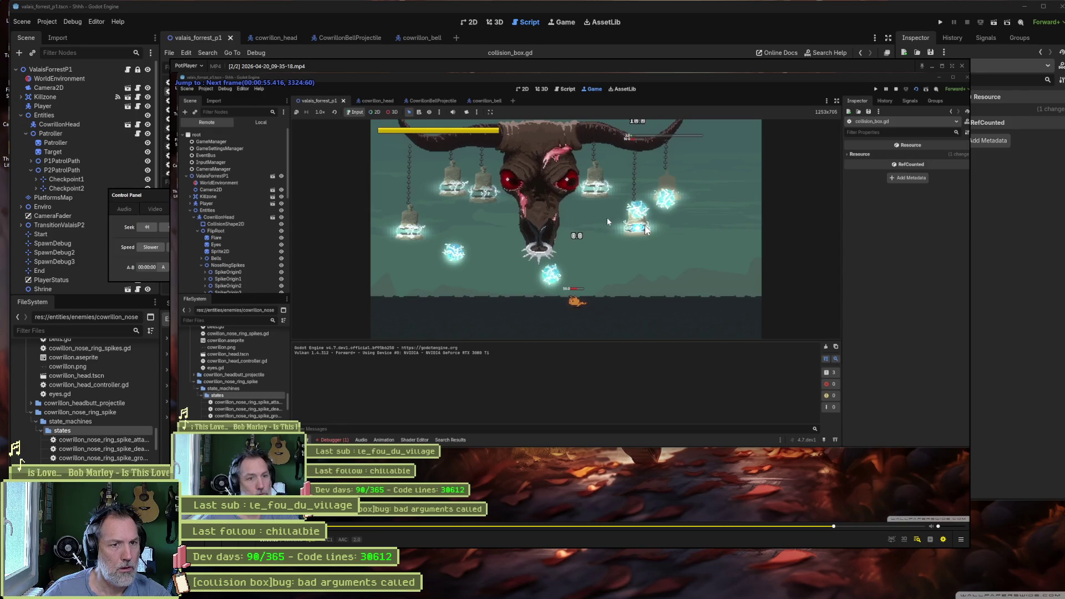
pyautogui.press('d')
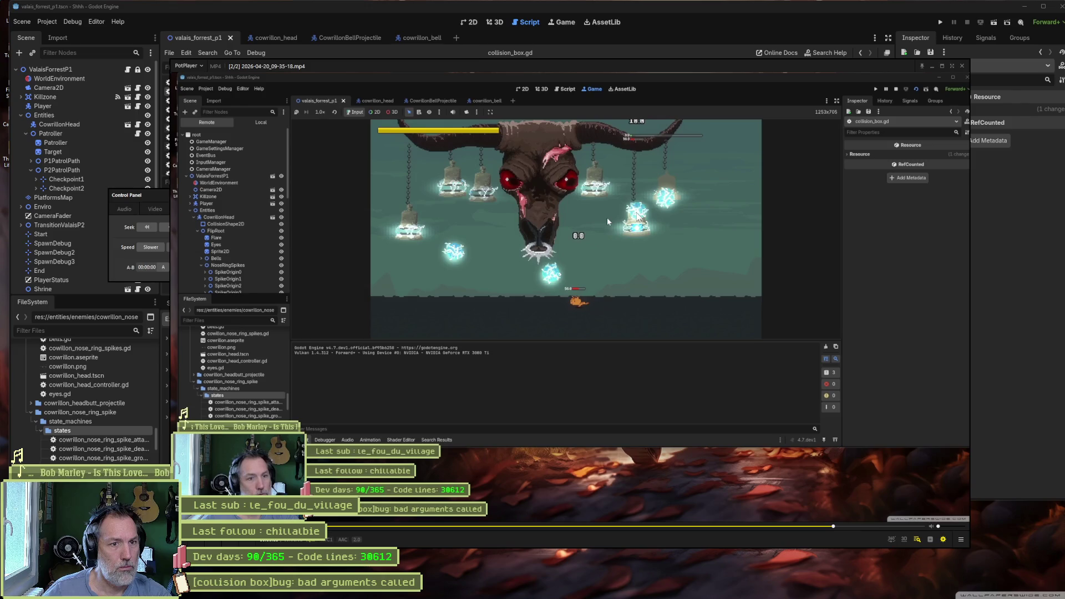
# Step frame by frame to near 55.5 seconds, where a bell projectile drops toward the cat.
pyautogui.press('f')
pyautogui.press('f')
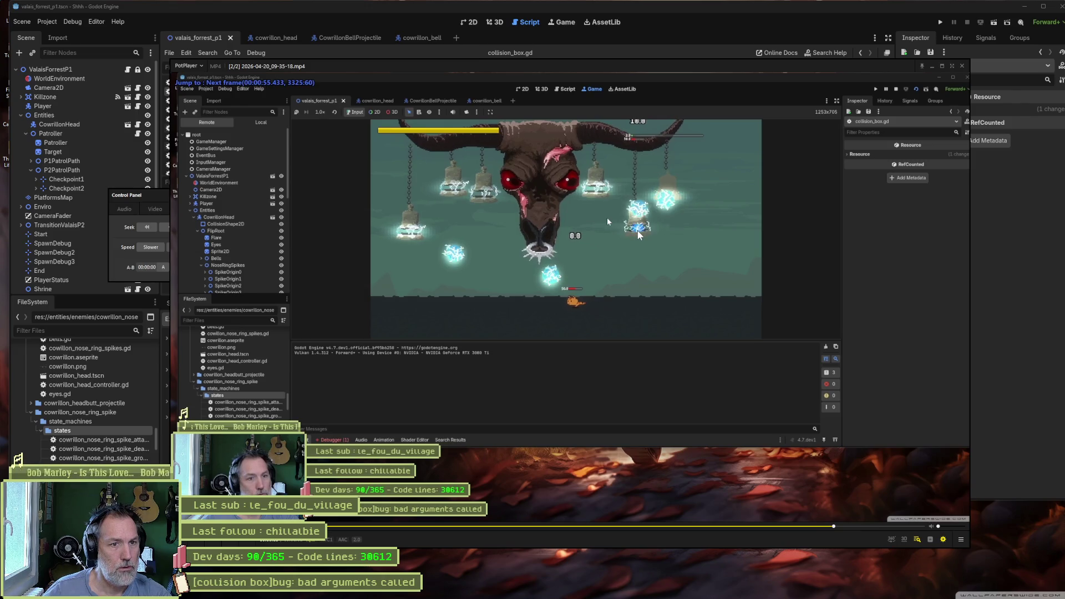
pyautogui.press('f')
pyautogui.press('f')
pyautogui.press('f')
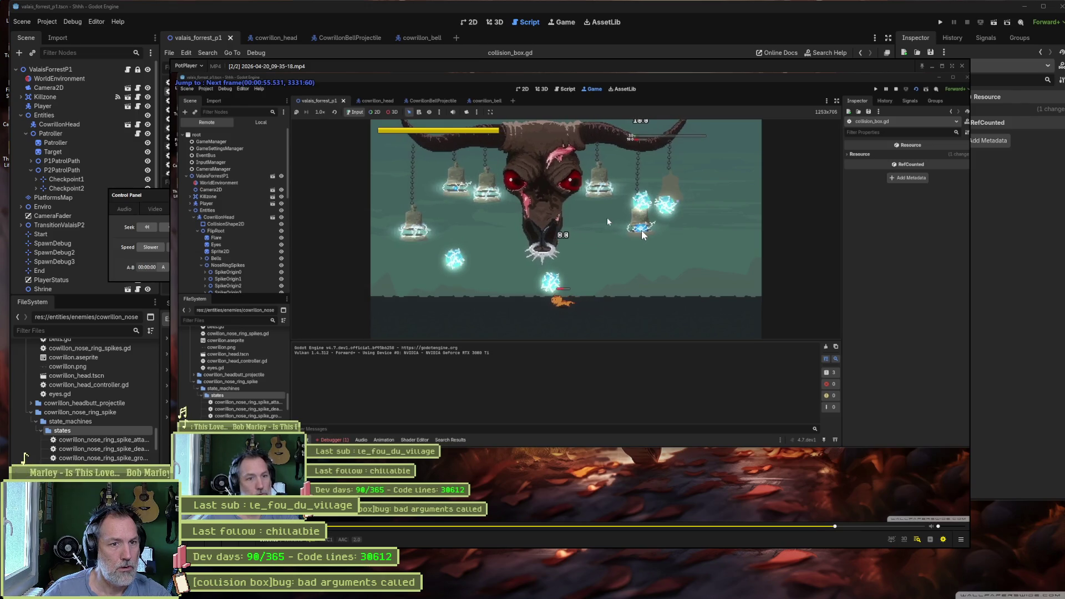
pyautogui.press('f')
pyautogui.press('f')
pyautogui.press('f')
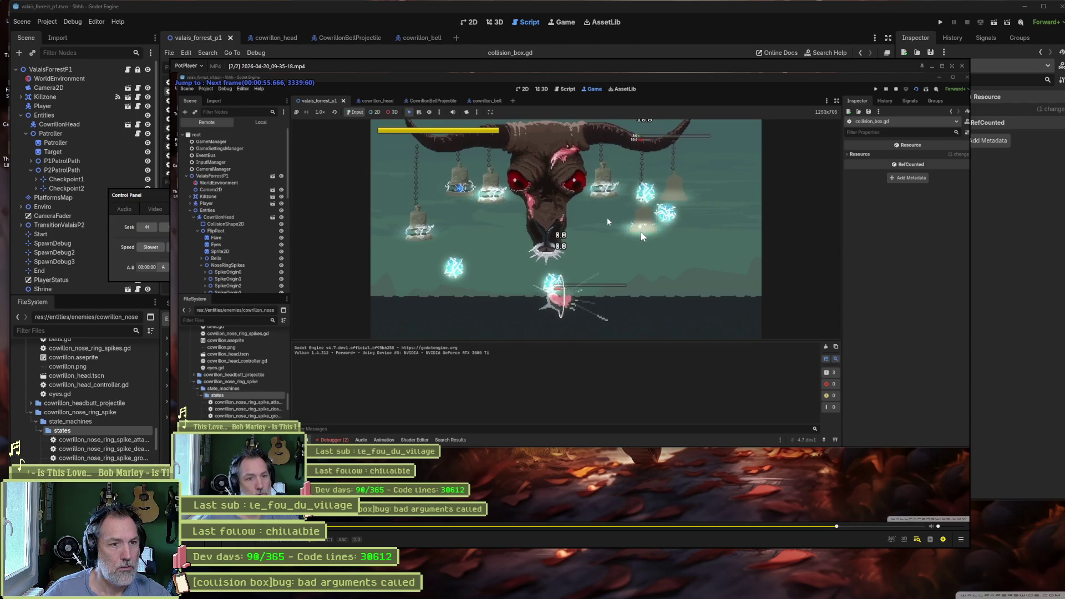
pyautogui.press('f')
pyautogui.press('f')
pyautogui.press('f')
pyautogui.press('d')
pyautogui.press('d')
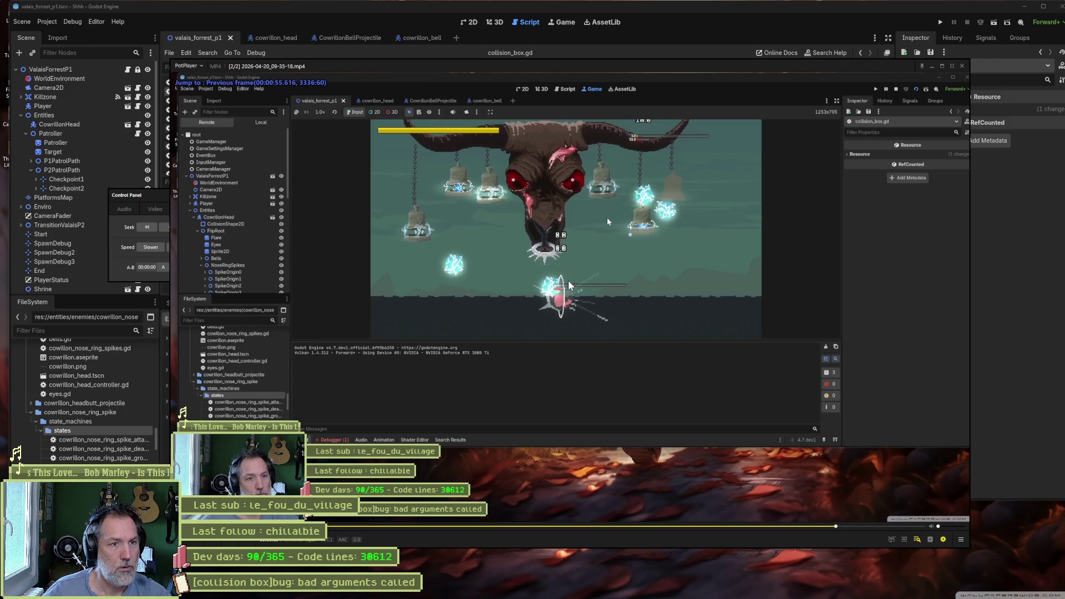
pyautogui.press('f')
pyautogui.press('f')
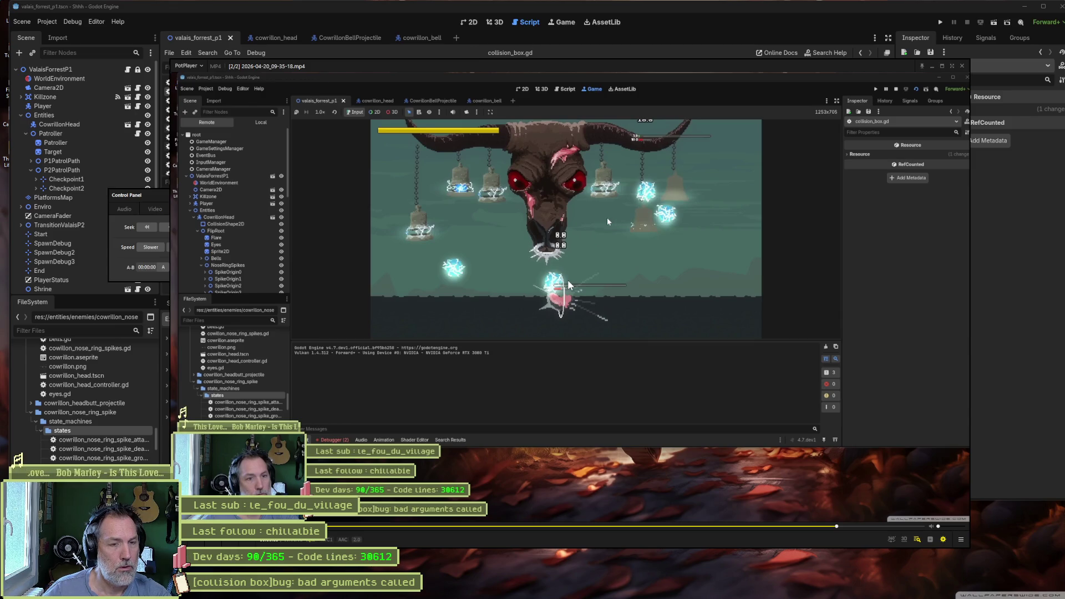
pyautogui.press('f')
pyautogui.press('f')
pyautogui.press('f')
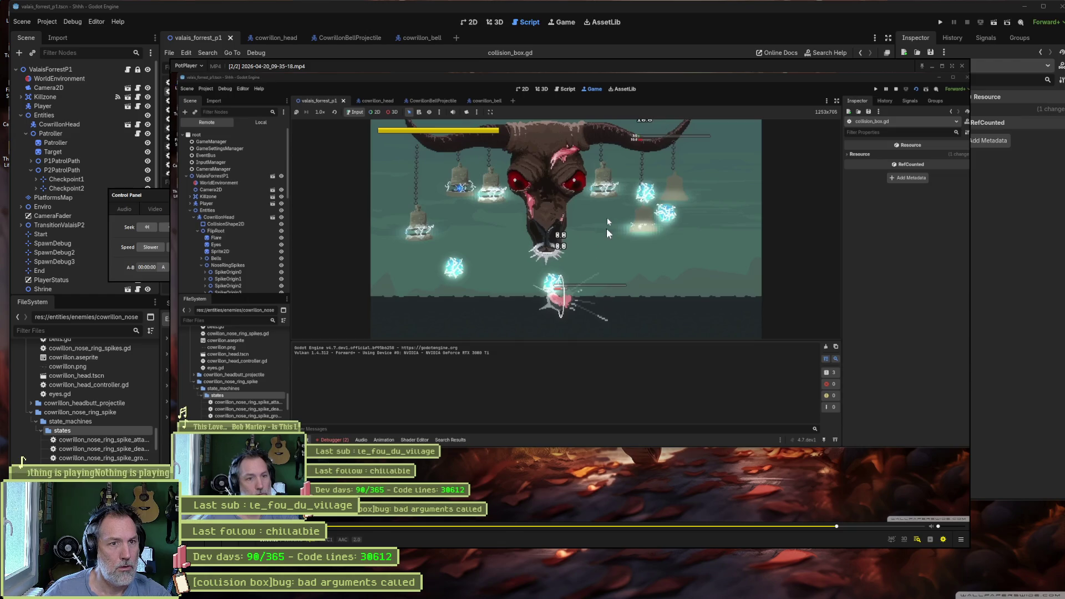
pyautogui.press('d')
pyautogui.press('d')
pyautogui.press('d')
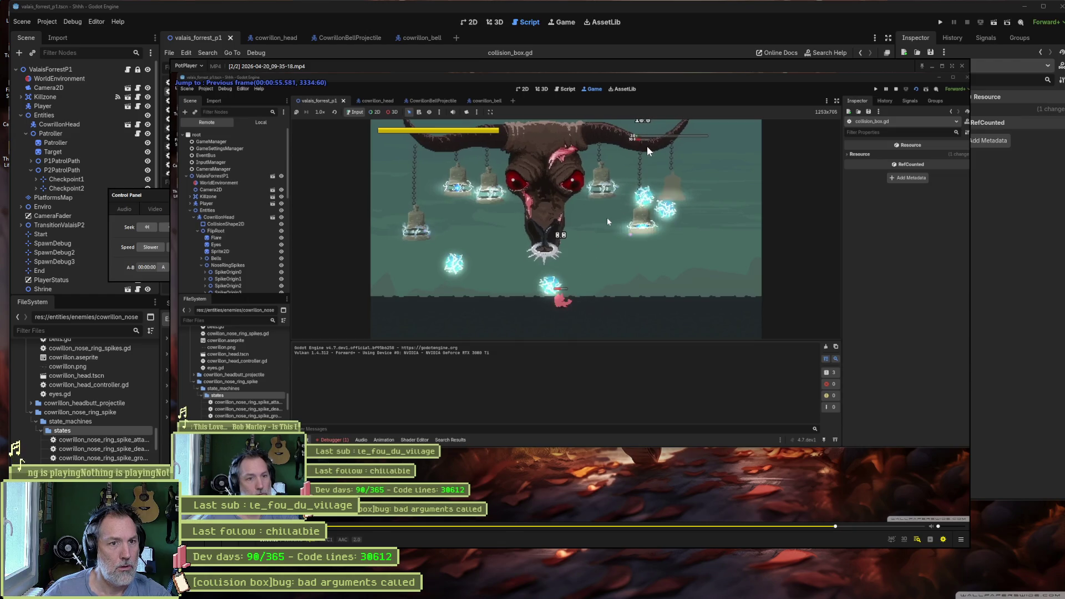
pyautogui.press('d')
pyautogui.press('d')
pyautogui.press('d')
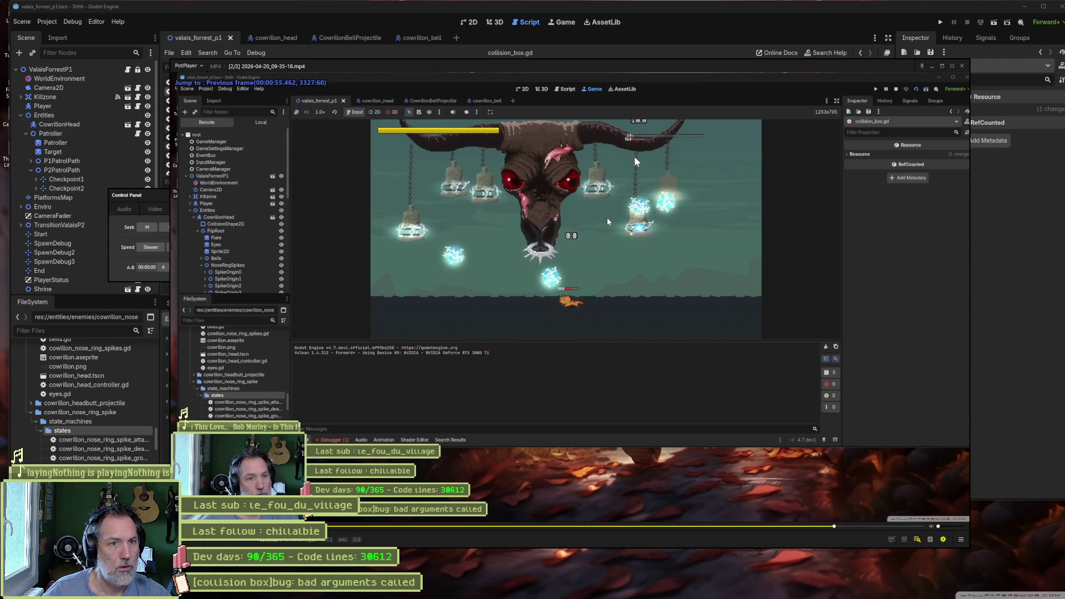
pyautogui.press('d')
pyautogui.press('d')
pyautogui.press('d')
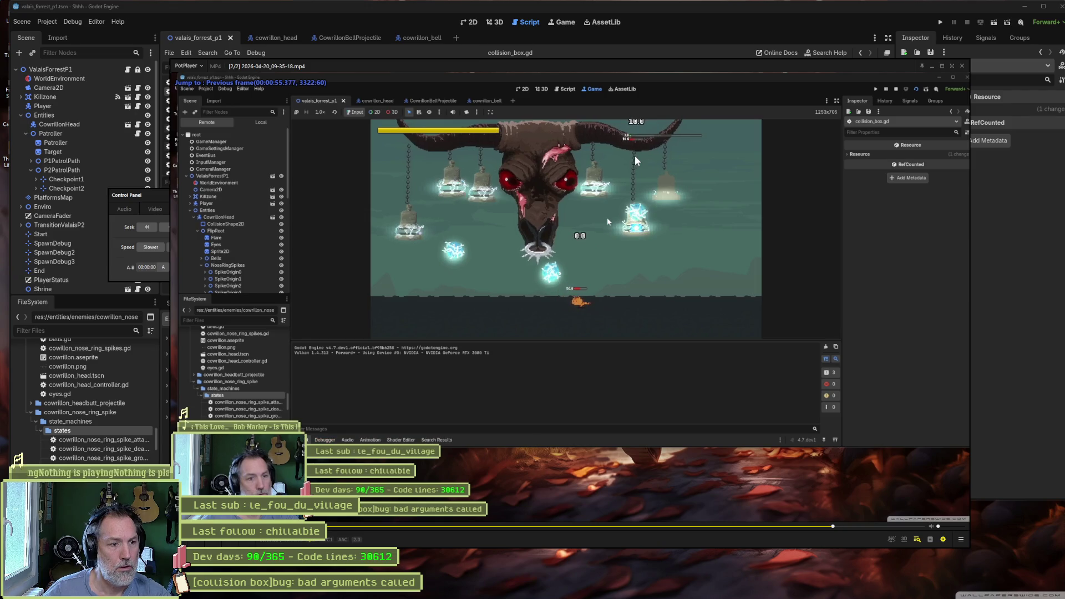
pyautogui.press('f')
pyautogui.press('d')
pyautogui.press('d')
pyautogui.press('d')
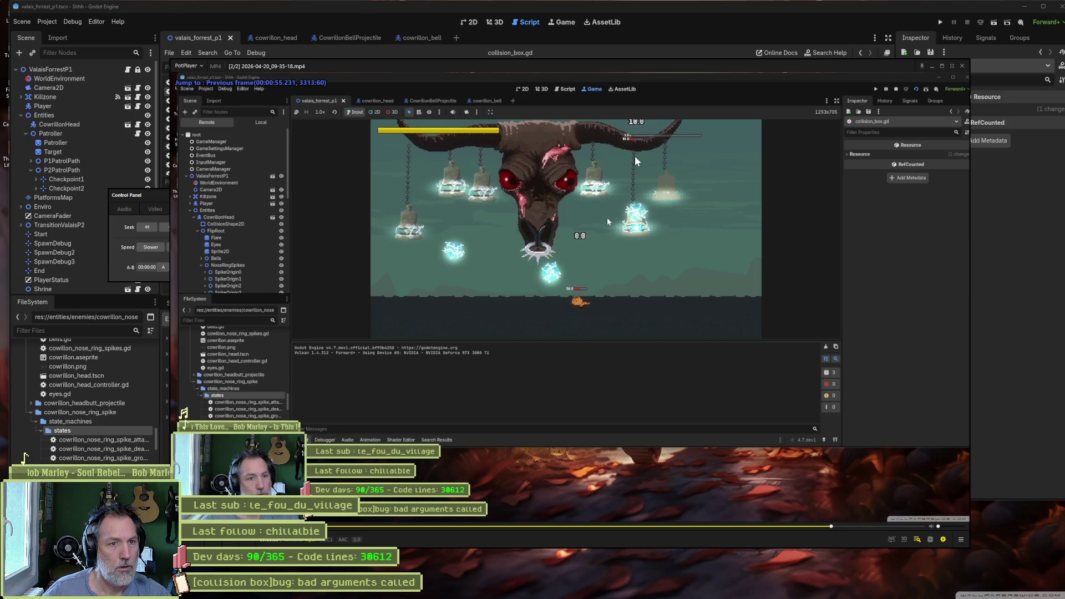
pyautogui.press('d')
pyautogui.press('d')
pyautogui.press('d')
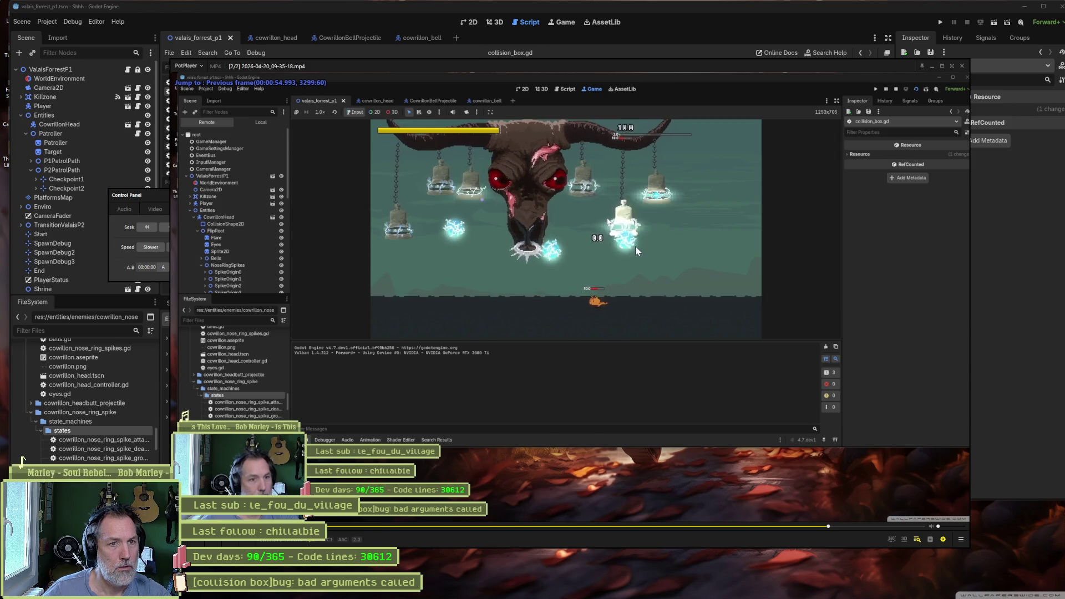
pyautogui.press('f')
pyautogui.press('f')
pyautogui.press('f')
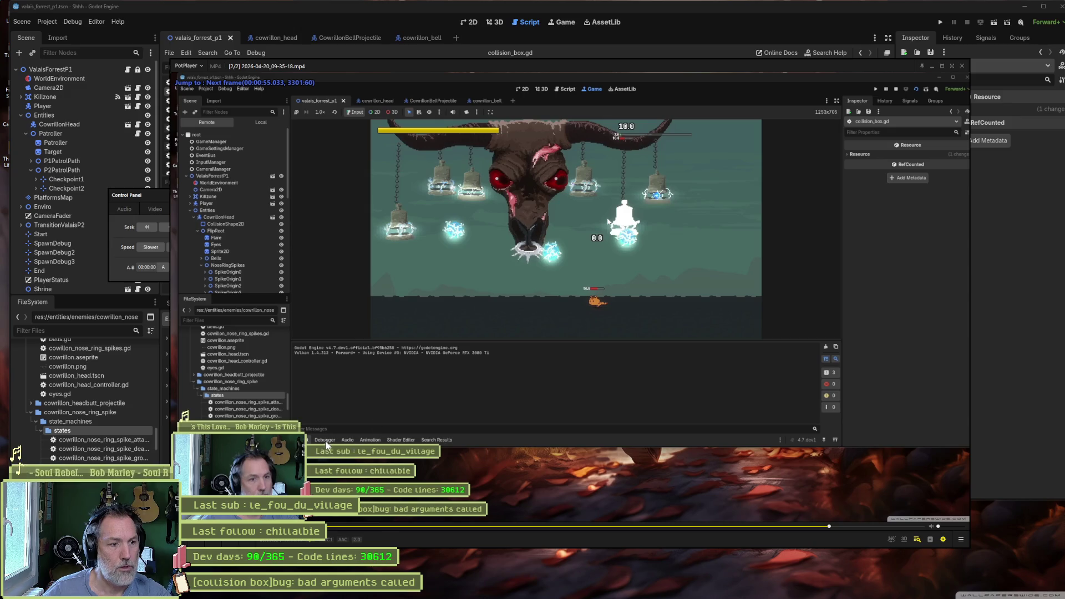
pyautogui.press('f')
pyautogui.press('f')
pyautogui.press('f')
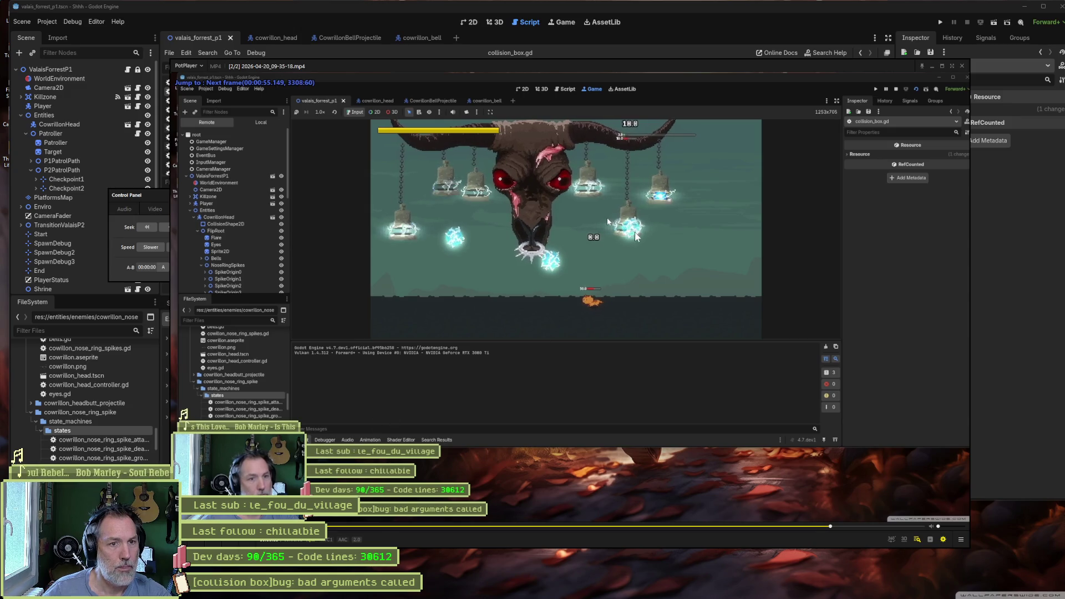
pyautogui.press('f')
pyautogui.press('f')
pyautogui.press('f')
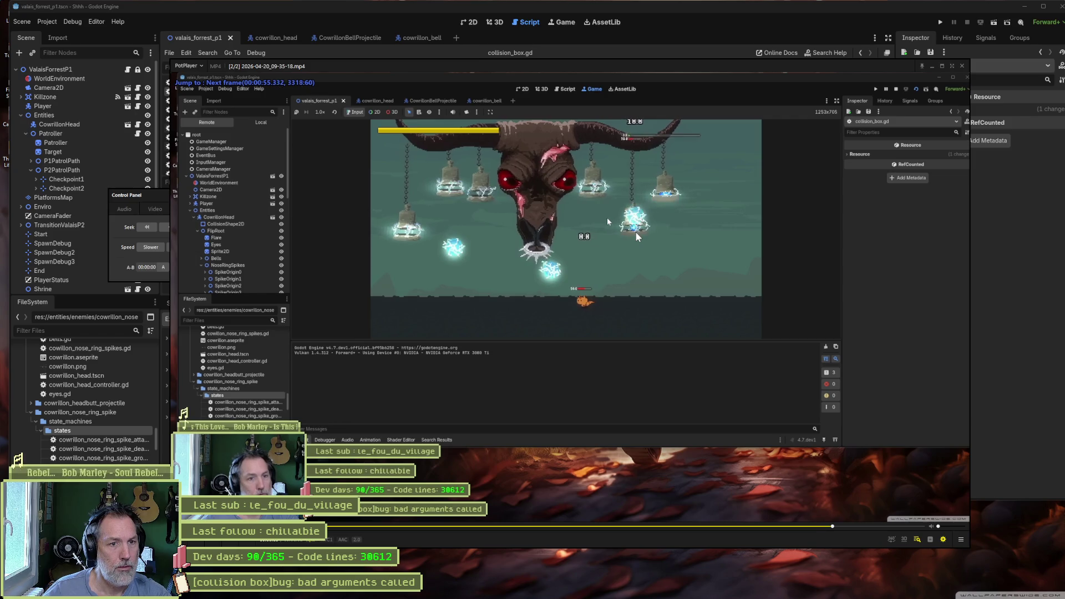
pyautogui.press('f')
pyautogui.press('f')
pyautogui.press('f')
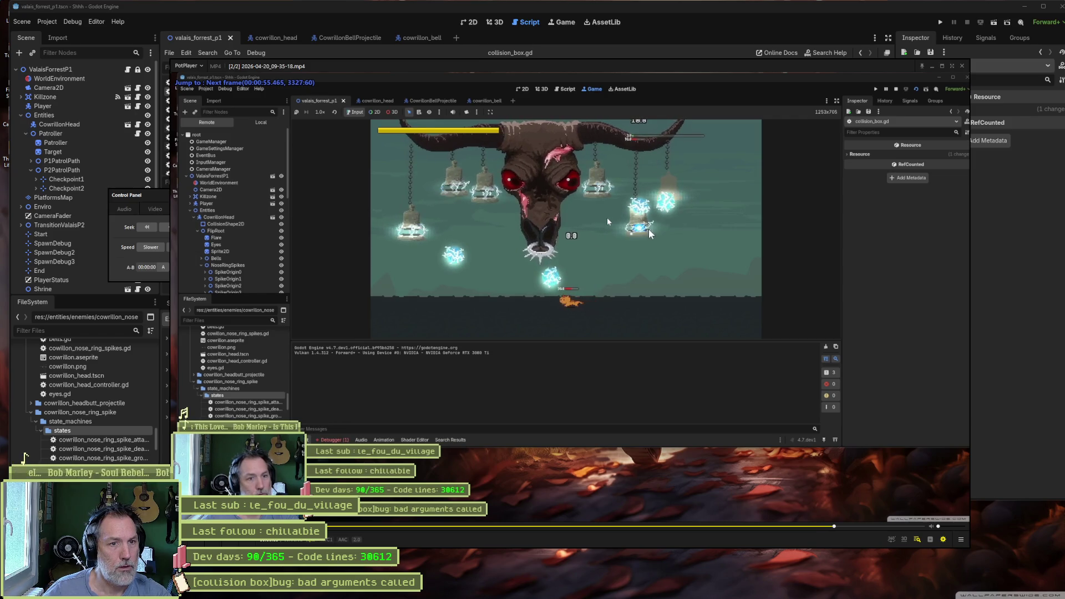
pyautogui.press('f')
pyautogui.press('f')
pyautogui.press('f')
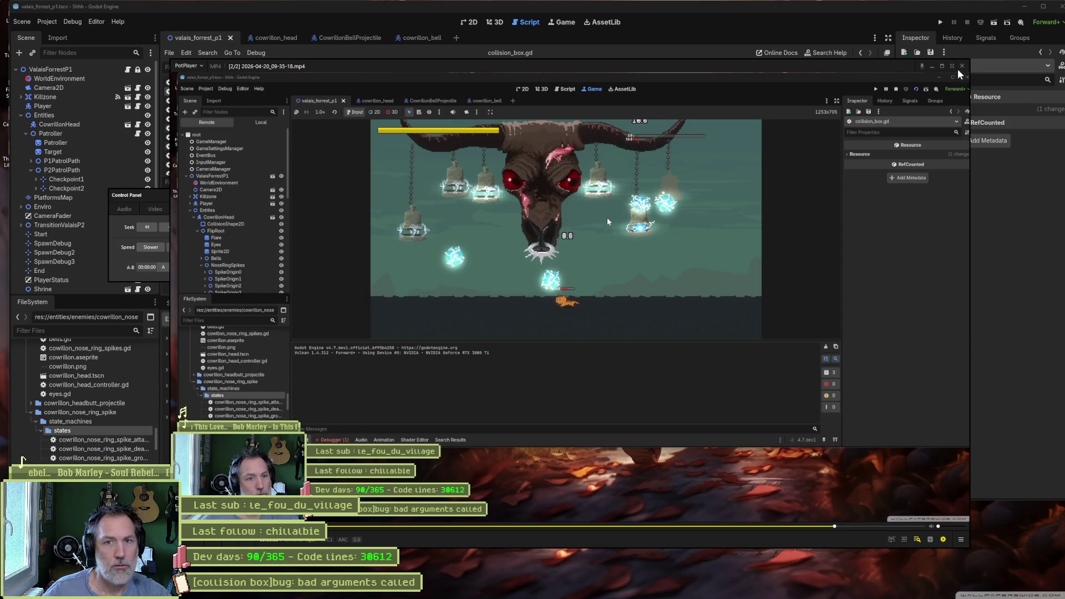
# Back in Godot, turn on Visible Collision Shapes in the Debug menu.
pyautogui.hotkey('alt', 'Tab')
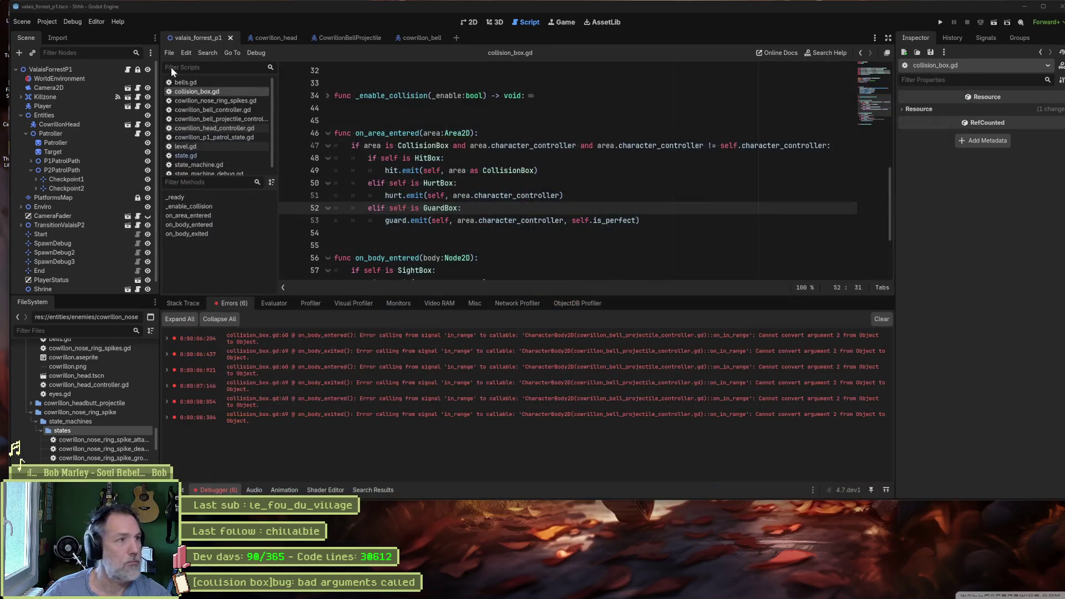
pyautogui.click(72, 21)
pyautogui.click(239, 87)
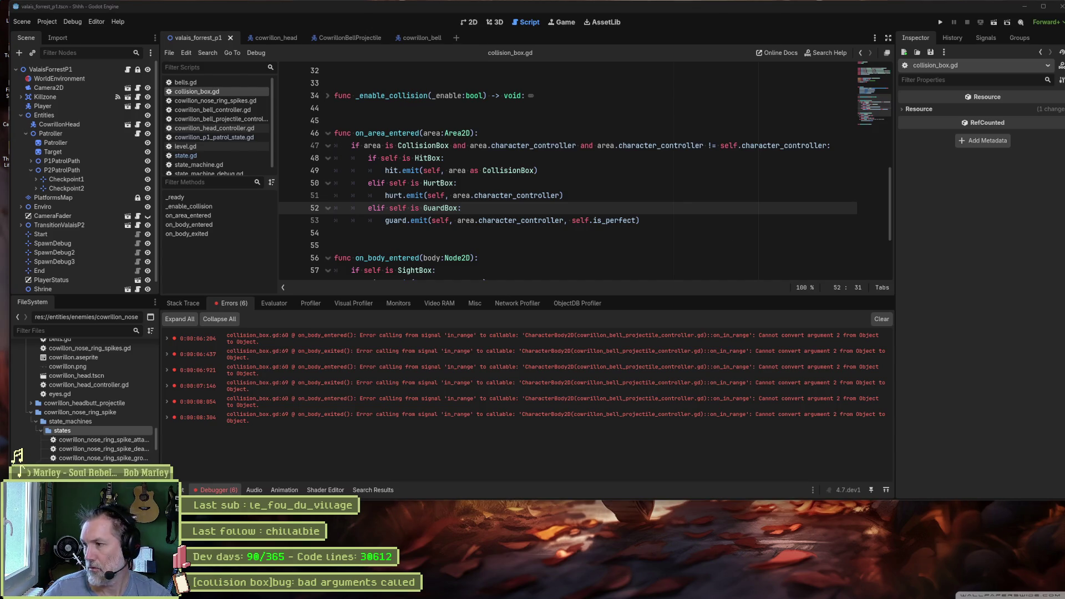
# Run the scene with F6, move the cat left, and stop the test.
pyautogui.press('F6')
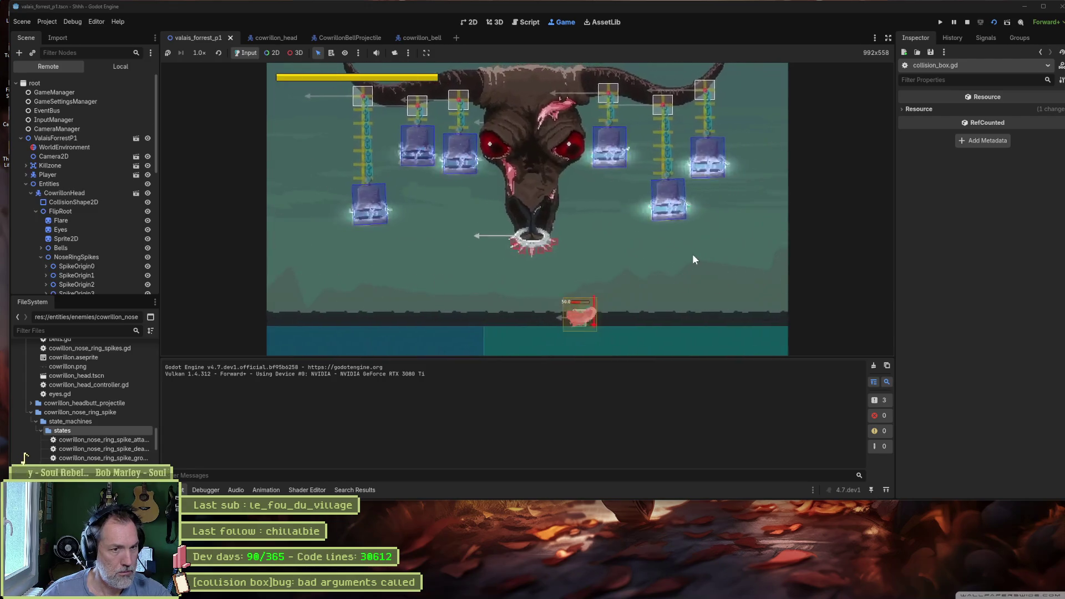
pyautogui.press('a')
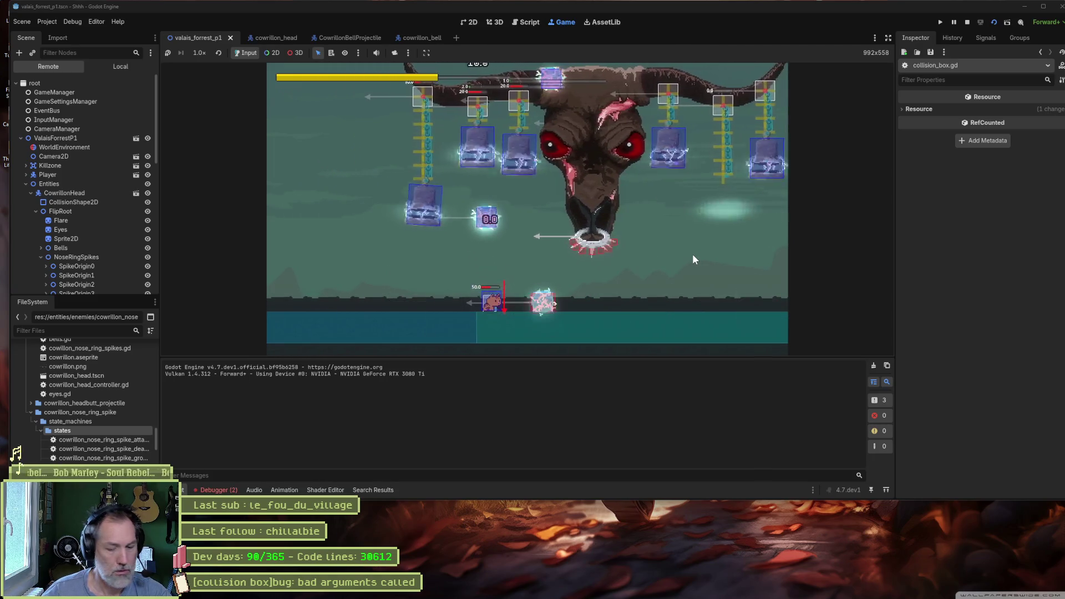
pyautogui.press('F8')
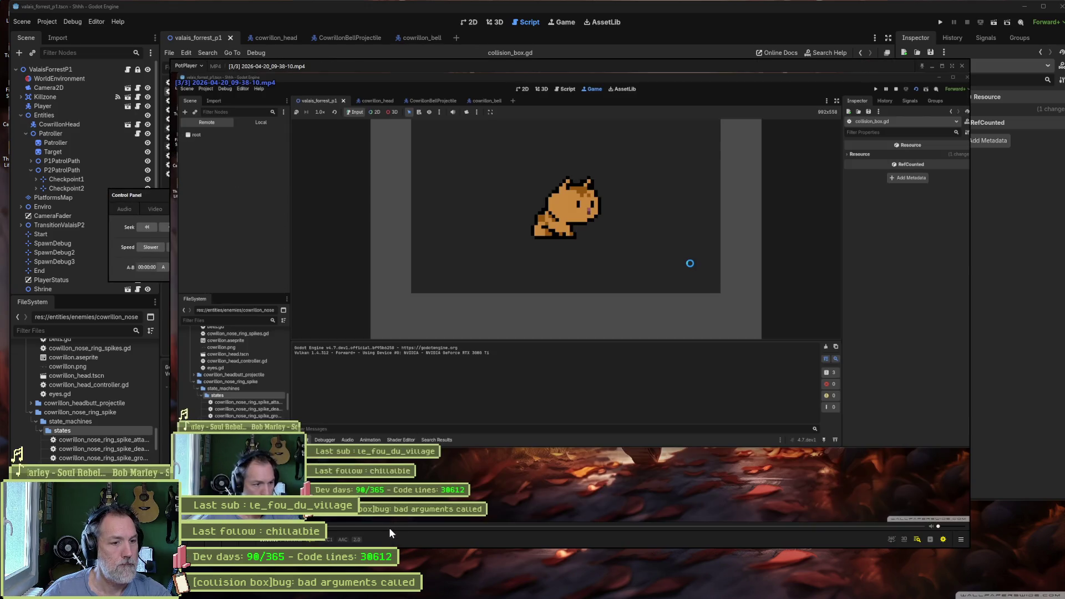
pyautogui.click(435, 526)
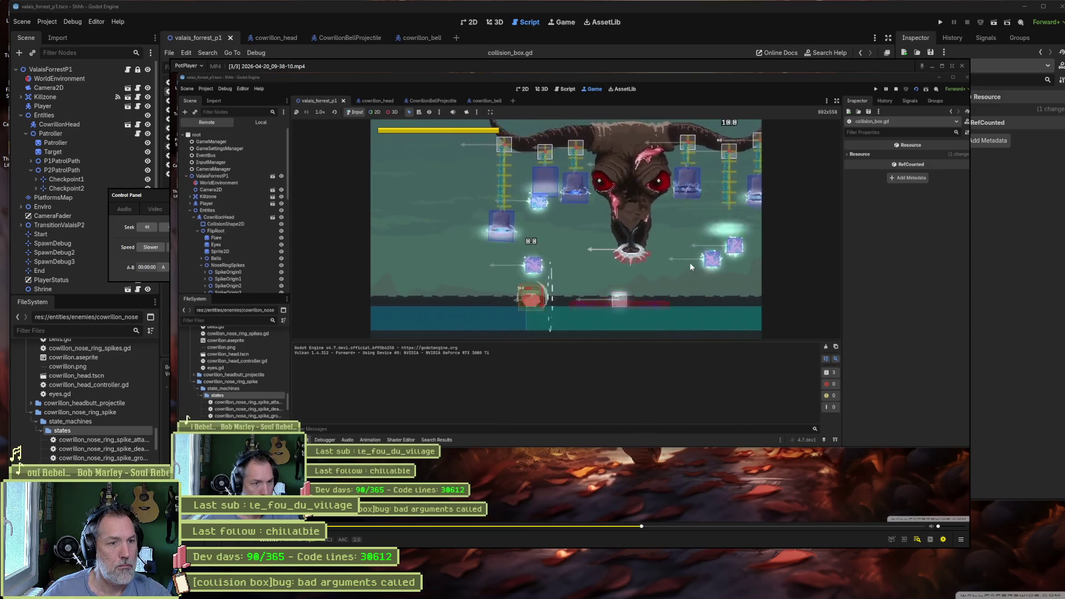
pyautogui.press('space')
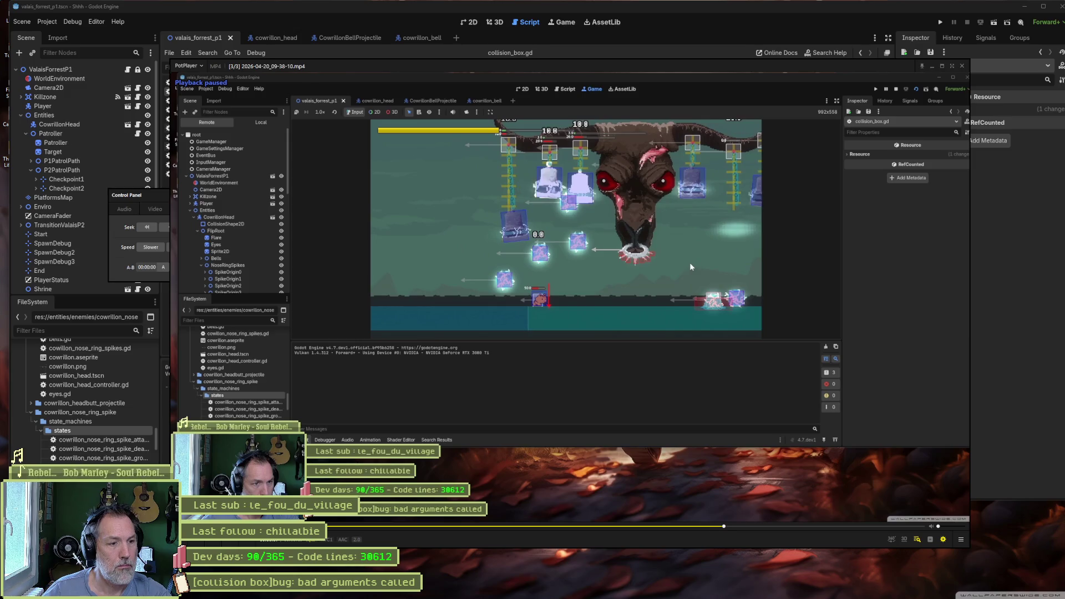
pyautogui.press('f')
pyautogui.press('f')
pyautogui.press('f')
pyautogui.press('f')
pyautogui.press('f')
pyautogui.press('f')
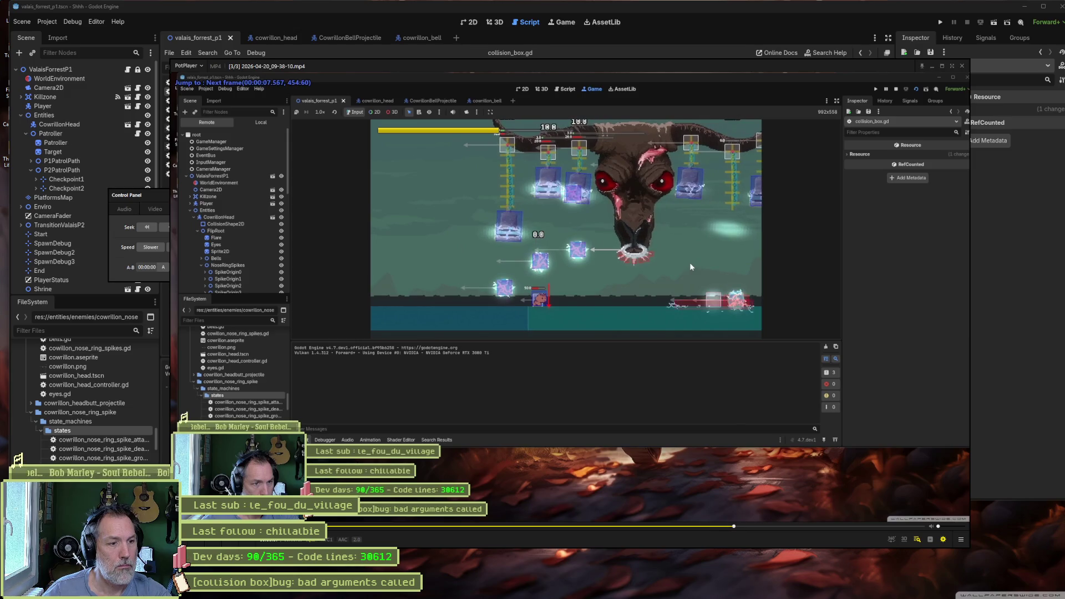
pyautogui.press('f')
pyautogui.press('f')
pyautogui.press('f')
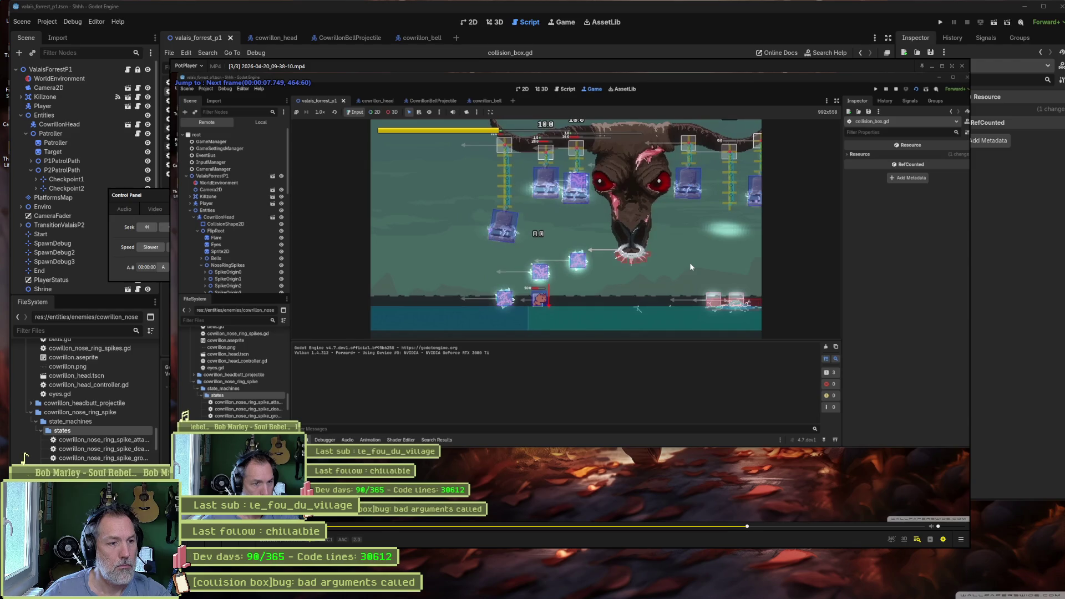
pyautogui.press('d')
pyautogui.press('d')
pyautogui.press('d')
pyautogui.press('d')
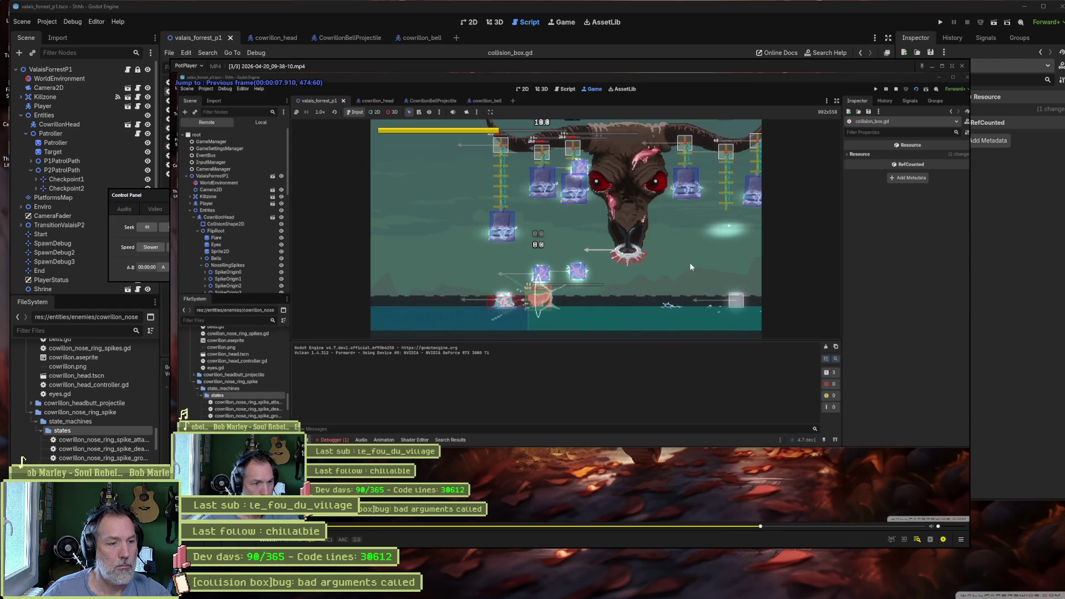
pyautogui.press('d')
pyautogui.press('d')
pyautogui.press('d')
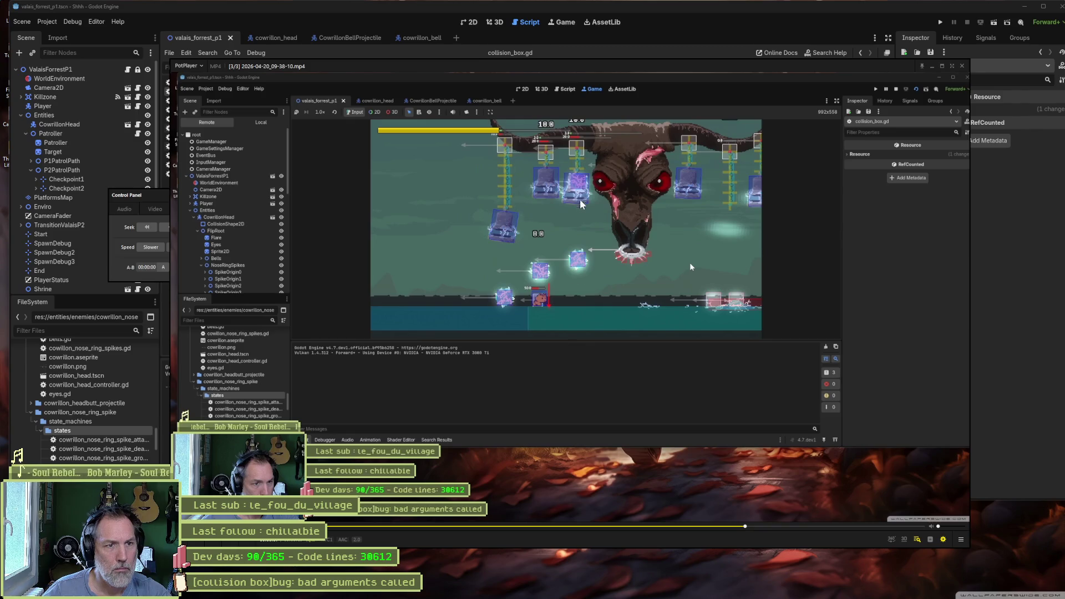
pyautogui.press('f')
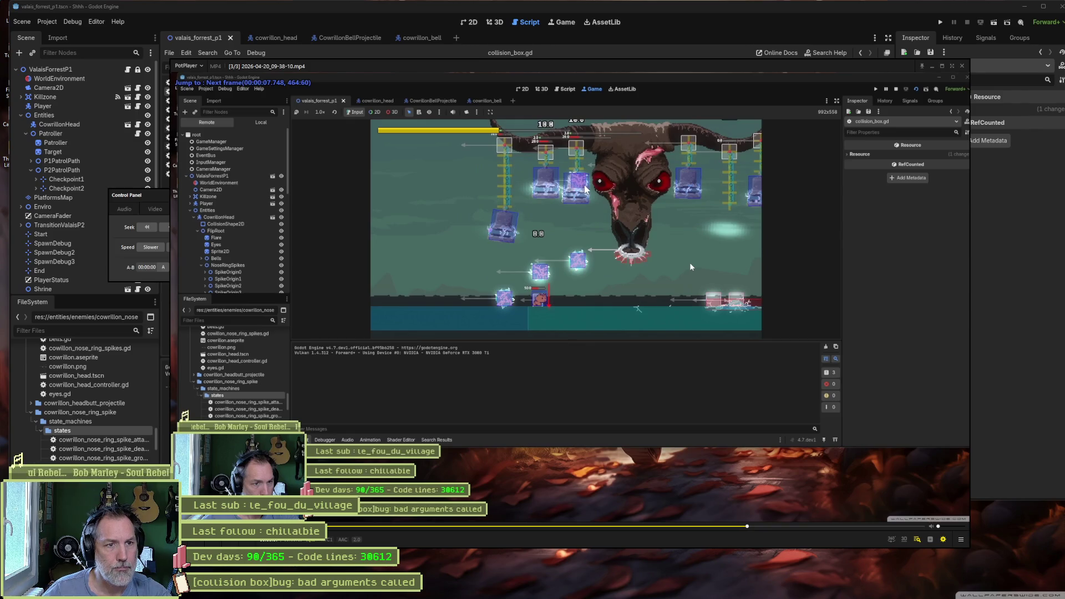
pyautogui.press('f')
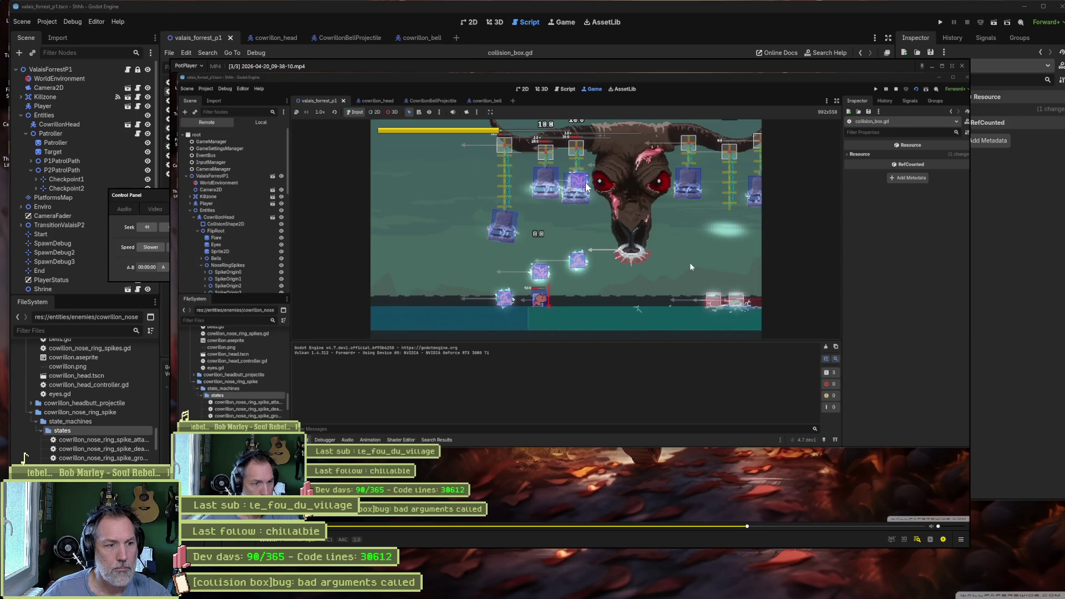
pyautogui.press('f')
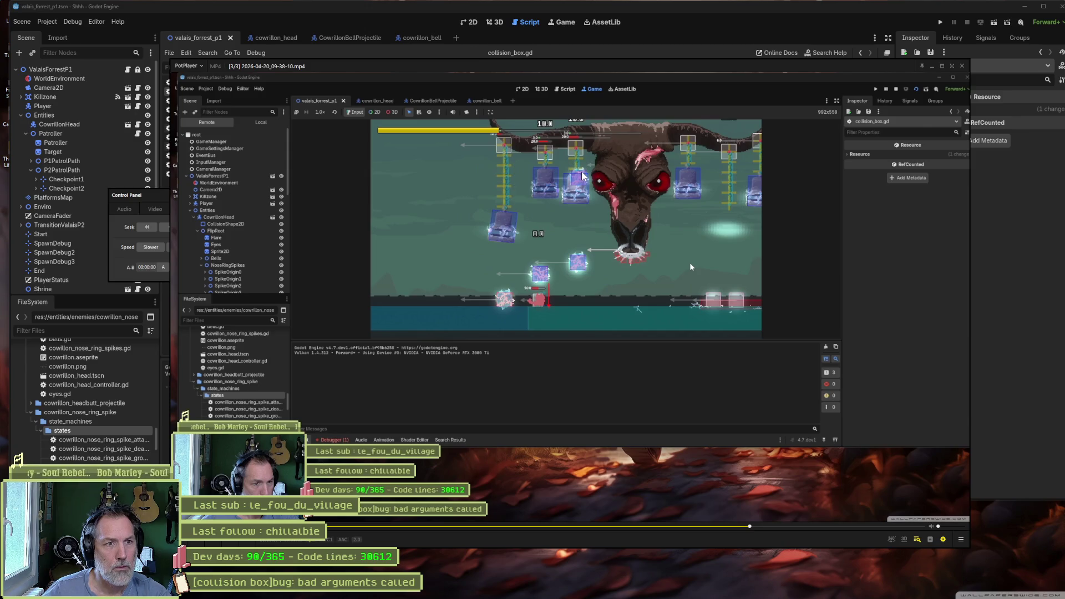
pyautogui.click(953, 66)
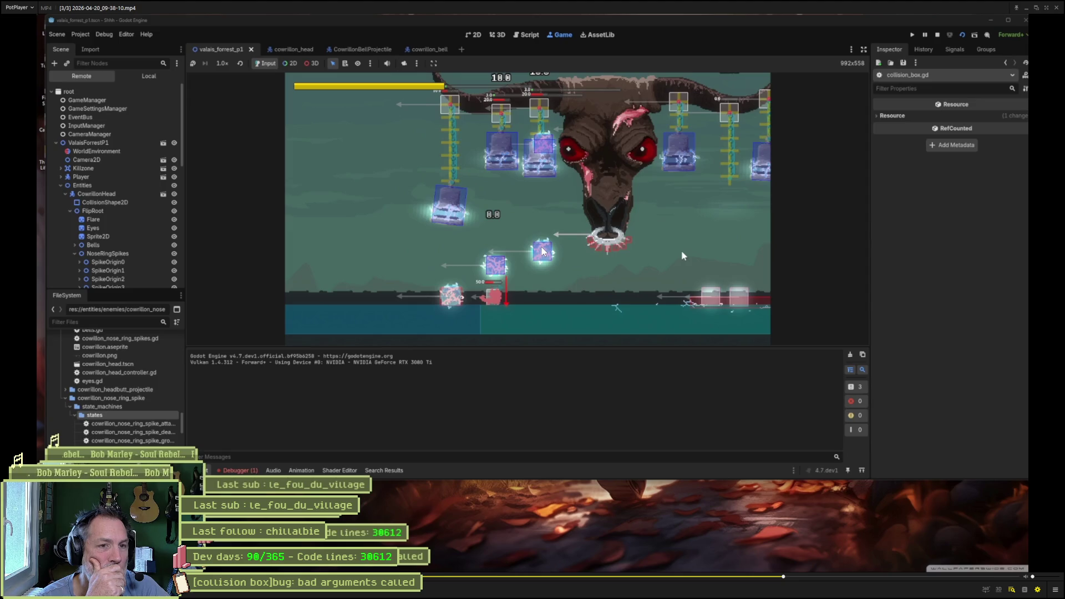
pyautogui.press('d')
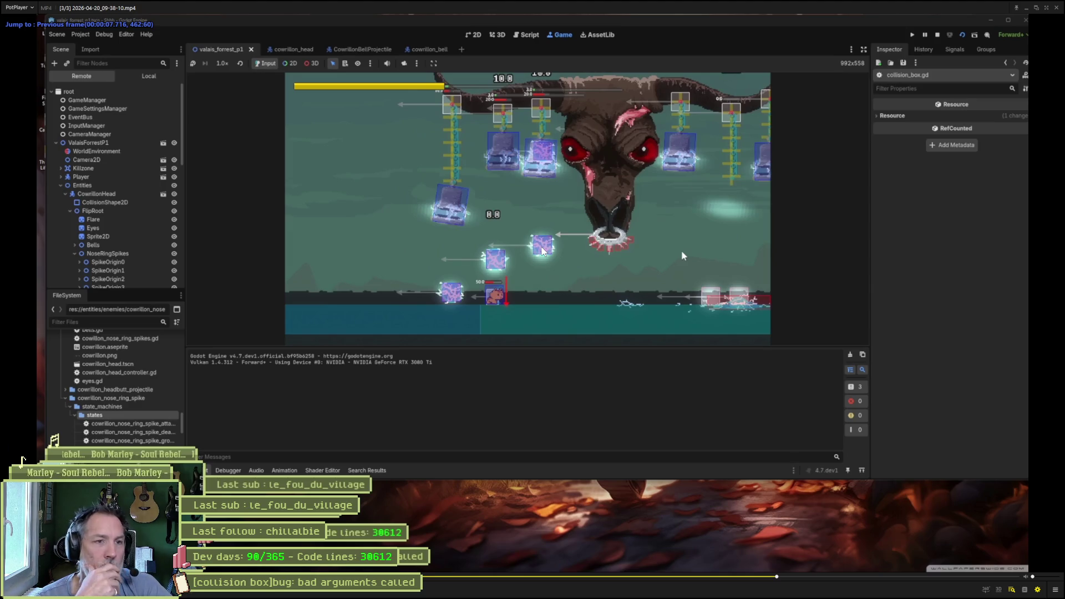
pyautogui.press('f')
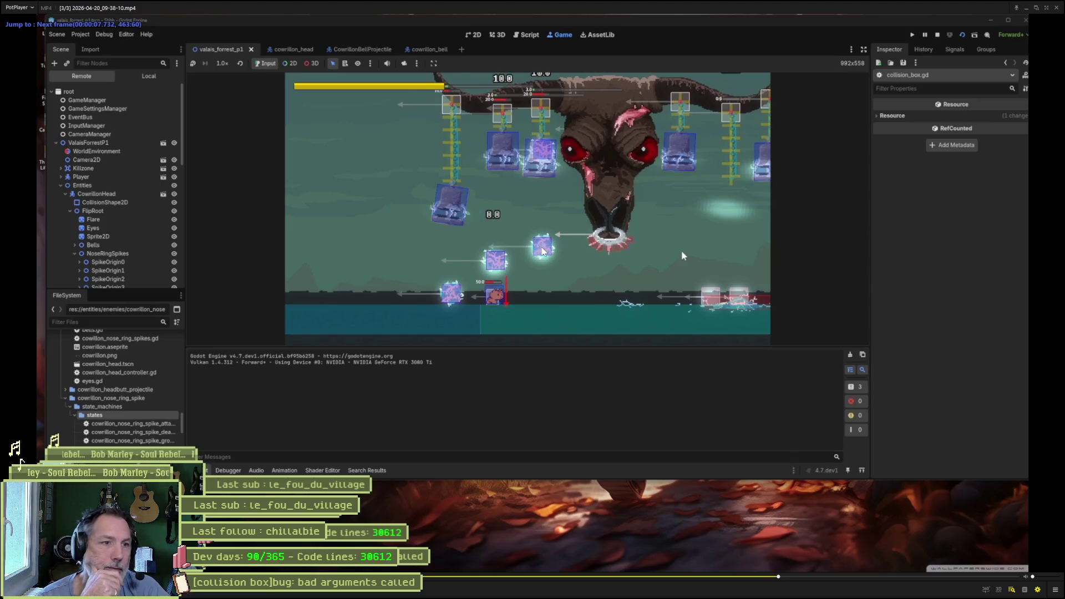
pyautogui.press('f')
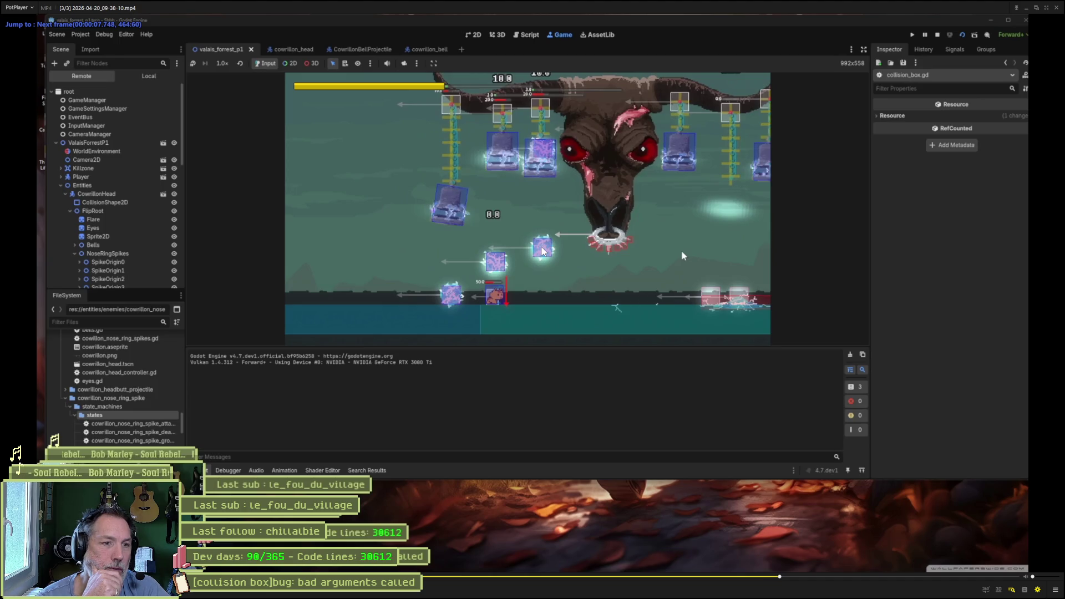
pyautogui.press('f')
pyautogui.press('f')
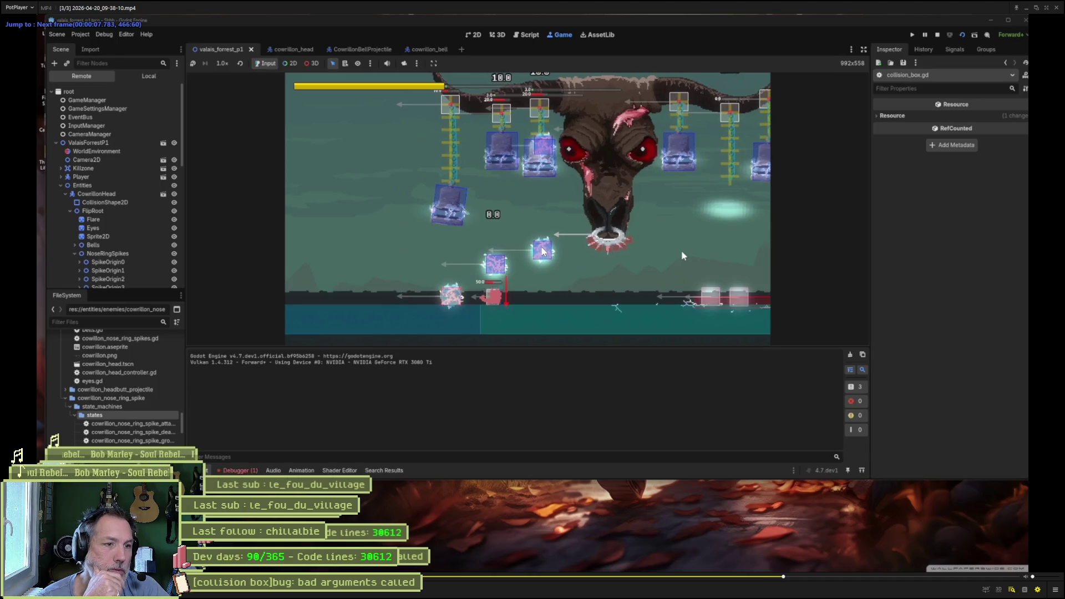
pyautogui.press('f')
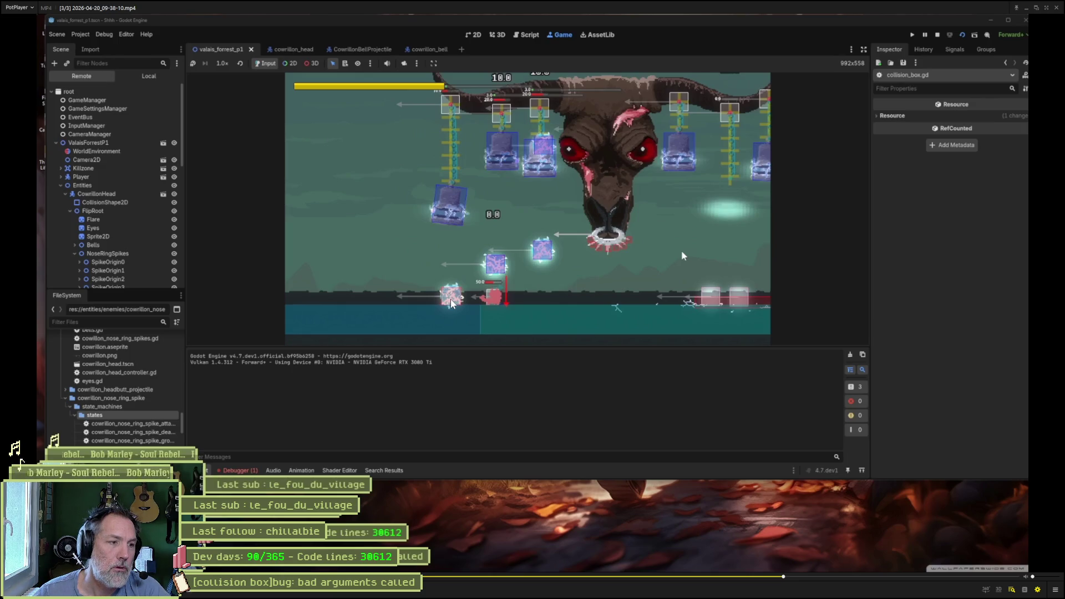
pyautogui.press('f')
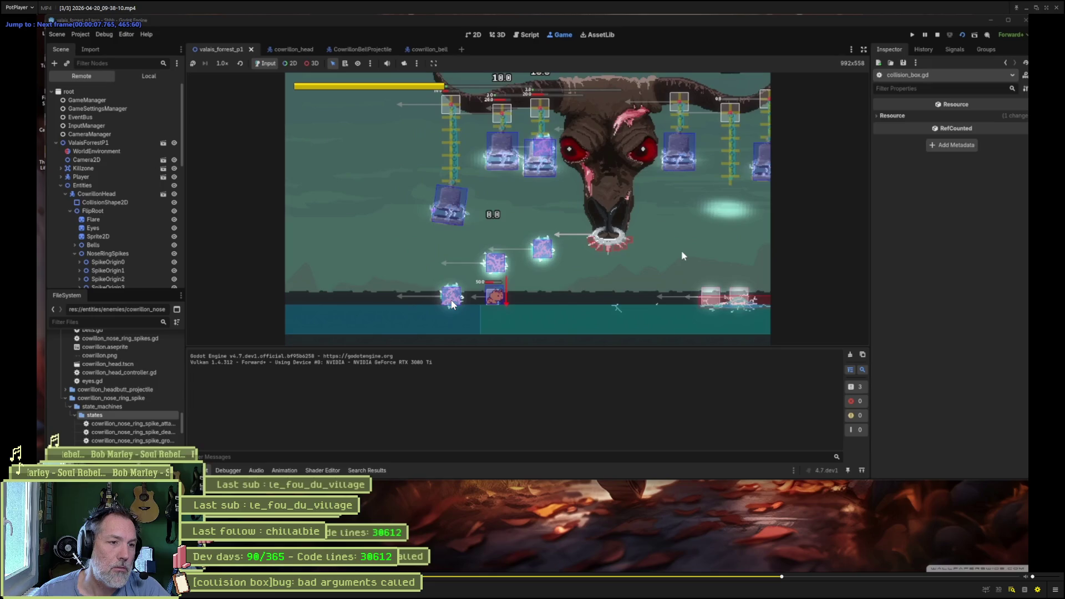
pyautogui.press('f')
pyautogui.press('f')
pyautogui.press('f')
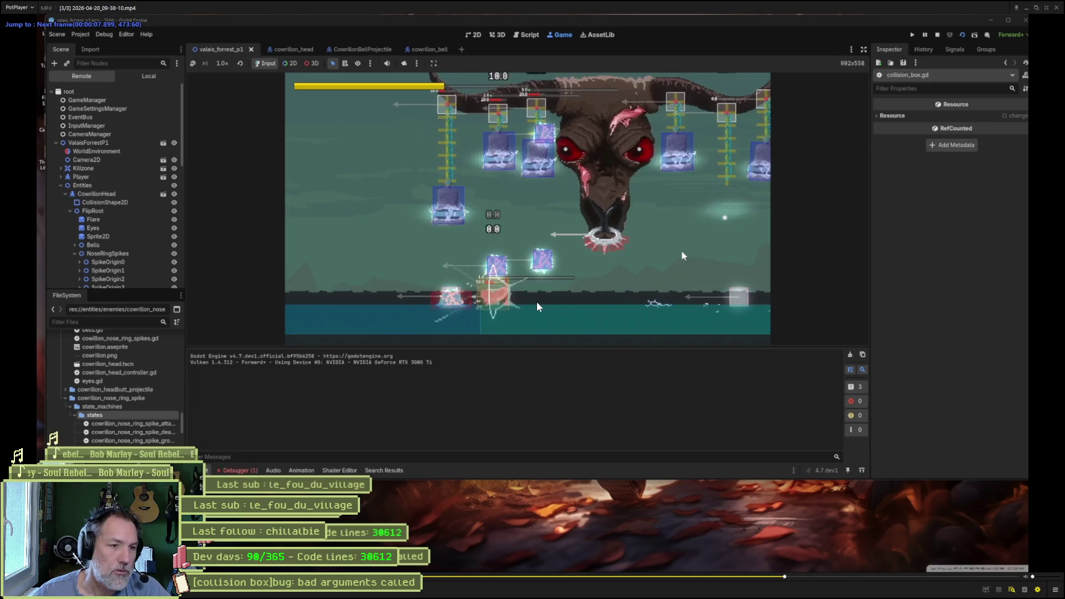
pyautogui.press('f')
pyautogui.press('f')
pyautogui.press('f')
pyautogui.press('d')
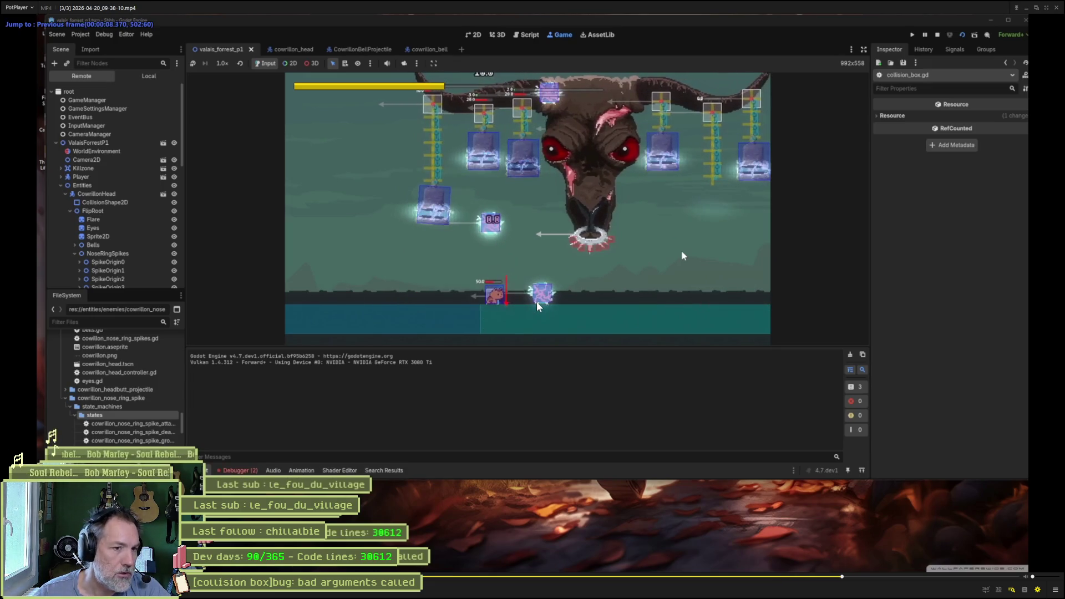
pyautogui.press('d')
pyautogui.press('d')
pyautogui.press('d')
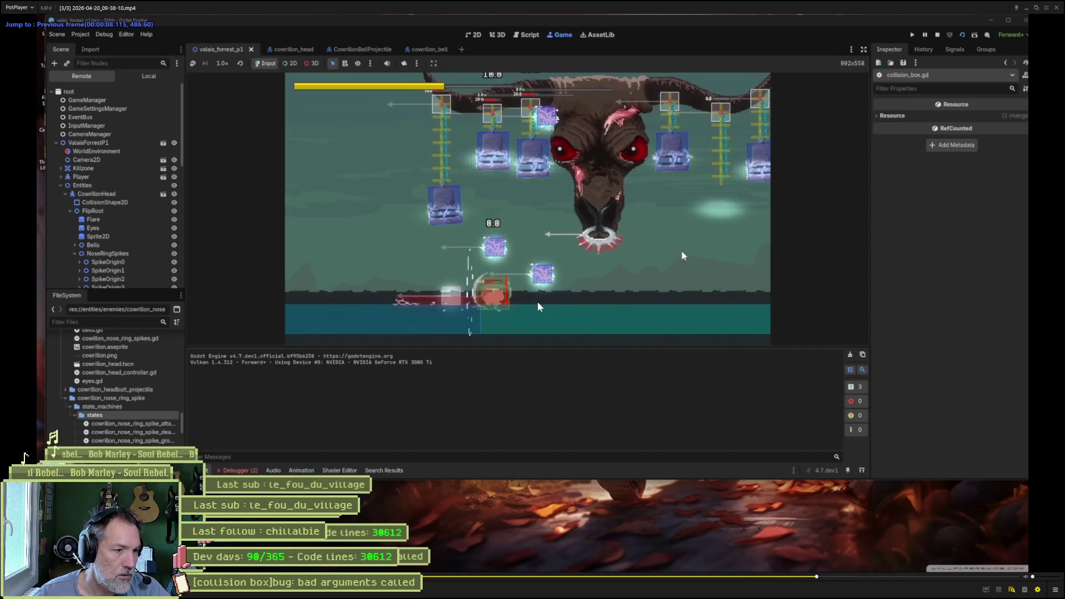
pyautogui.press('d')
pyautogui.press('d')
pyautogui.press('d')
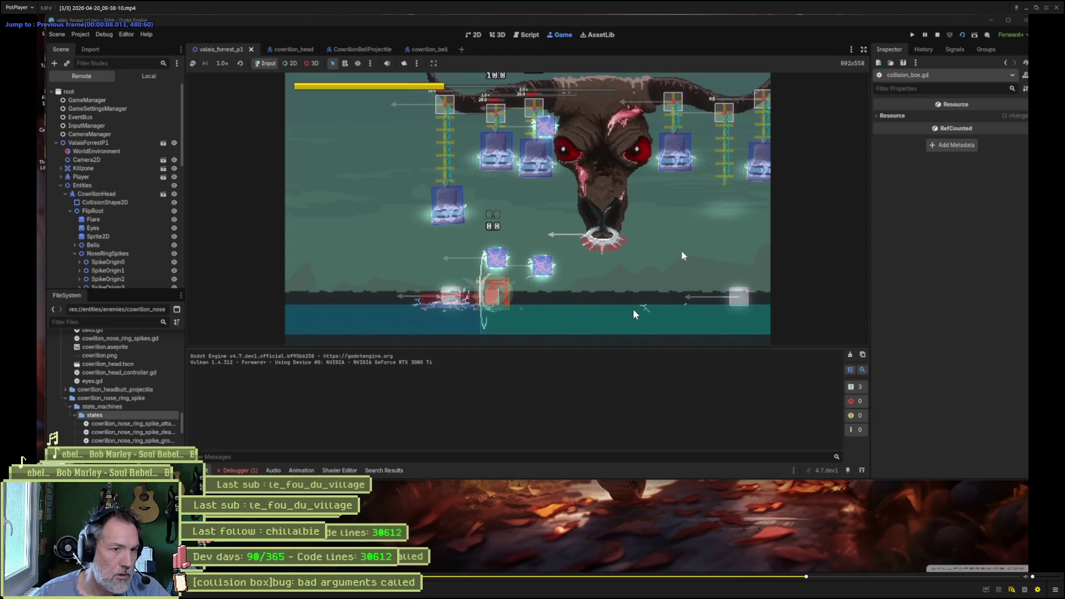
pyautogui.press('d')
pyautogui.press('d')
pyautogui.press('d')
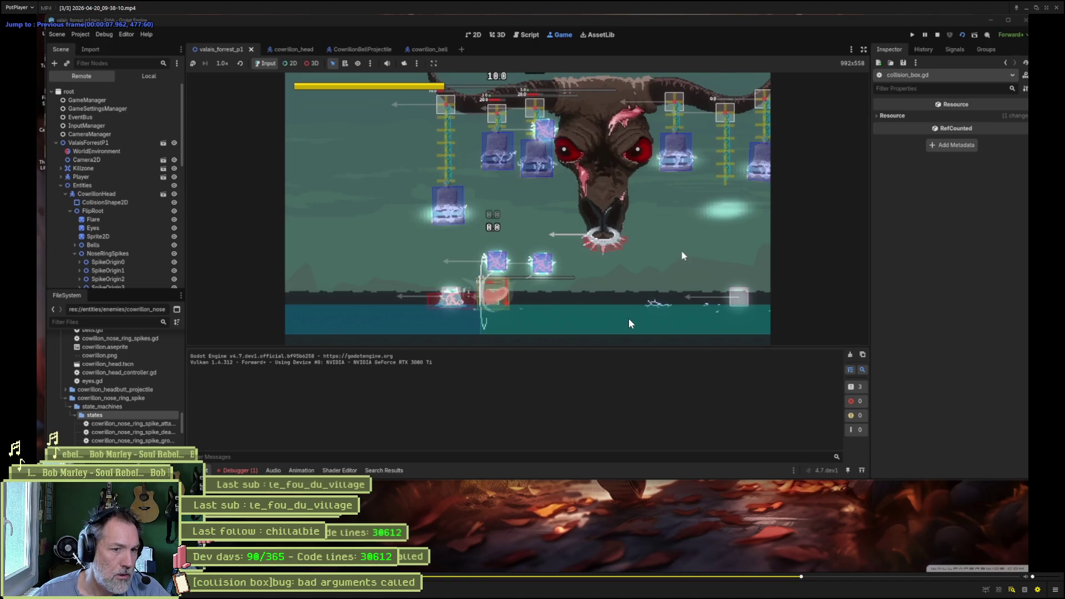
pyautogui.press('f')
pyautogui.press('f')
pyautogui.press('f')
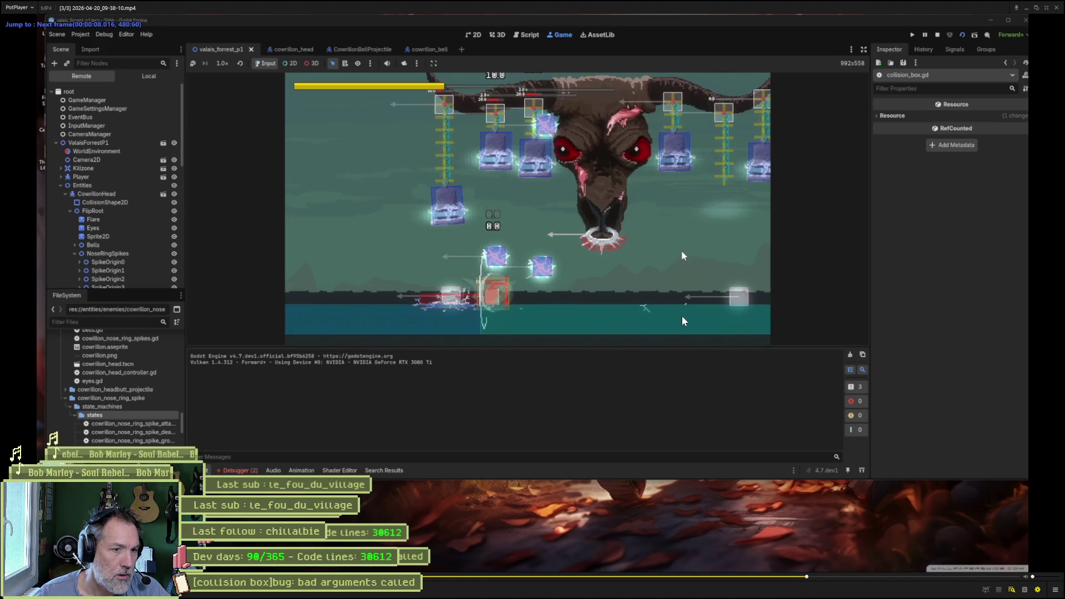
pyautogui.press('d')
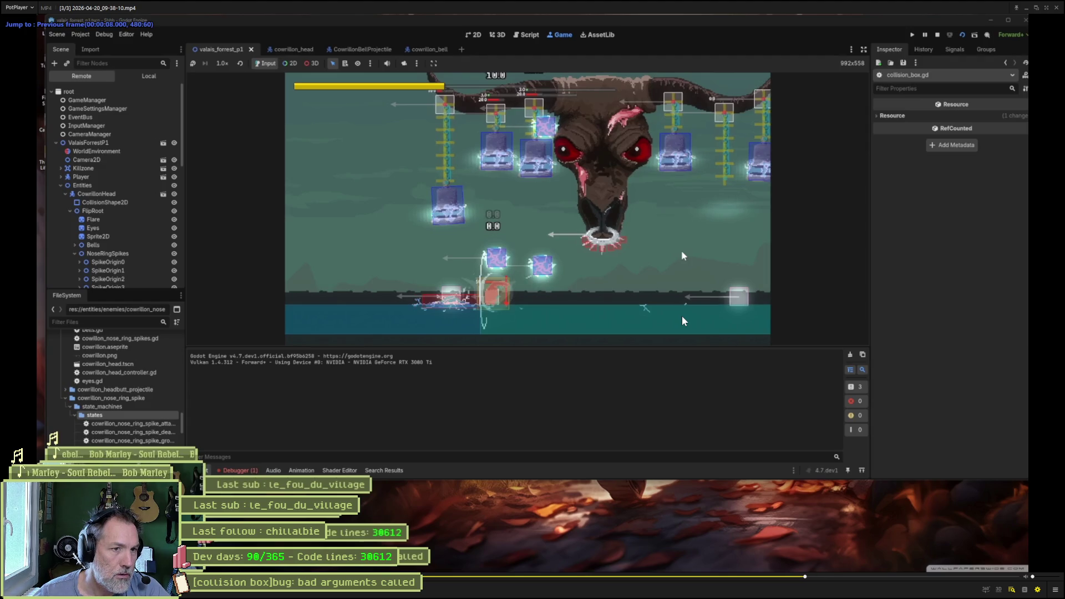
pyautogui.press('f')
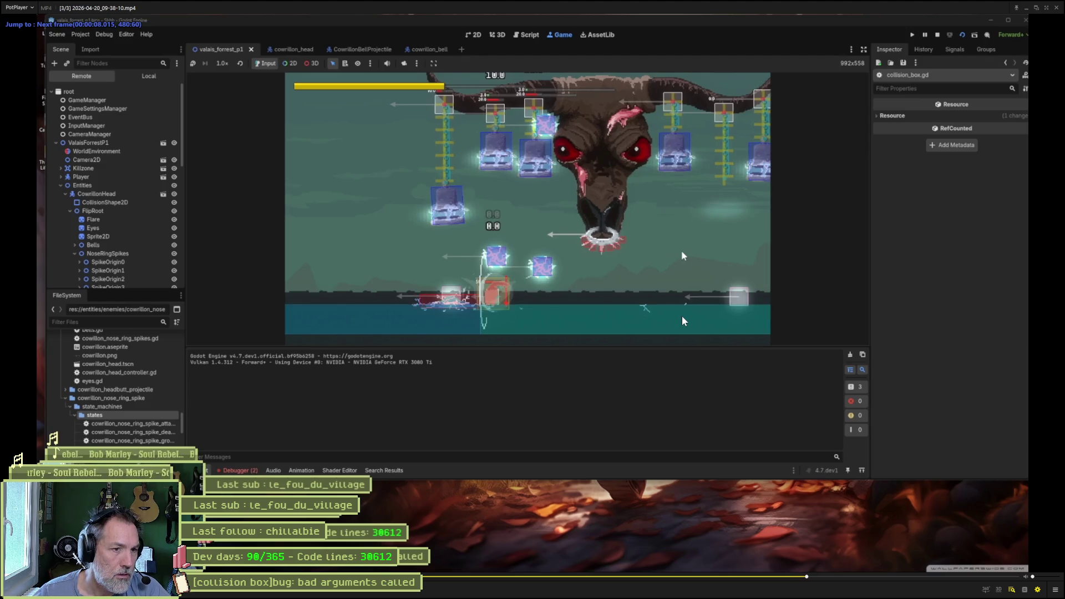
pyautogui.press('f')
pyautogui.press('f')
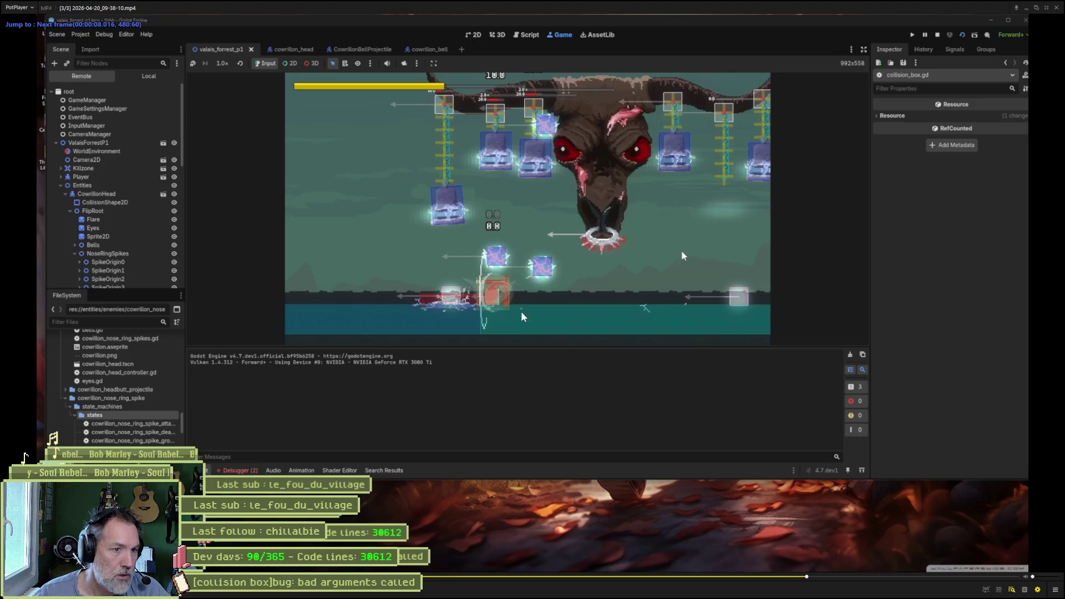
pyautogui.press('d')
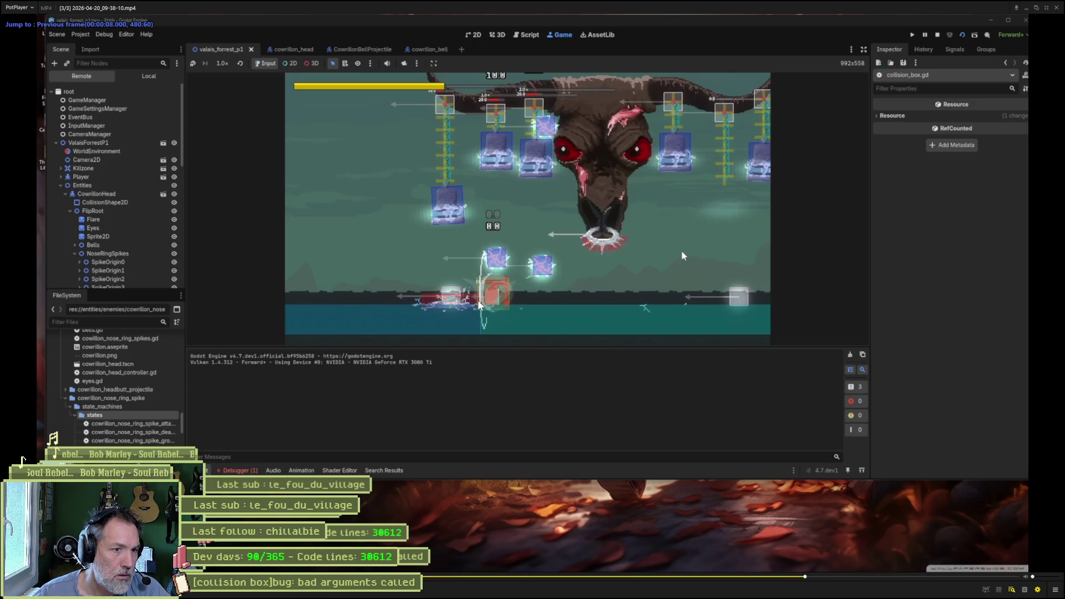
pyautogui.press('f')
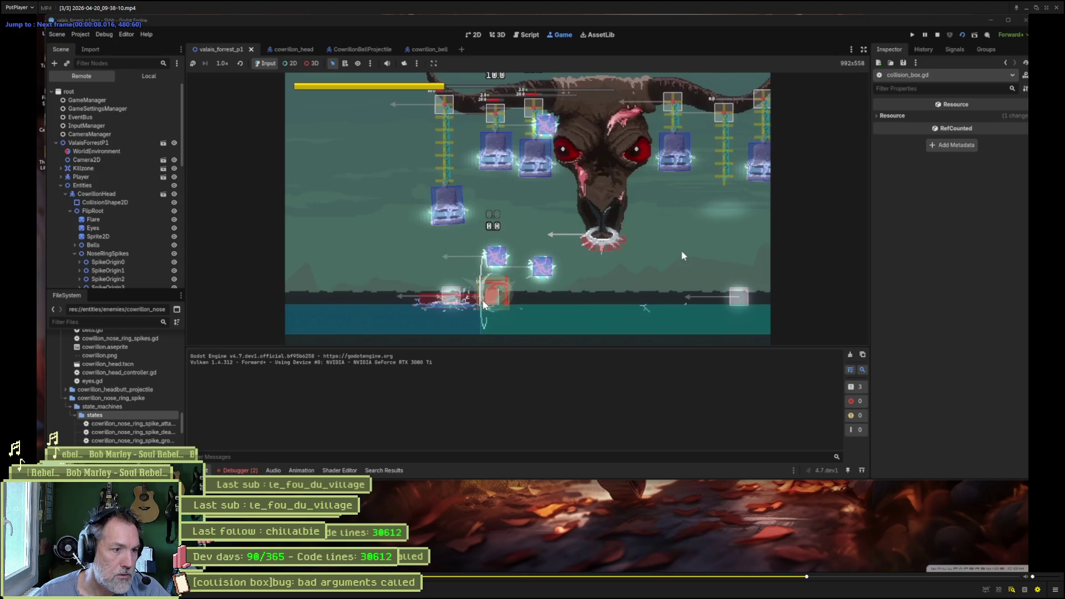
pyautogui.press('d')
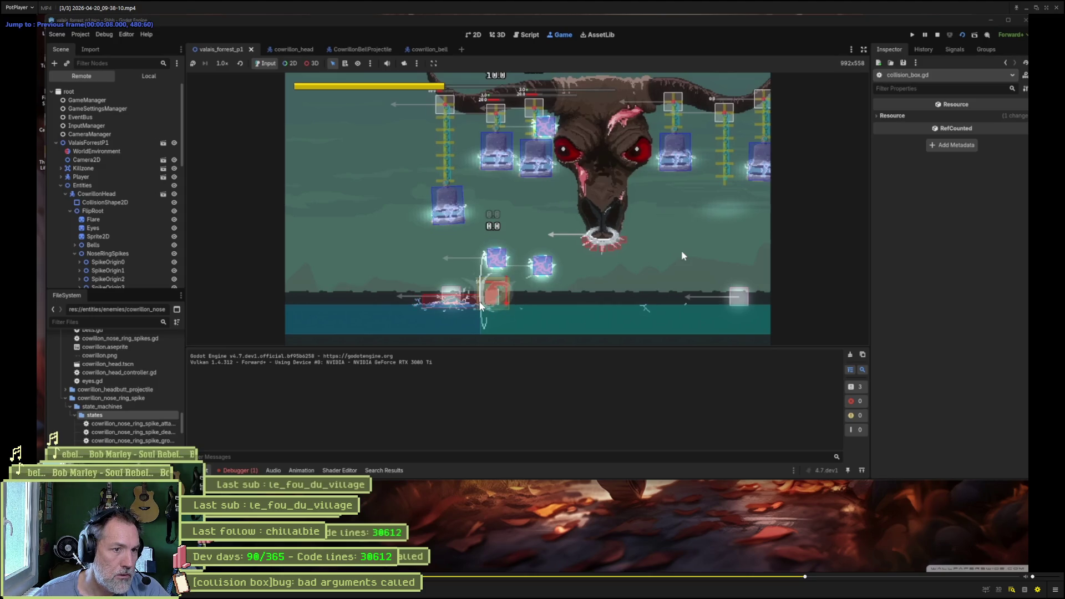
pyautogui.press('f')
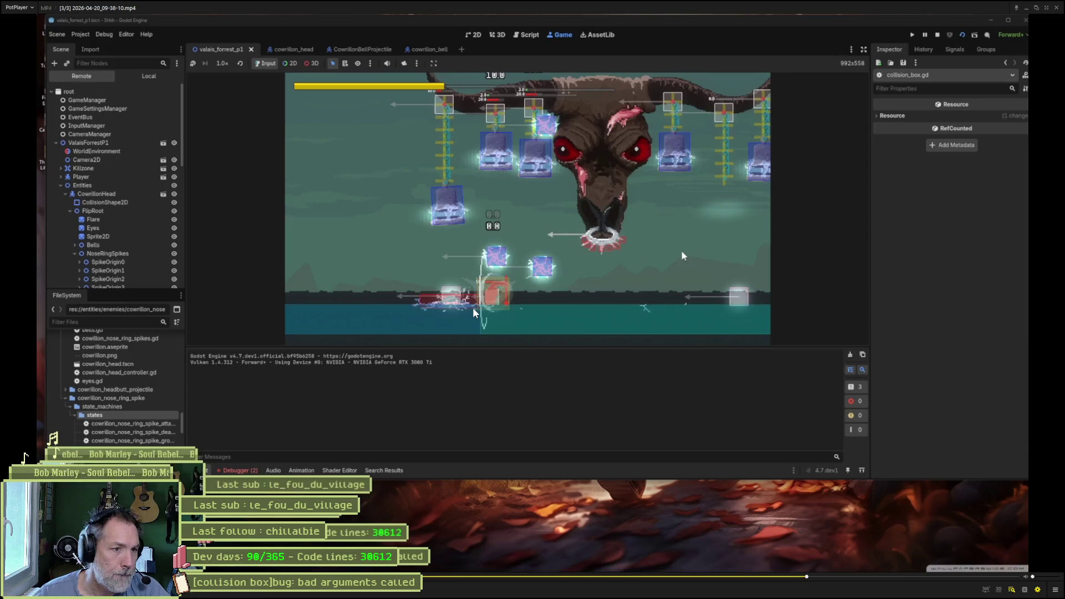
pyautogui.press('f')
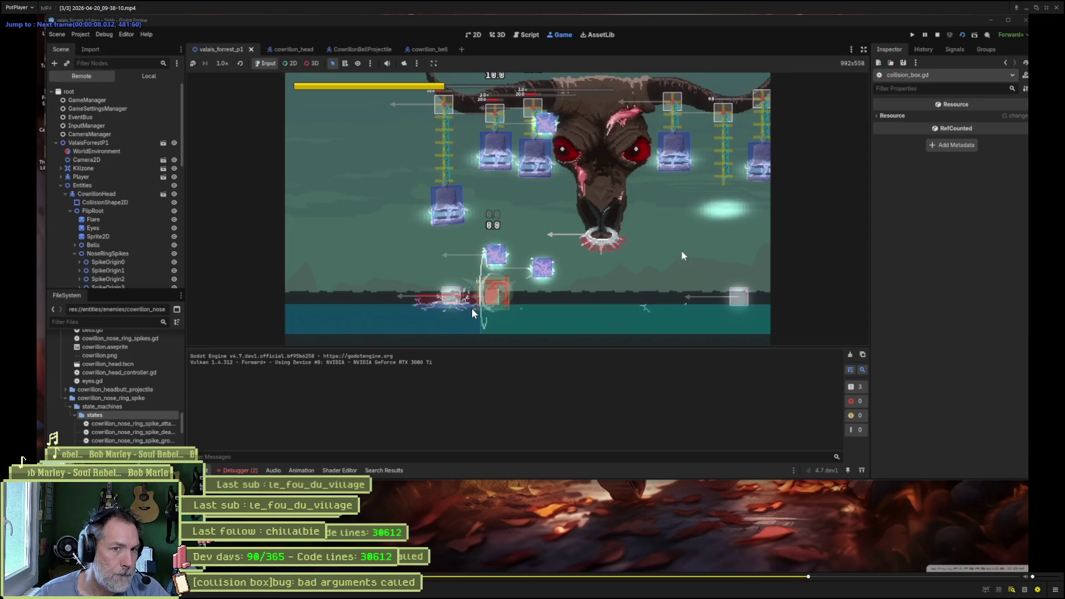
pyautogui.press('d')
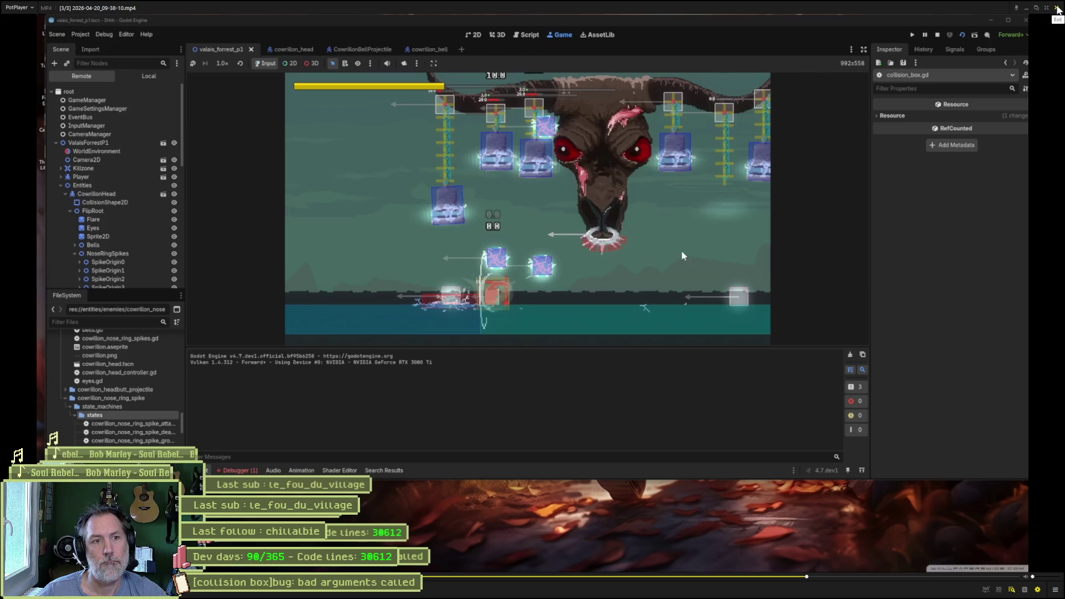
# Close PotPlayer, maximize Godot, and show the two in_range errors in the Errors tab.
pyautogui.click(1058, 8)
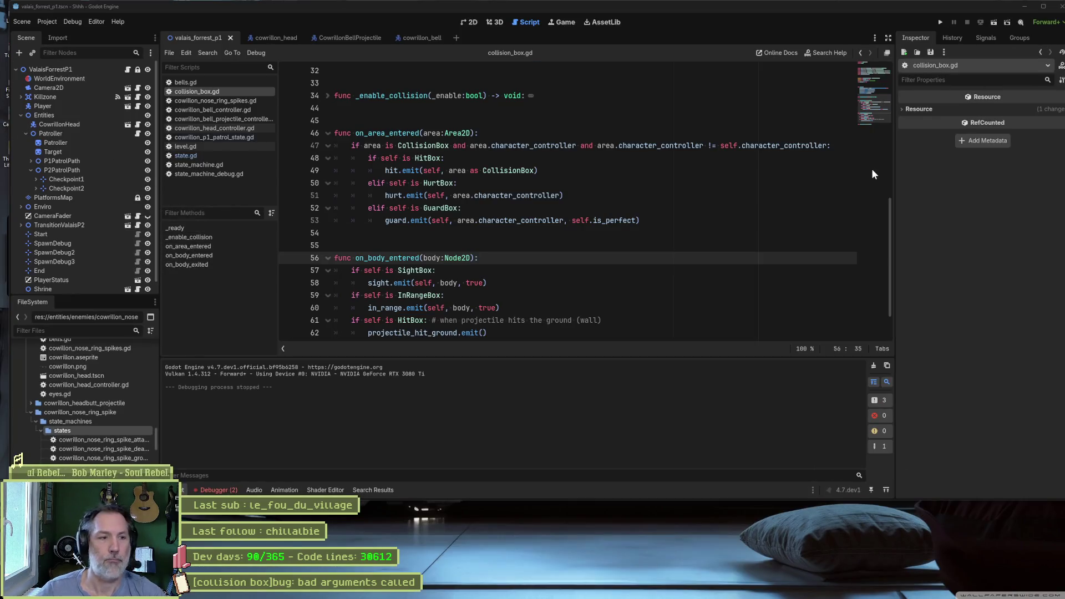
pyautogui.click(1043, 7)
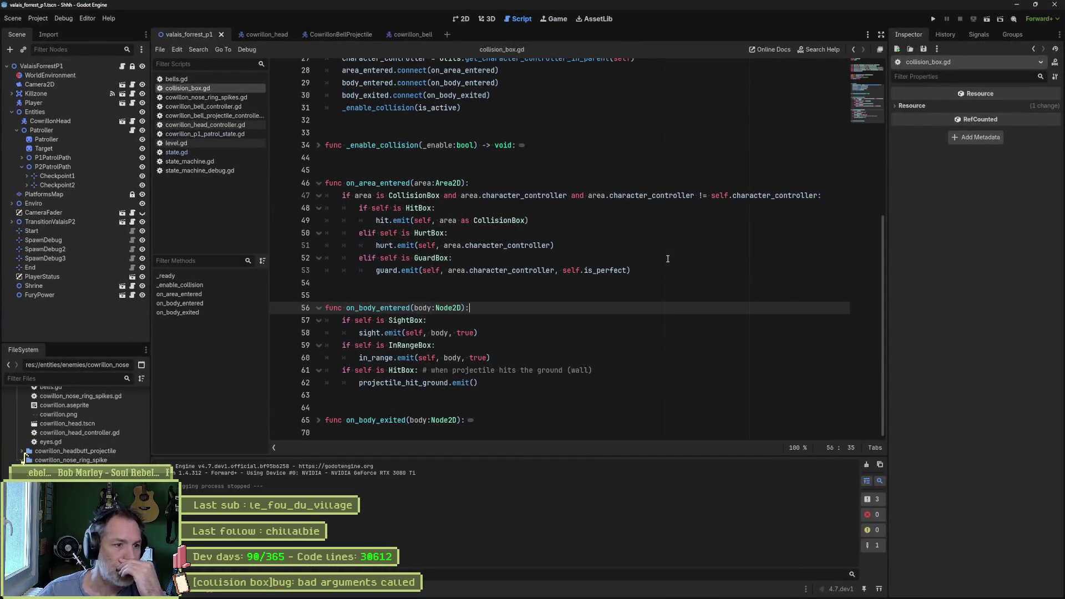
pyautogui.click(210, 593)
pyautogui.moveTo(480, 437)
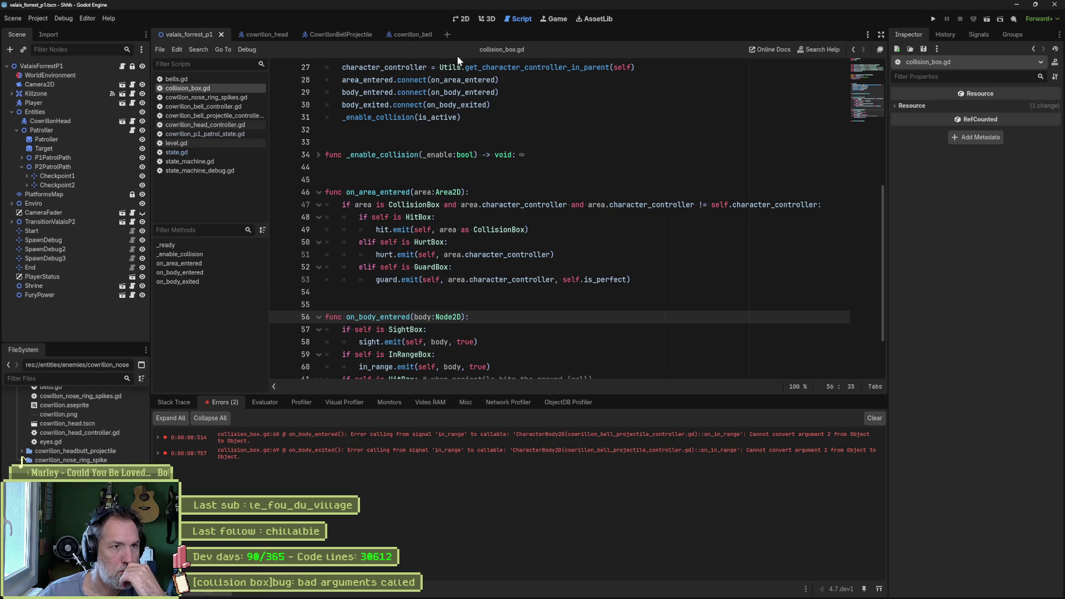
# Delete the InRangeBox and SightBox nodes from the CowrillonBellProjectile scene in the 2D view.
pyautogui.click(345, 32)
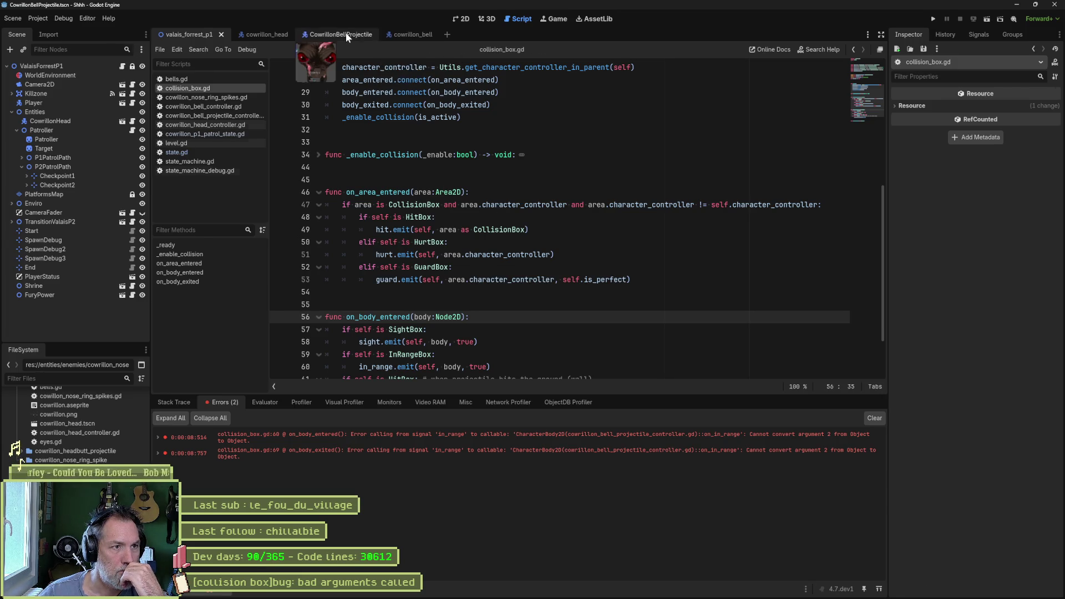
pyautogui.click(455, 21)
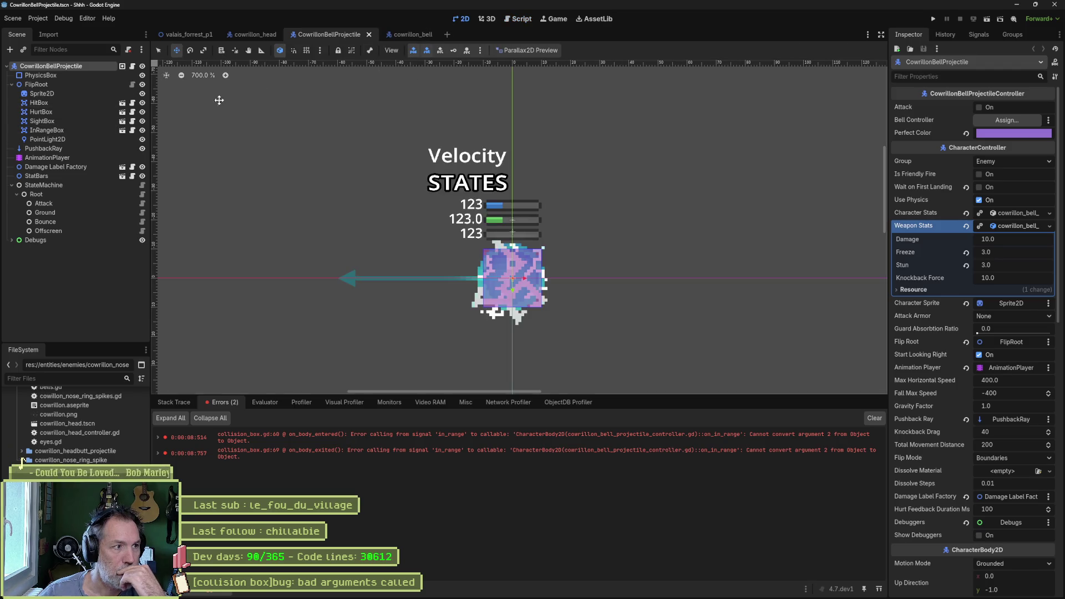
pyautogui.click(67, 132)
pyautogui.keyDown('shift'); pyautogui.click(77, 122); pyautogui.keyUp('shift')
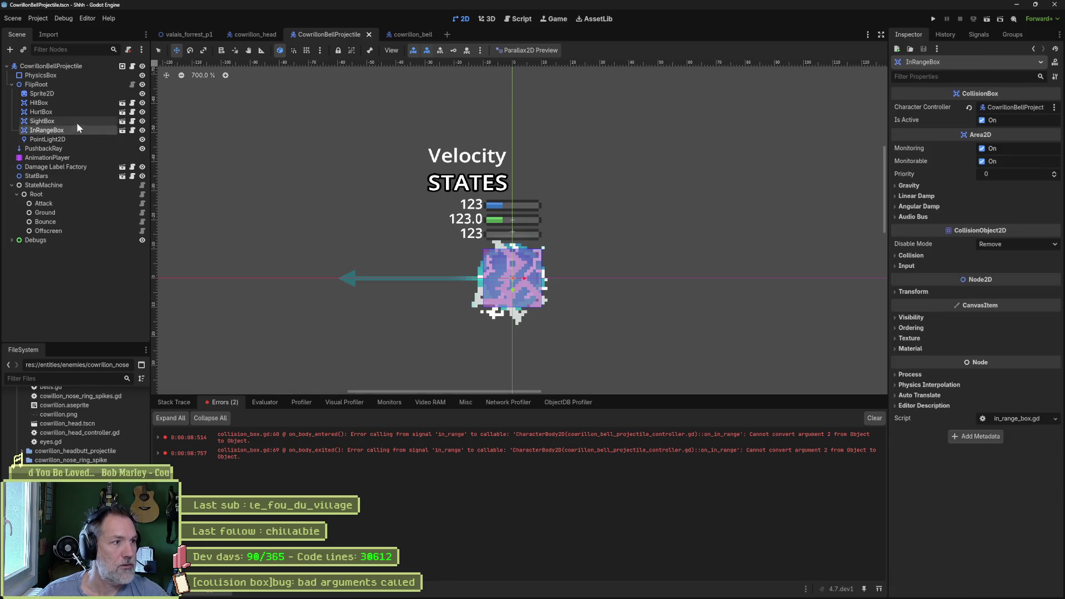
pyautogui.press('Delete')
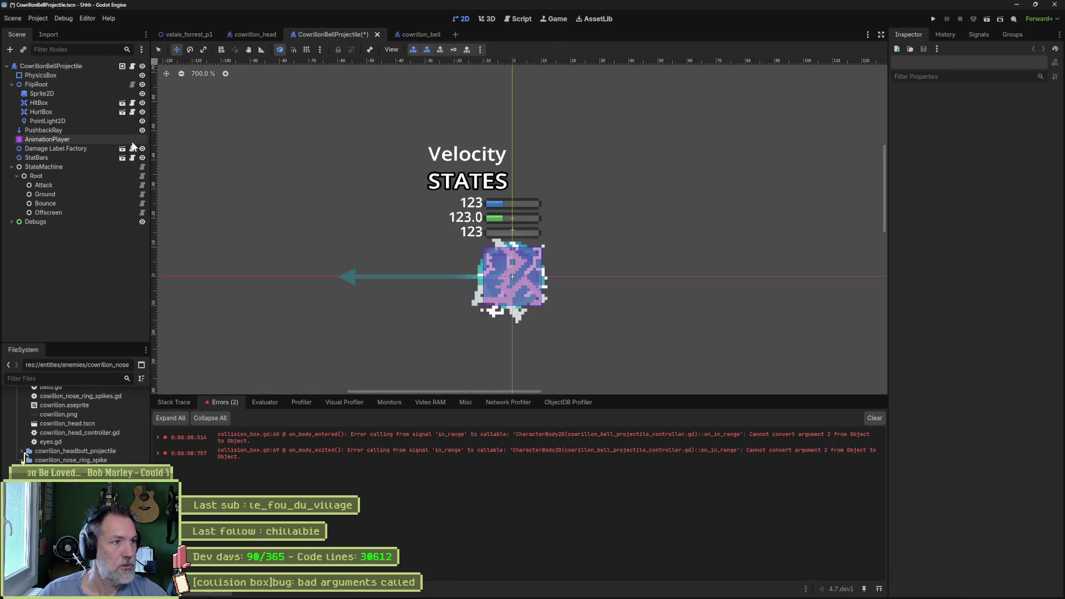
# Switch to the valais_forrest_p1 scene and run it with F6.
pyautogui.click(192, 36)
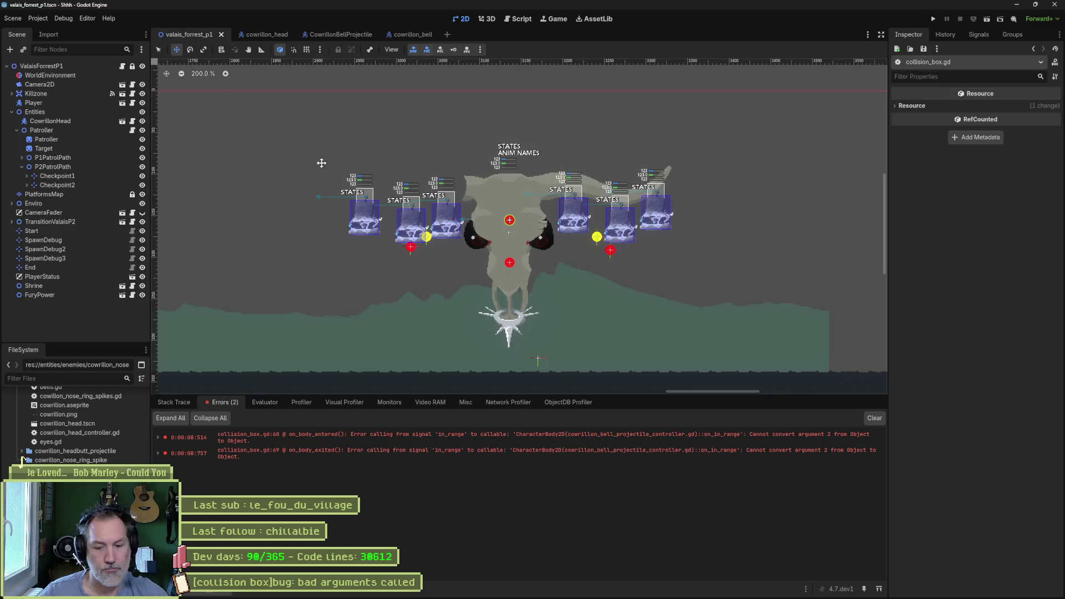
pyautogui.press('F6')
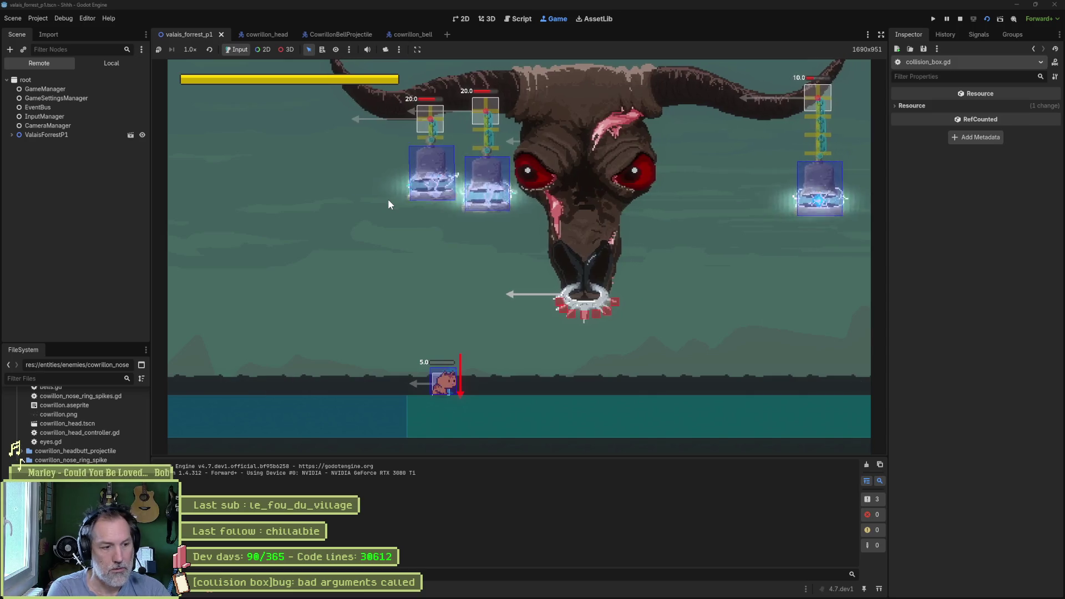
# Pause the game and trace the animation error to line 19 of cowrillon_nose_ring_spike_attack_state.gd.
pyautogui.click(948, 20)
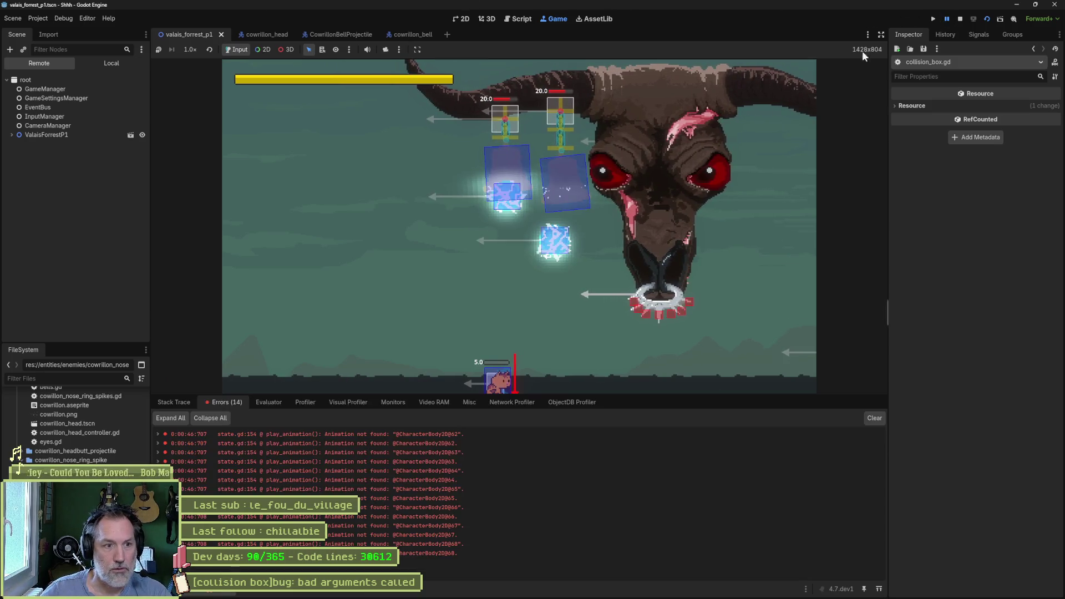
pyautogui.moveTo(318, 438)
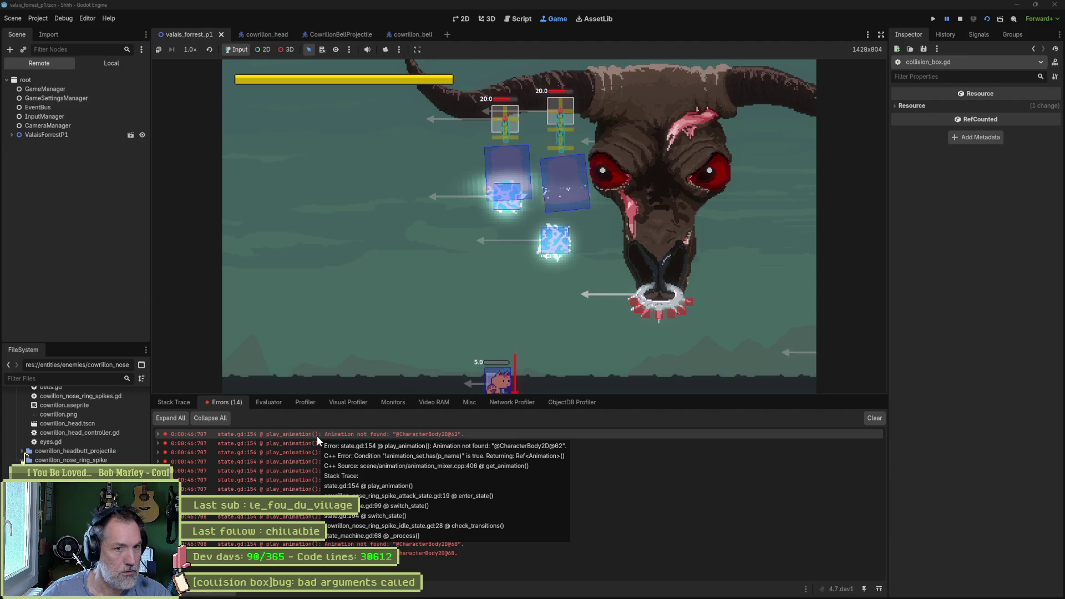
pyautogui.doubleClick(317, 435)
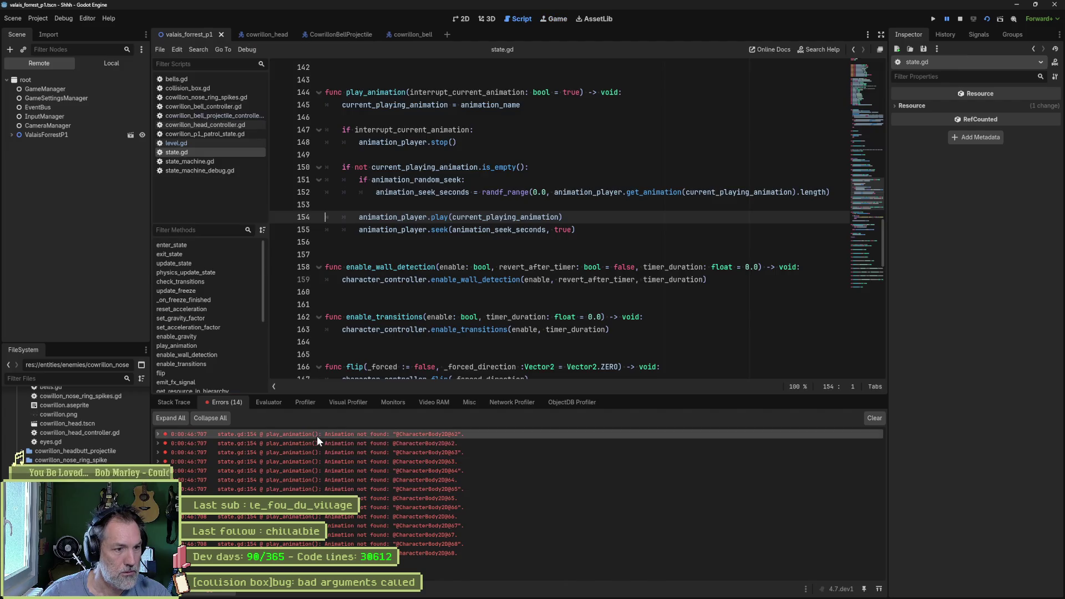
pyautogui.click(165, 433)
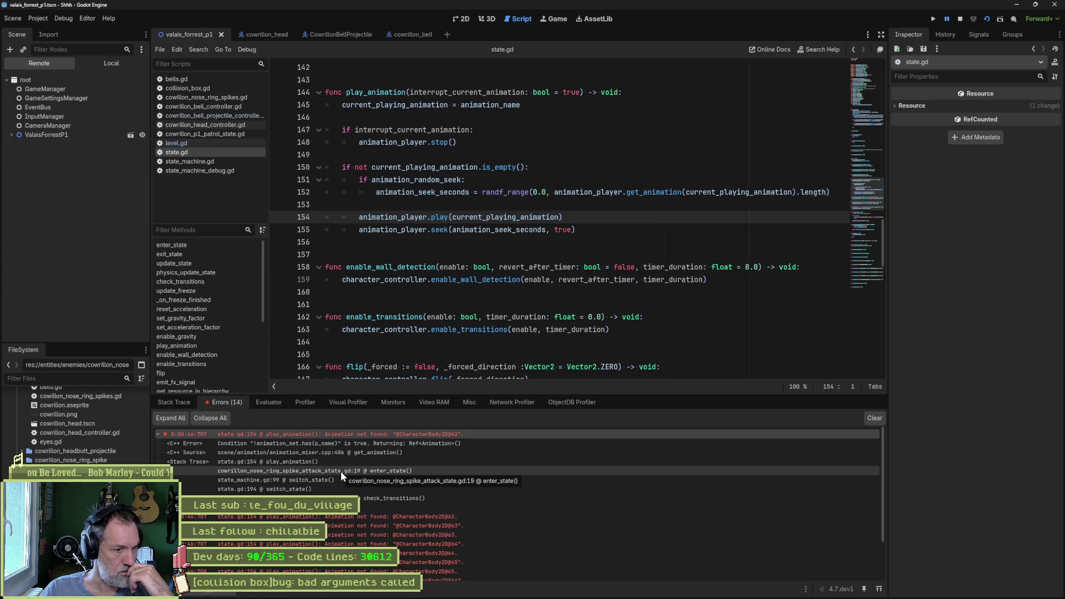
pyautogui.click(340, 471)
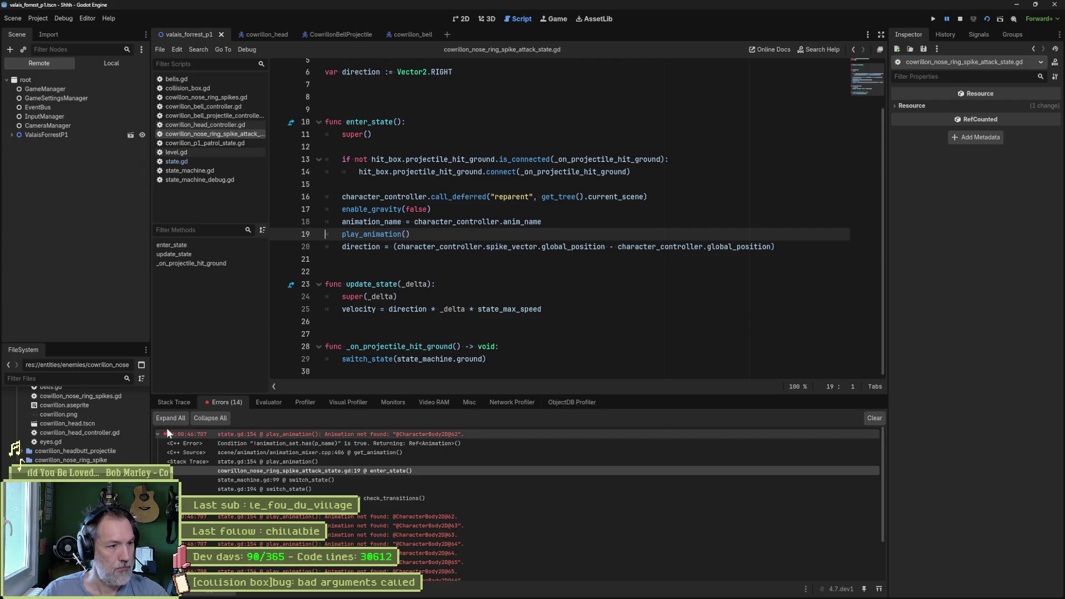
# Screenshot the expanded error stack trace and add a new task to Asana's In progress column.
pyautogui.press('shift+super+s')
pyautogui.moveTo(153, 427); pyautogui.dragTo(474, 509)
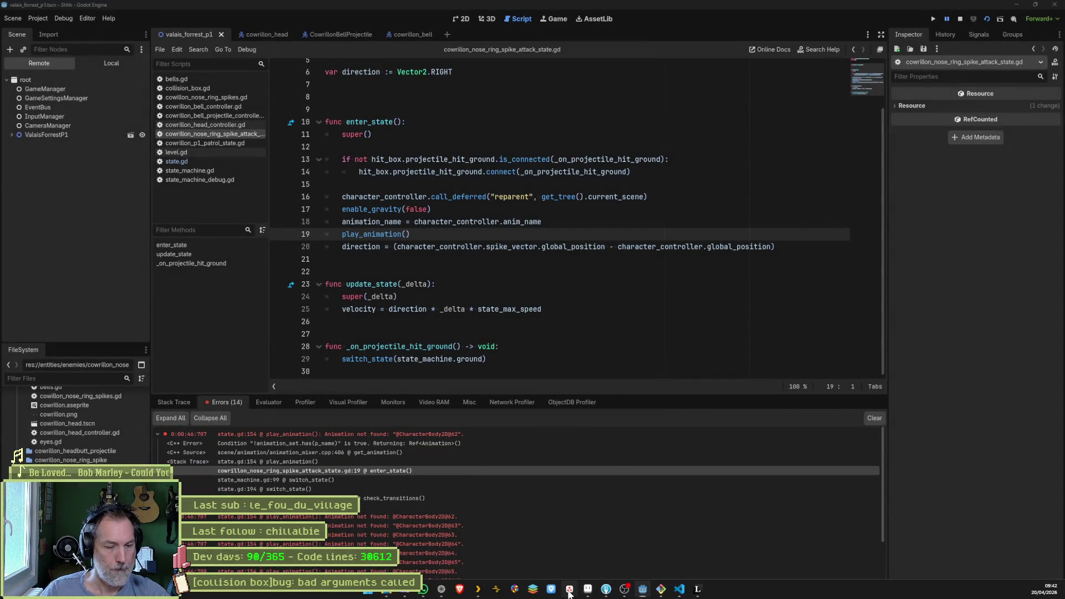
pyautogui.click(613, 593)
pyautogui.click(593, 257)
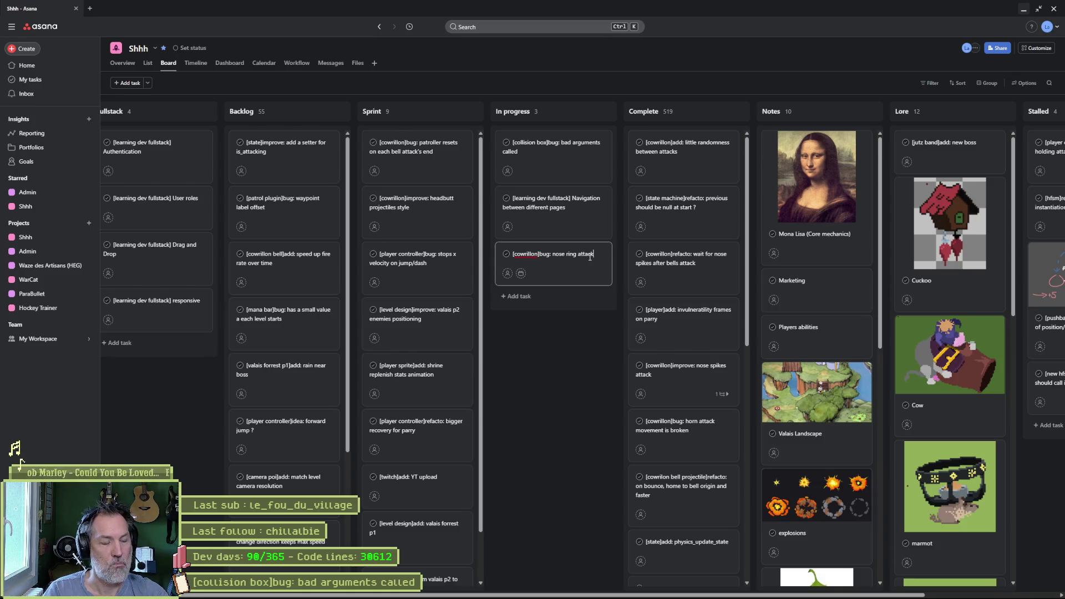
# Finish the card title '[cowrillon]bug: nose ring attack animation name wrong' and open its details.
pyautogui.write(' animation name wrong')
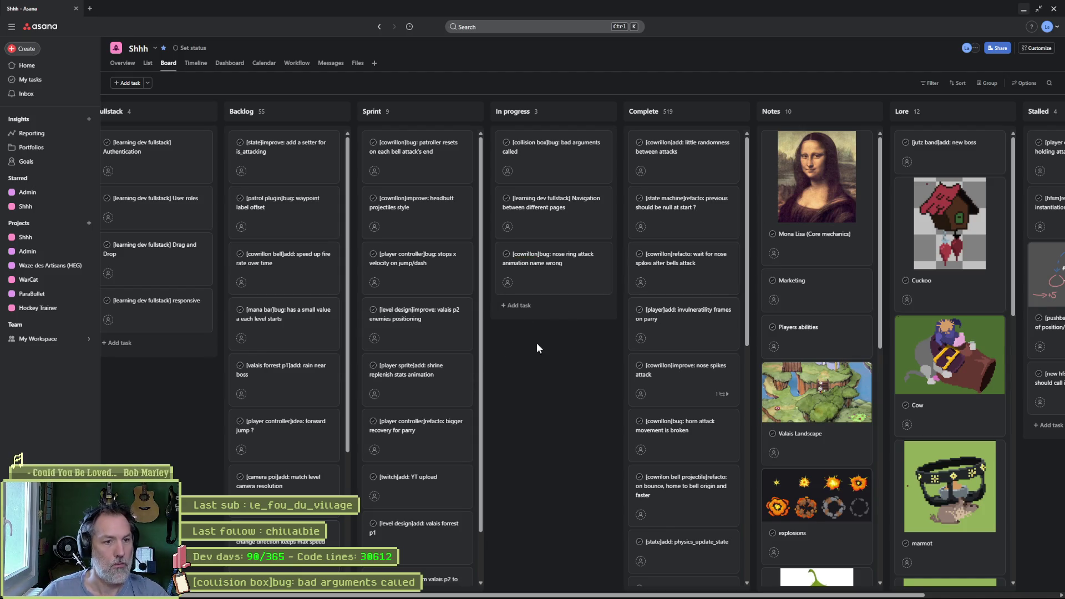
pyautogui.click(564, 281)
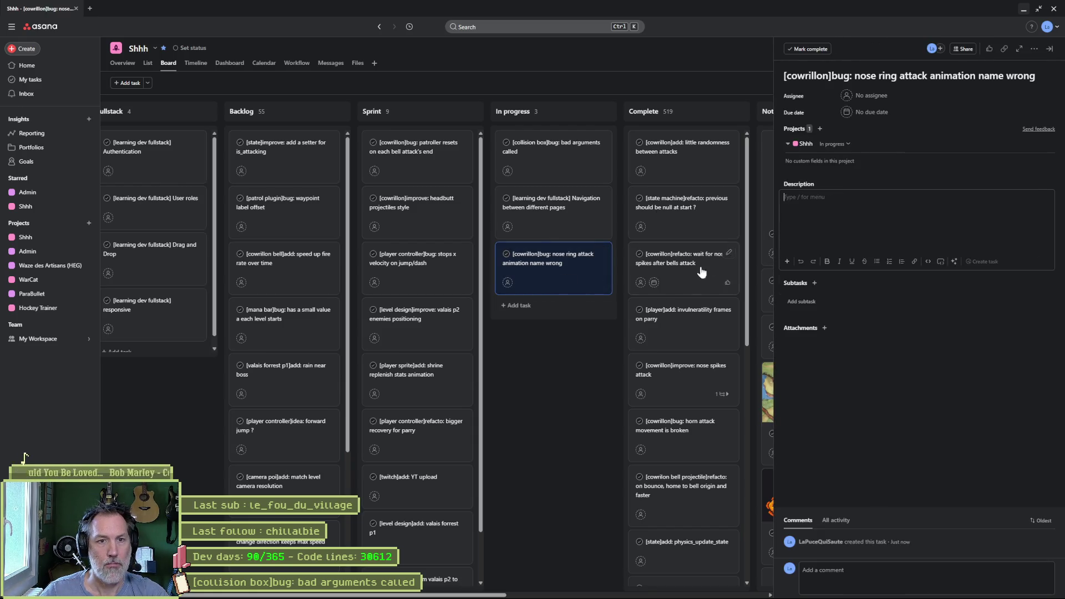